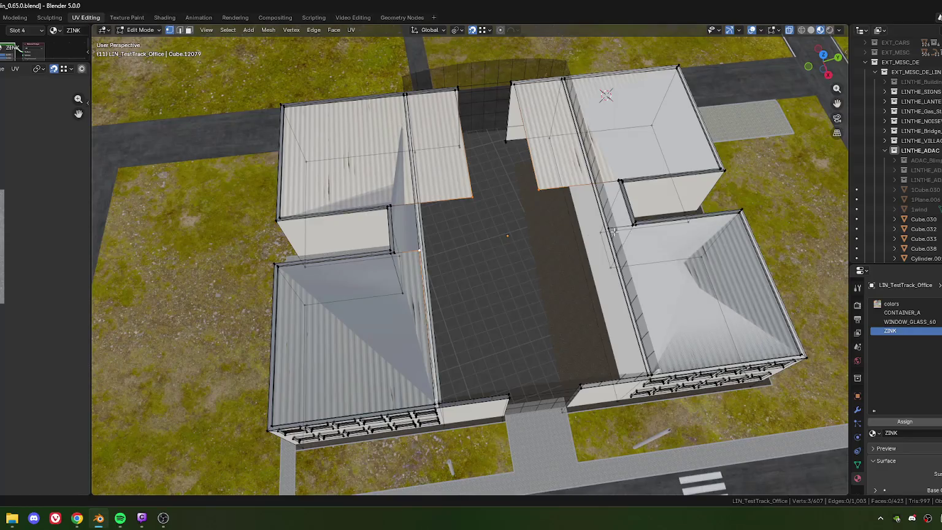
- Delete the corrugated sloped roof pieces linked to the picked vertex
left_click(497, 281, "shift")
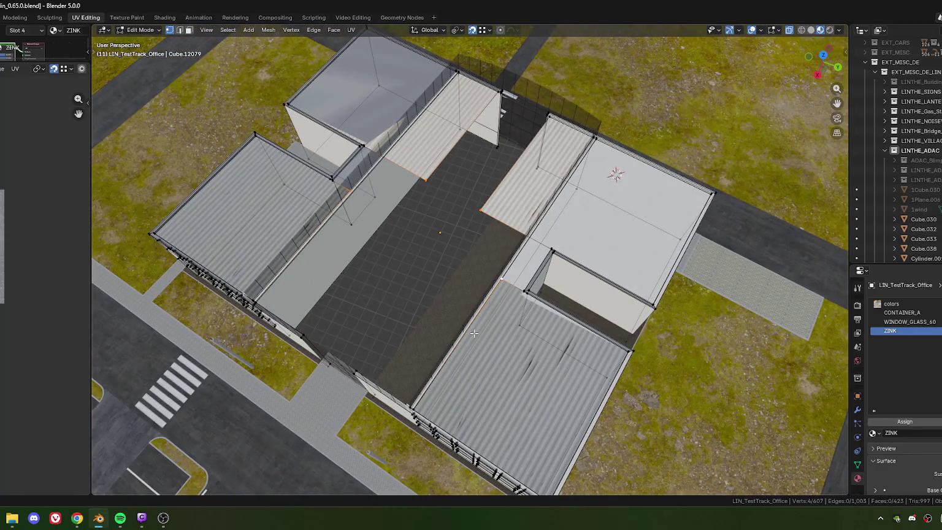
key("ctrl+l")
key("x")
left_click(474, 333)
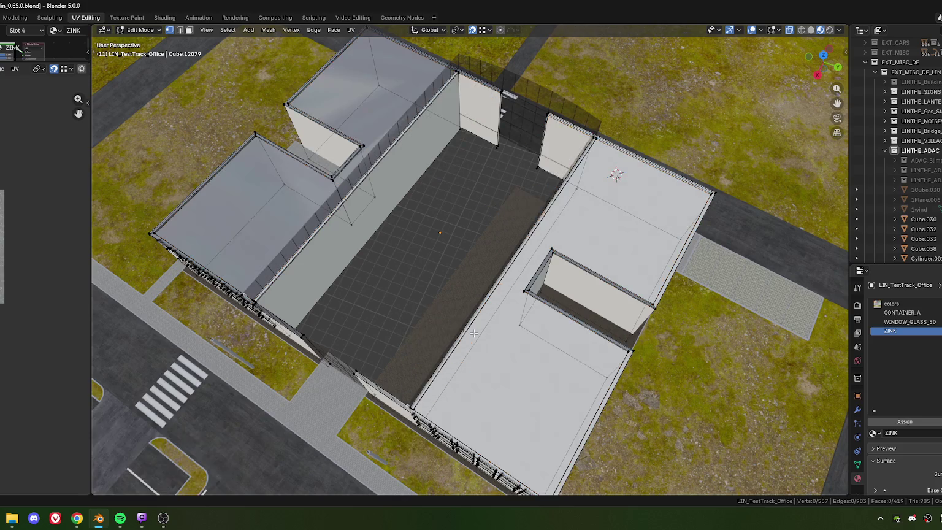
mouse_move(449, 268)
middle_mouse_down()
mouse_move(402, 338)
mouse_move(433, 330)
middle_mouse_up()
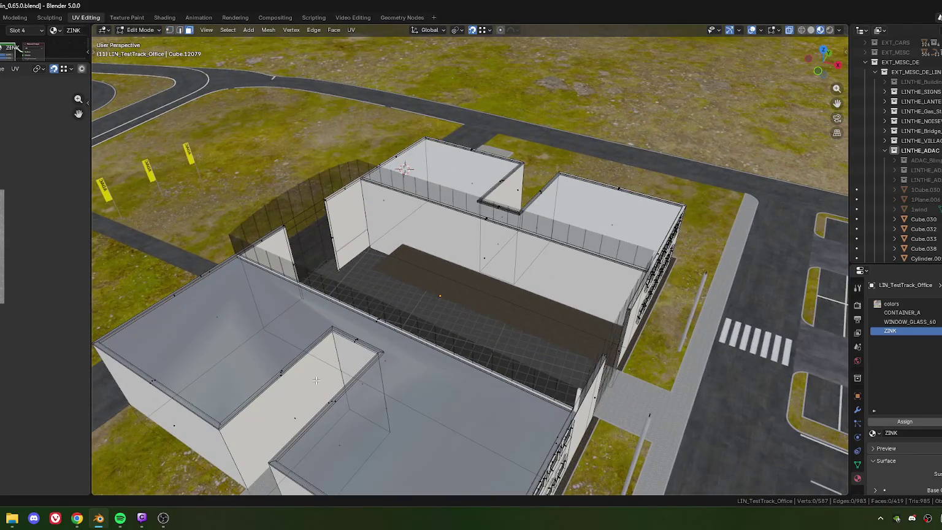
- Select the left flat roof face and switch to a top orthographic view
left_click(416, 303)
middle_click_drag(417, 349, 59, 306)
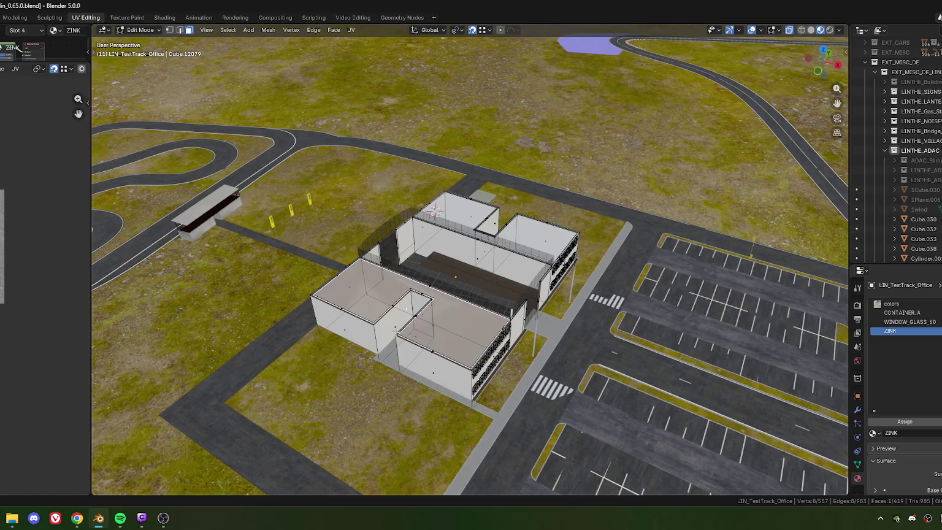
scroll(392, 328, "up", 3)
scroll(431, 353, "up", 1)
scroll(15, 164, "up", 3)
scroll(15, 165, "down", 2)
scroll(15, 164, "up", 1)
scroll(15, 164, "down", 1)
scroll(15, 164, "up", 2)
scroll(16, 164, "up", 1)
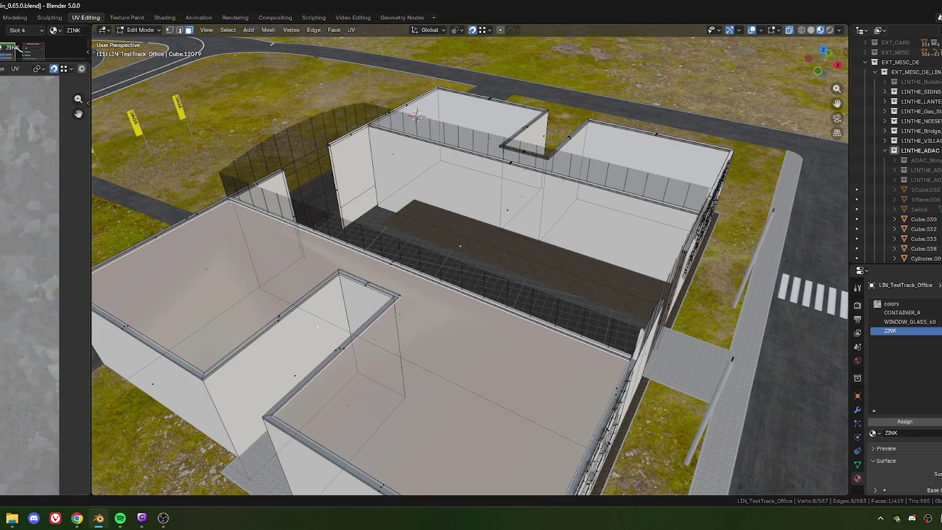
key("KP_7")
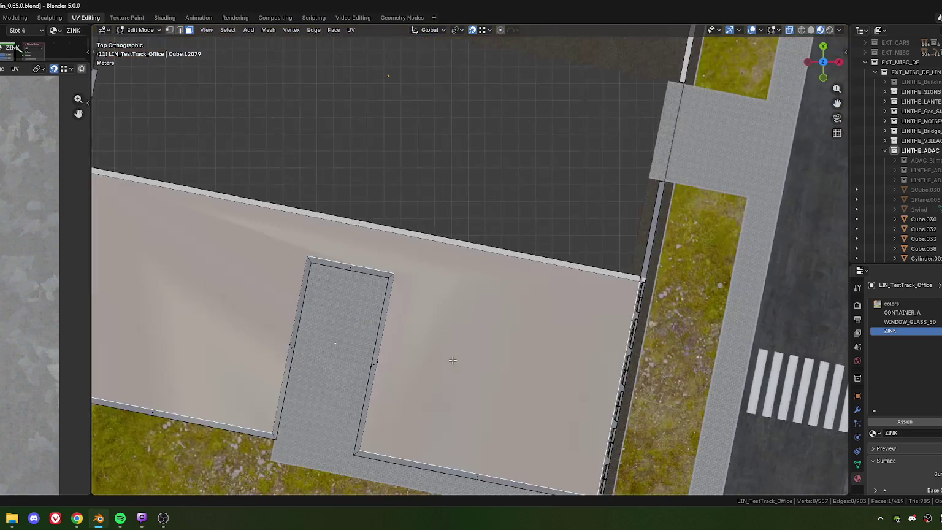
- Add the second flat roof face and assign the ZINK material to both
scroll(429, 358, "down", 3)
scroll(417, 356, "up", 1)
left_click(392, 435, "shift")
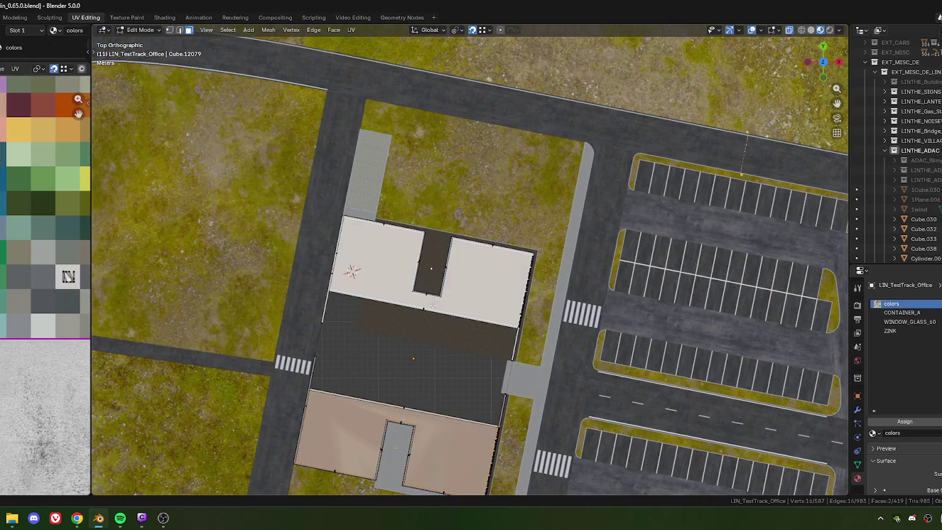
scroll(480, 203, "down", 3)
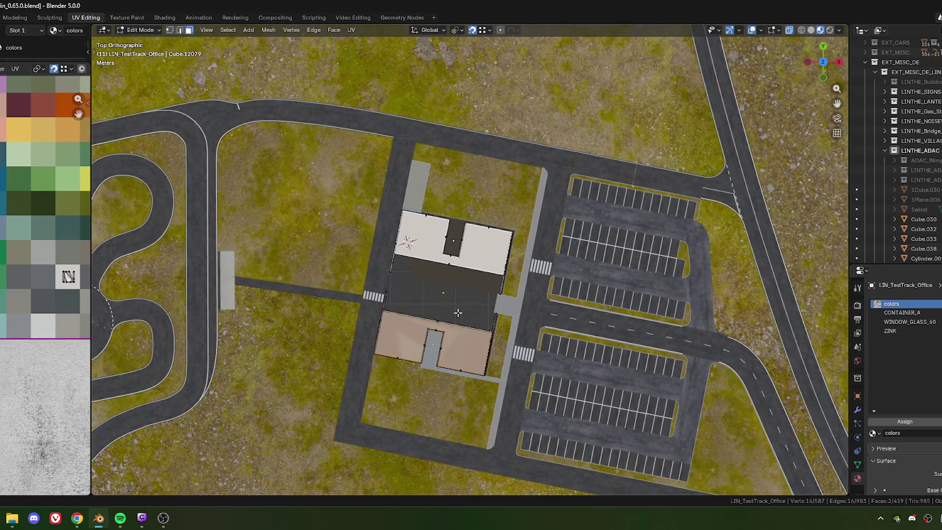
left_click(889, 330)
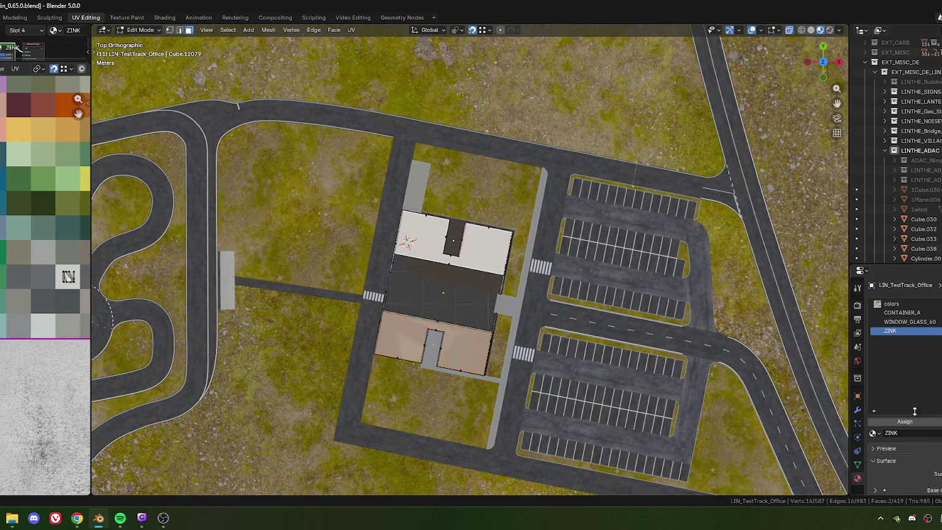
left_click(905, 421)
scroll(426, 314, "up", 5)
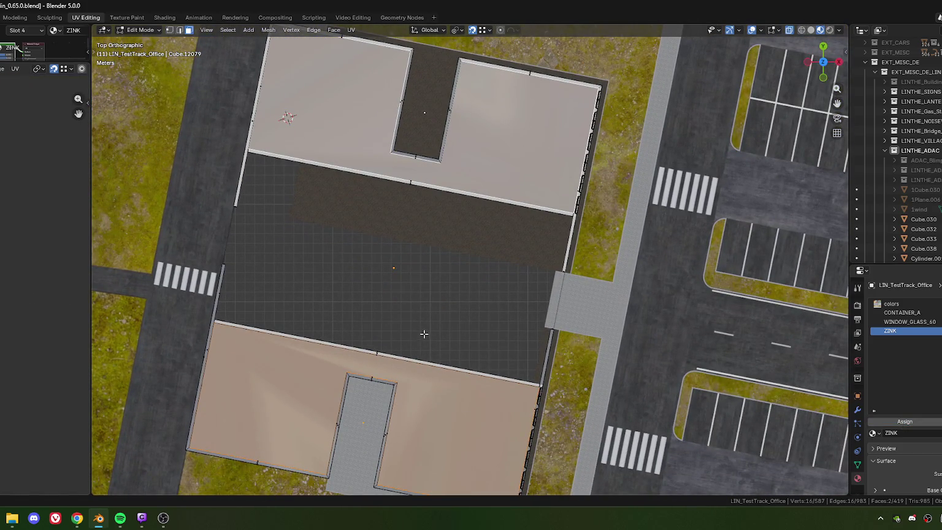
- Project the roof UVs from the top view, then rotate and shrink them
key("u")
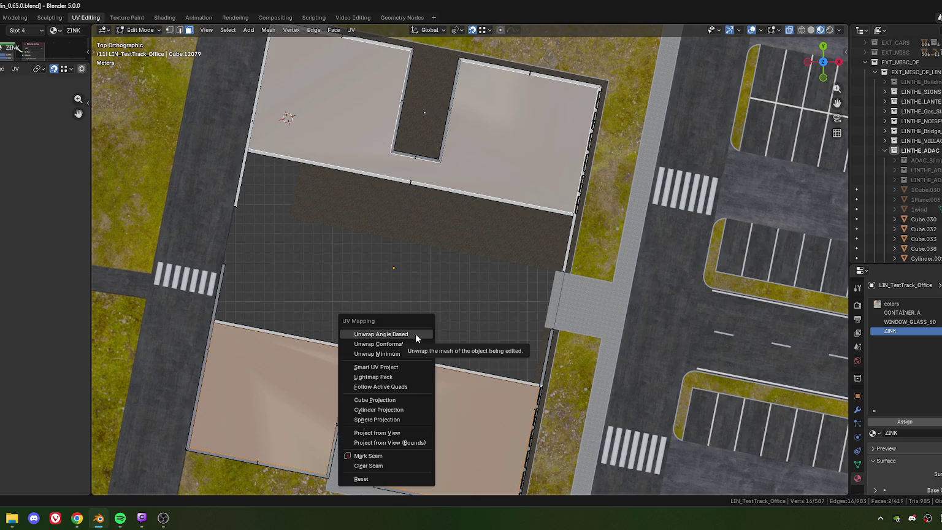
key("v")
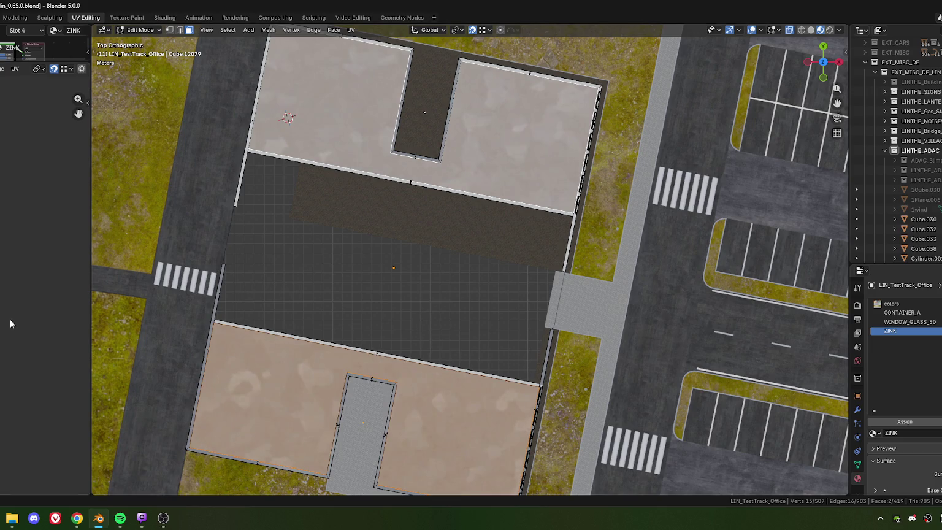
key("r")
key("s")
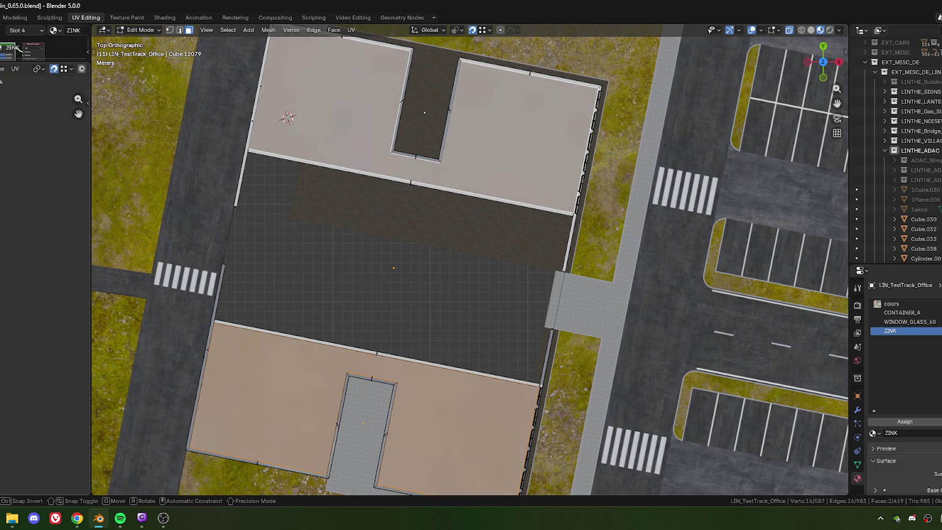
left_click(17, 48)
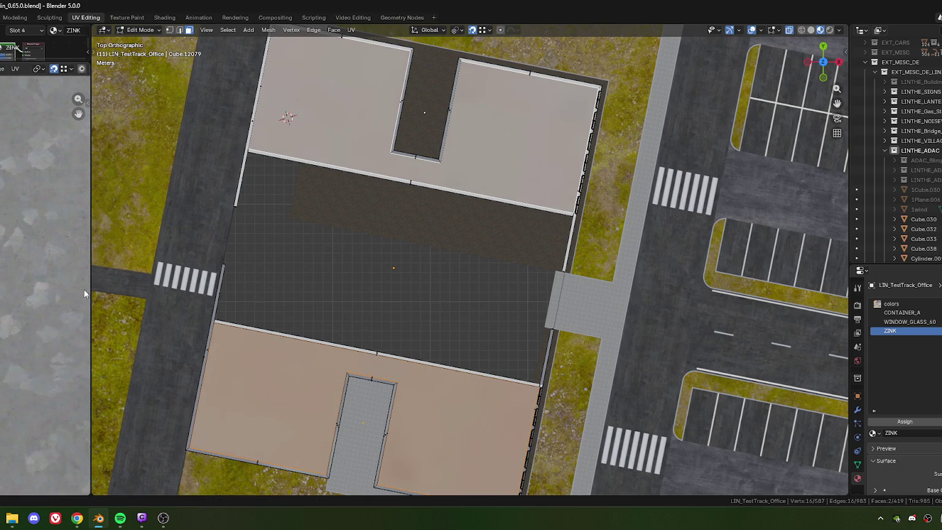
left_click_drag(90, 291, 336, 292)
- Scale the roof UV islands up over the zink.dds texture, then switch to Object Mode
scroll(175, 276, "up", 3)
scroll(147, 267, "up", 2)
scroll(131, 234, "up", 3)
middle_click_drag(131, 235, 132, 244)
scroll(205, 210, "down", 1)
scroll(86, 156, "down", 2)
scroll(86, 156, "down", 2)
scroll(110, 227, "down", 2)
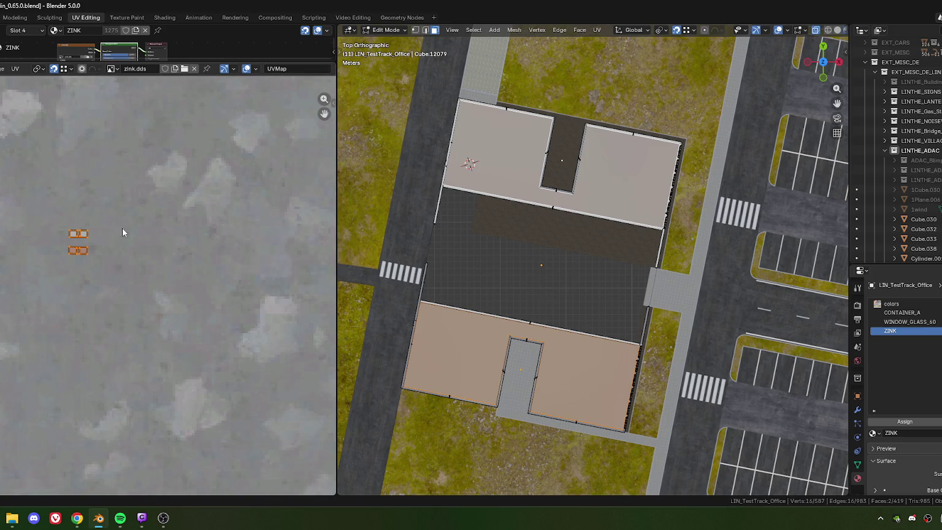
mouse_move(134, 220)
middle_mouse_down()
mouse_move(134, 267)
mouse_move(242, 245)
mouse_move(210, 231)
mouse_move(133, 257)
middle_mouse_up()
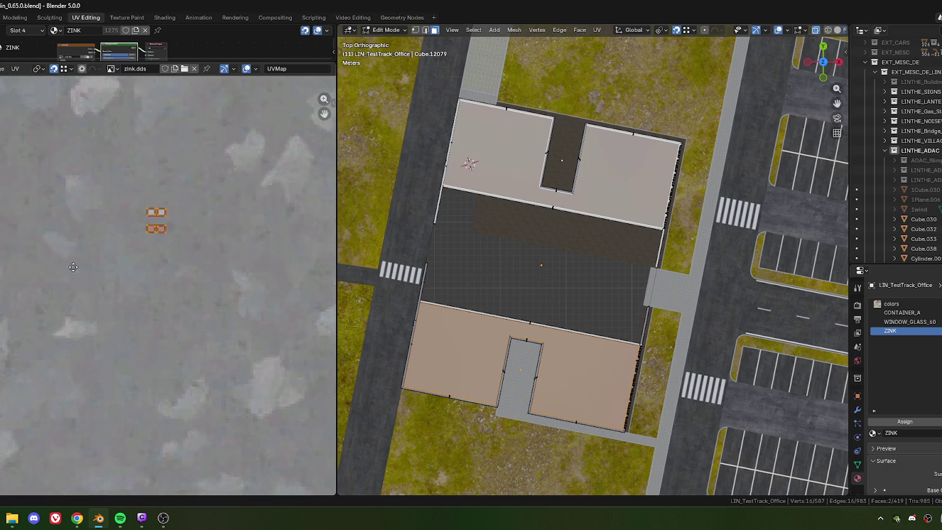
key("s")
left_click(232, 268)
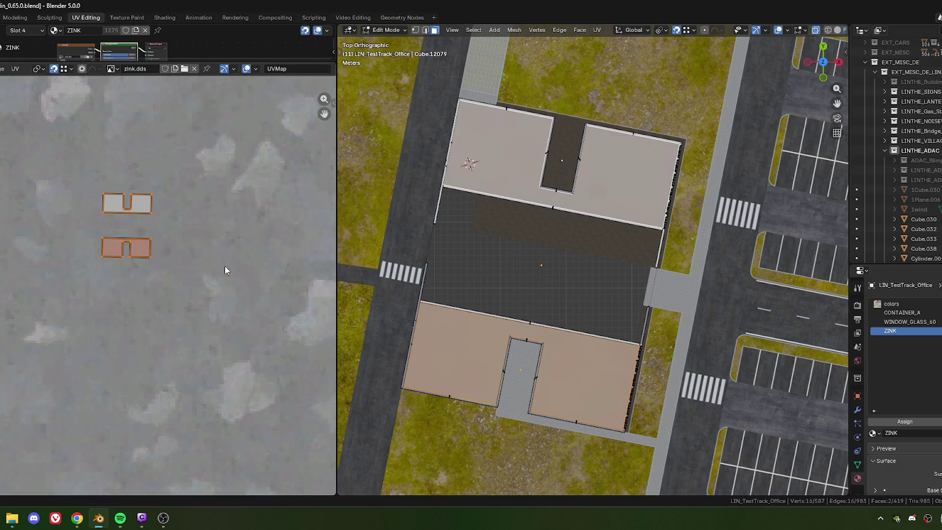
key("Tab")
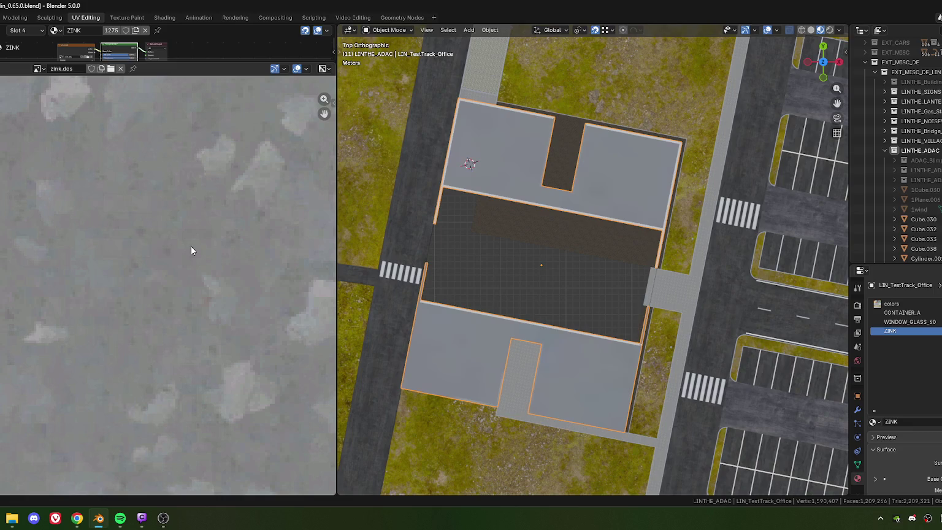
- Orbit and zoom around the building to inspect the zinc roofs in a larger 3D view
mouse_move(466, 294)
middle_mouse_down()
mouse_move(490, 350)
mouse_move(503, 303)
mouse_move(540, 321)
mouse_move(503, 320)
mouse_move(512, 322)
middle_mouse_up()
scroll(511, 305, "up", 2)
scroll(529, 333, "up", 4)
scroll(528, 331, "down", 4)
scroll(478, 328, "up", 2)
scroll(478, 329, "down", 2)
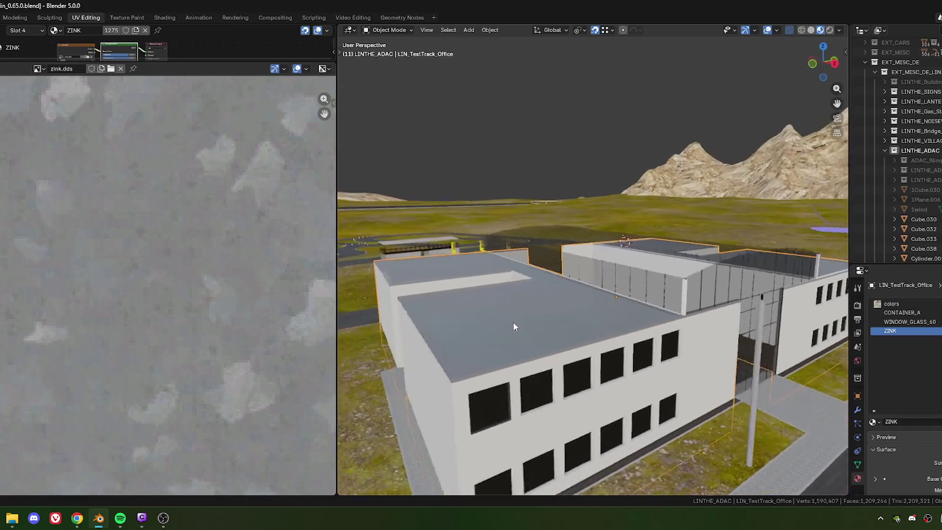
scroll(494, 328, "up", 2)
left_click_drag(337, 323, 67, 322)
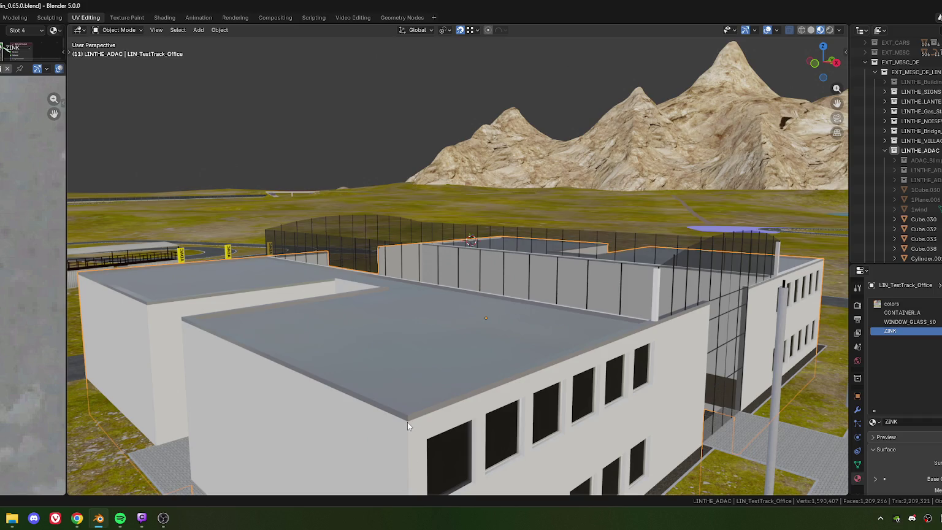
middle_click_drag(405, 420, 372, 297, "ctrl")
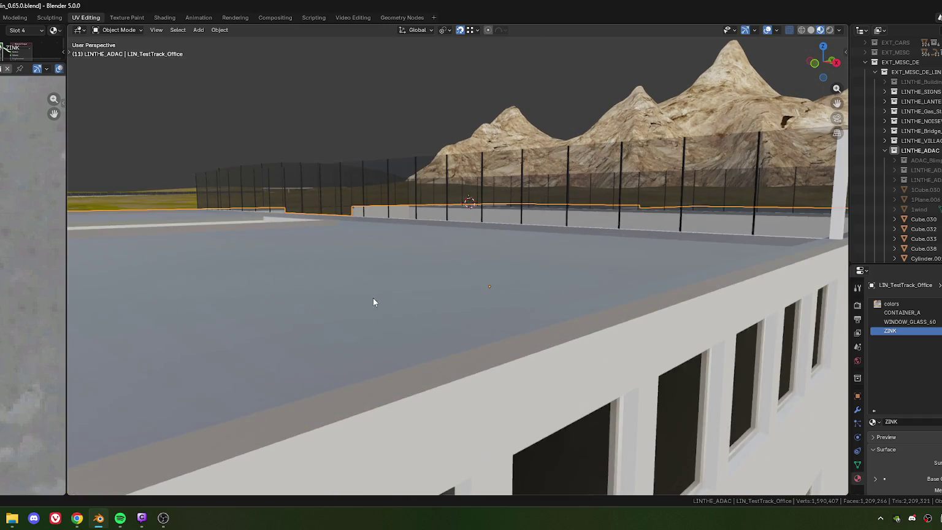
scroll(381, 329, "down", 5)
mouse_move(478, 250)
middle_mouse_down()
mouse_move(467, 274)
mouse_move(390, 340)
mouse_move(447, 298)
middle_mouse_up()
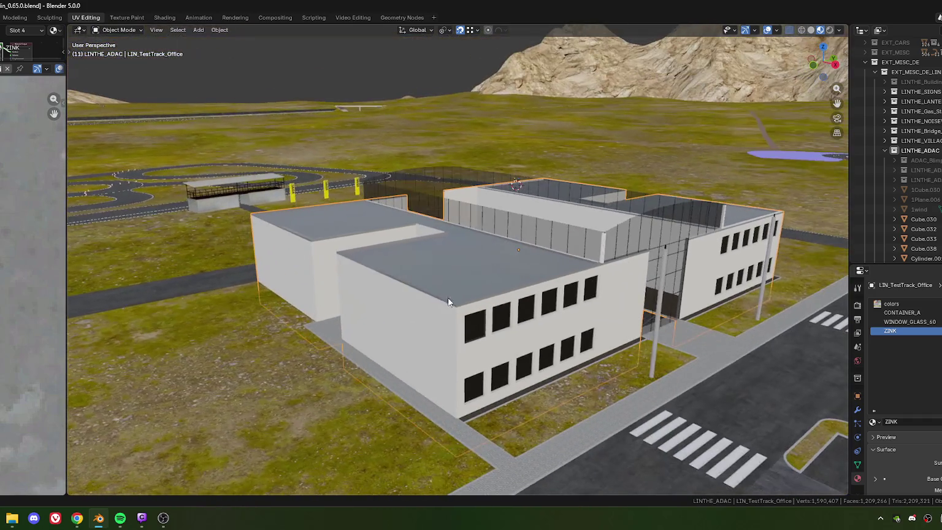
- Re-enter Edit Mode and select the right roof parapet face
key("Tab")
scroll(433, 295, "up", 2)
mouse_move(432, 295)
middle_mouse_down()
mouse_move(337, 295)
mouse_move(434, 293)
mouse_move(601, 351)
mouse_move(534, 268)
mouse_move(429, 238)
mouse_move(356, 238)
middle_mouse_up()
left_click(601, 350, "shift")
- Add the notch's inner walls and the back, left and front parapets to the selection
left_click(513, 239, "shift")
left_click(357, 238, "shift")
left_click(407, 178, "shift")
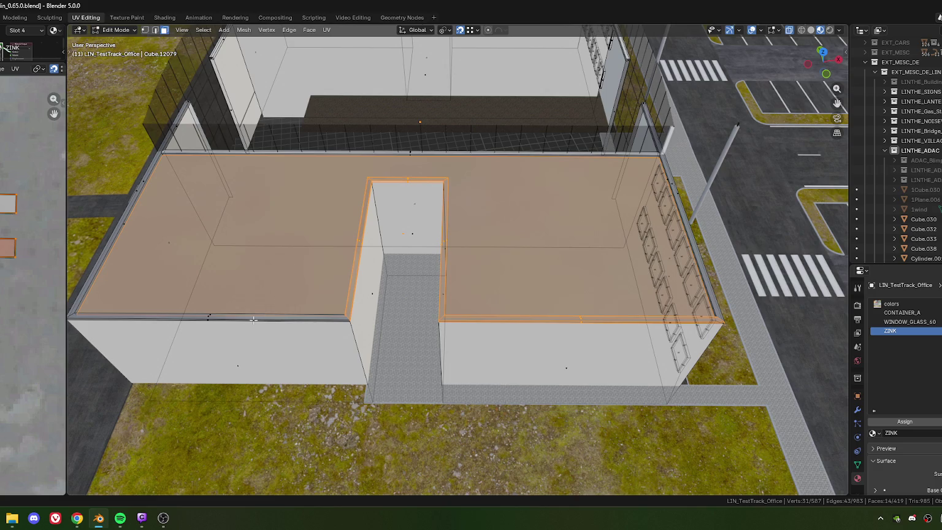
middle_click_drag(222, 330, 351, 232)
left_click(354, 222, "shift")
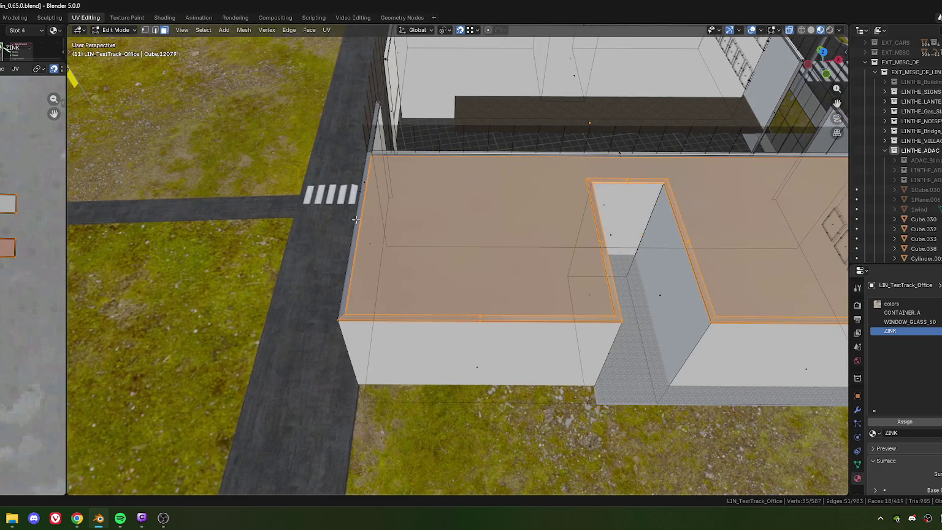
left_click(367, 193, "shift")
middle_click_drag(367, 193, 565, 270)
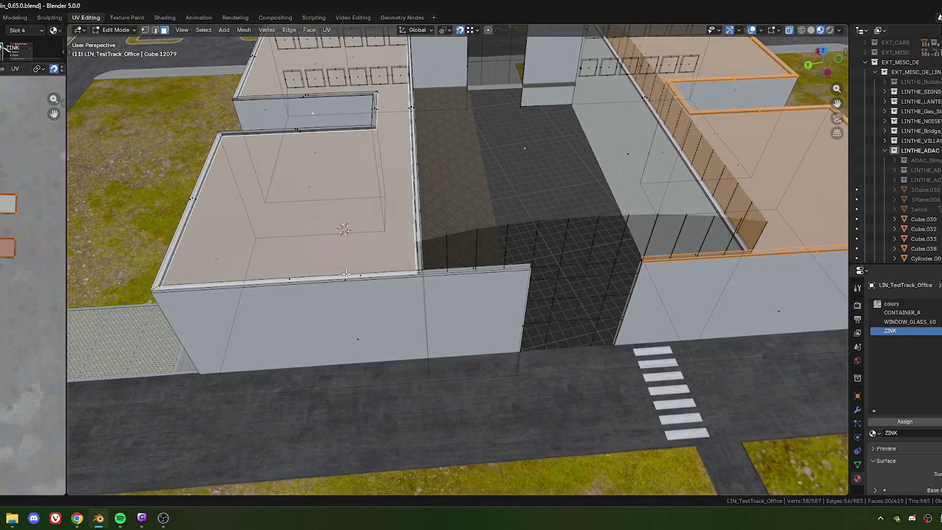
left_click(372, 288, "shift")
- Add the other wing's parapets beside the glass and around the roof opening
mouse_move(334, 292)
middle_mouse_down()
mouse_move(313, 217)
mouse_move(448, 317)
middle_mouse_up()
left_click(314, 218, "shift")
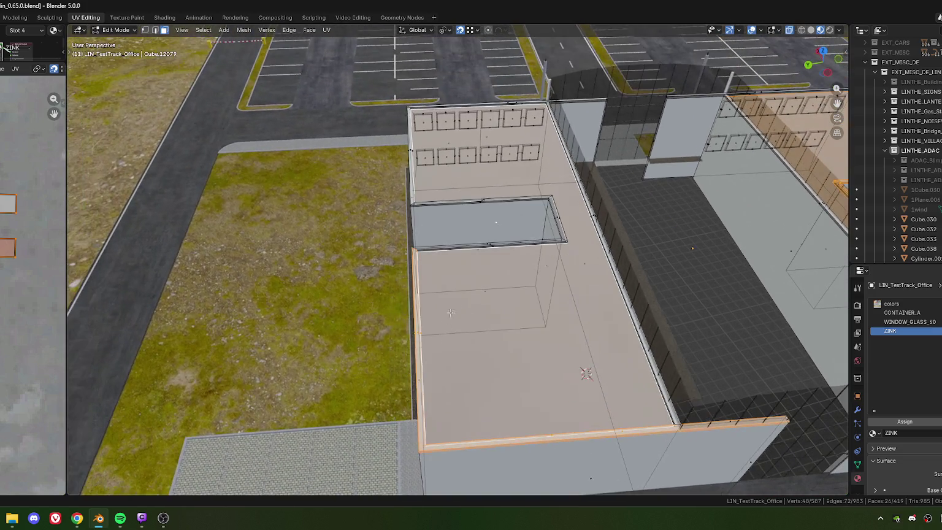
left_click(495, 246, "shift")
left_click(494, 201, "shift")
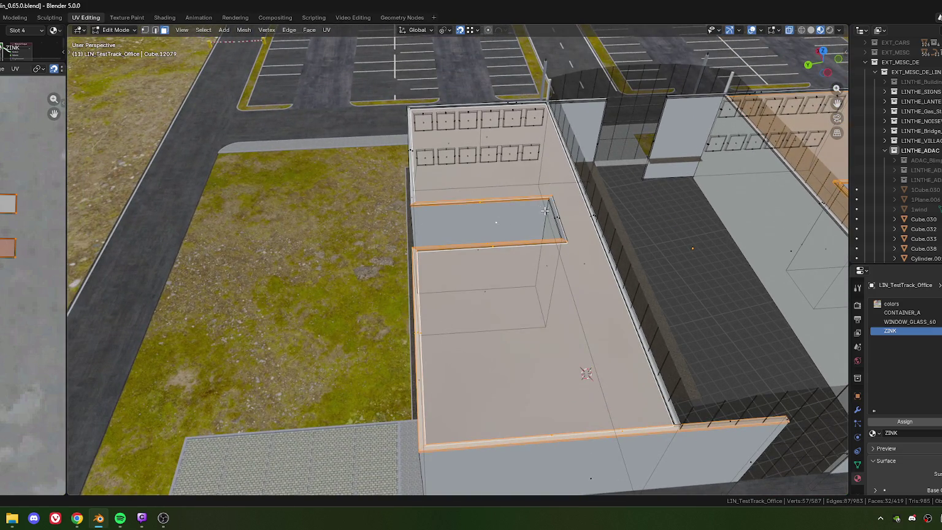
left_click(556, 216, "shift")
mouse_move(537, 236)
middle_mouse_down()
mouse_move(405, 291)
mouse_move(488, 347)
middle_mouse_up()
scroll(405, 291, "down", 2)
left_click(382, 272, "shift")
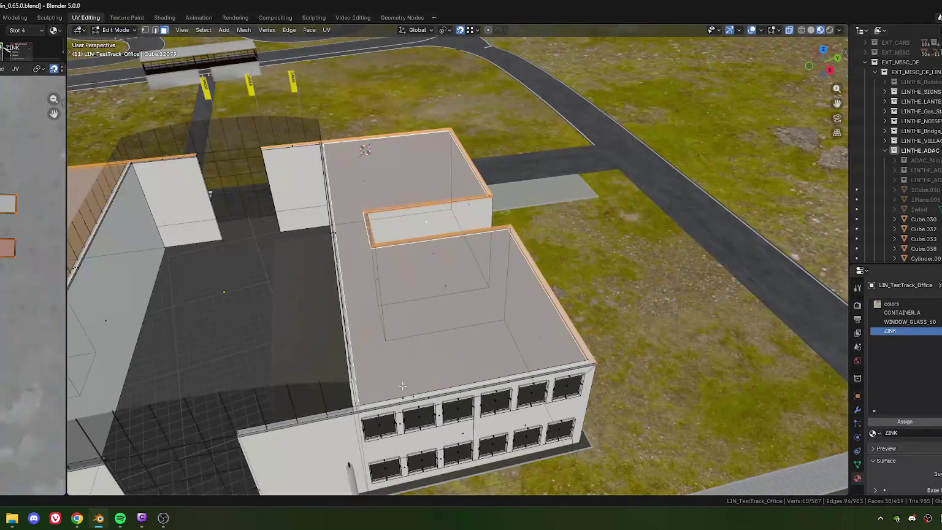
- Add the main roof face, neighbouring roof faces, an inner wall and parapet tops
scroll(402, 389, "up", 1)
scroll(401, 390, "up", 1)
left_click(426, 379, "shift")
left_click_drag(372, 370, 405, 382)
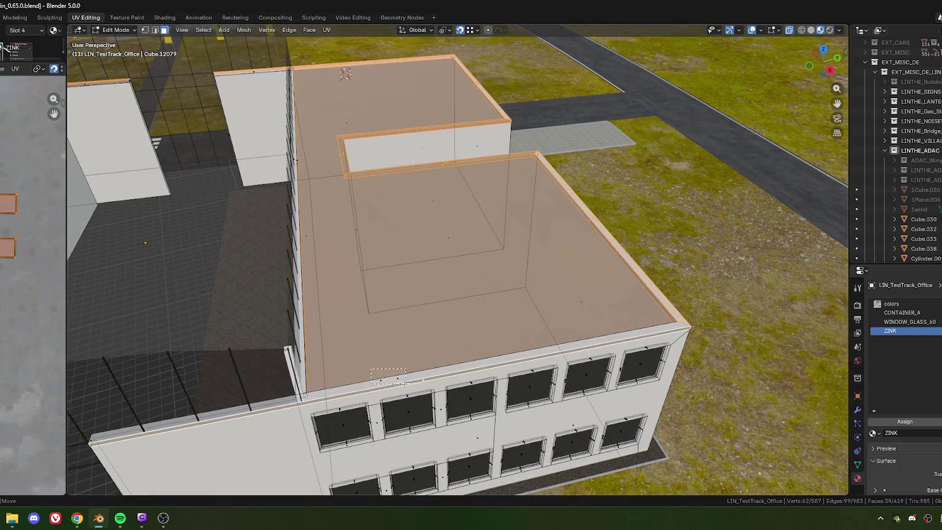
middle_click_drag(405, 382, 484, 316)
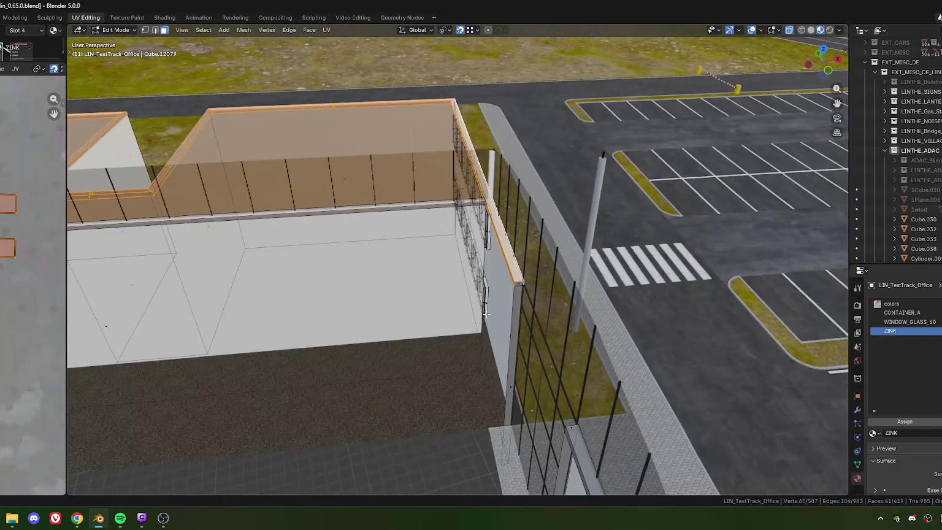
left_click(516, 284, "shift")
mouse_move(515, 284)
middle_mouse_down()
mouse_move(490, 263)
mouse_move(508, 304)
middle_mouse_up()
left_click(495, 262, "shift")
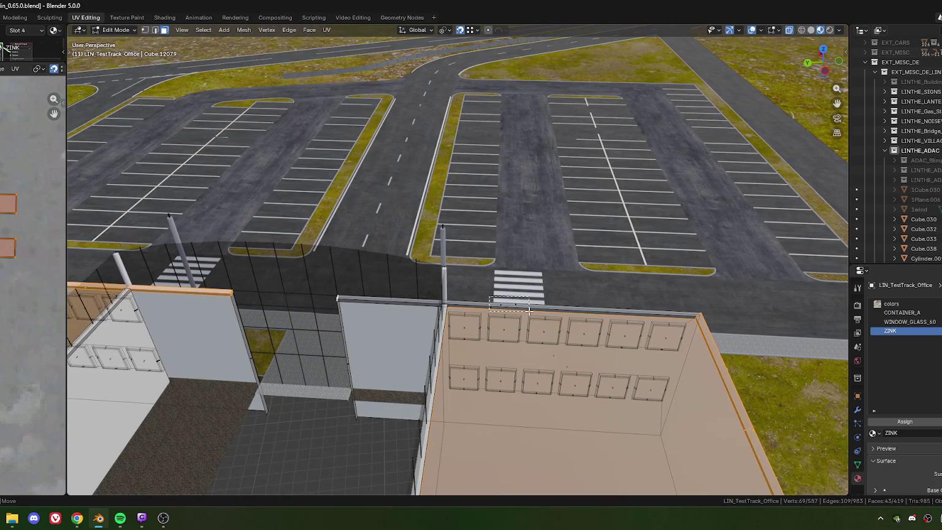
left_click(509, 305, "shift")
- Add the thin wall-end face and another corner parapet face to the selection
middle_click_drag(509, 304, 448, 305)
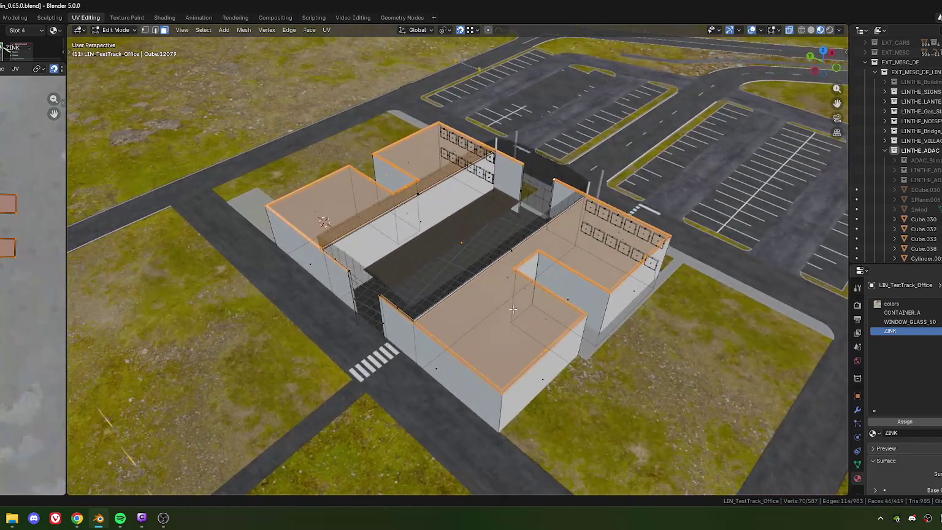
scroll(448, 306, "up", 5)
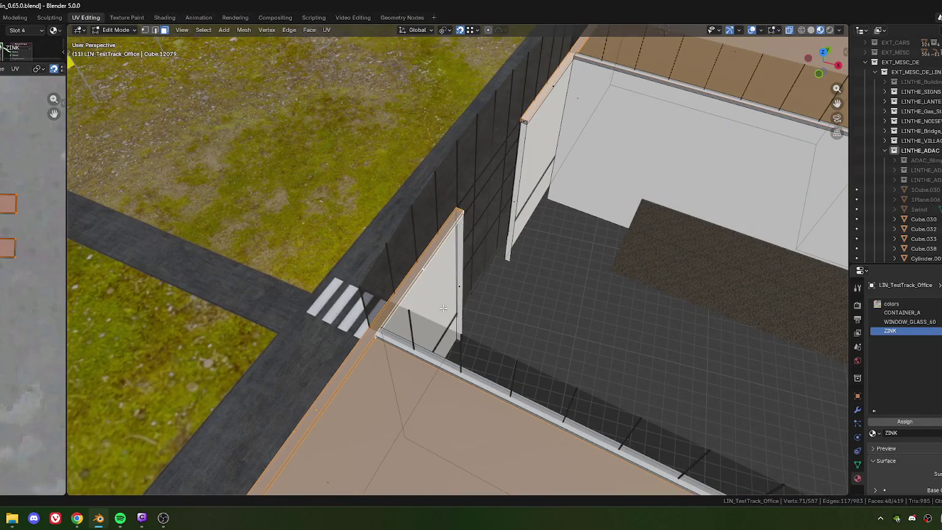
scroll(440, 305, "down", 5)
mouse_move(441, 304)
middle_mouse_down()
mouse_move(347, 289)
mouse_move(429, 291)
middle_mouse_up()
scroll(347, 288, "up", 3)
scroll(333, 303, "up", 3)
left_click(430, 292, "shift")
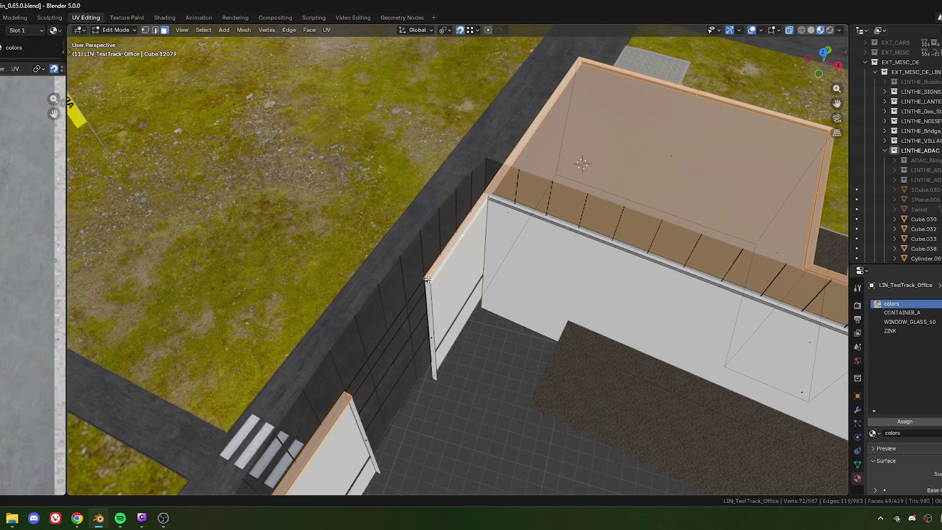
left_click(428, 280, "shift")
scroll(417, 276, "down", 4)
scroll(374, 267, "up", 2)
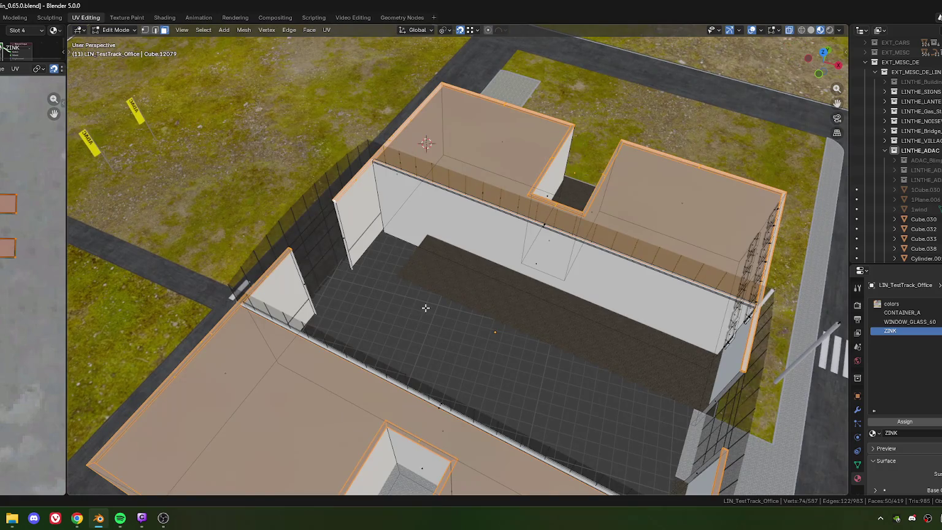
- Add the remaining parapet faces near the parking lot and review the full selection
middle_click_drag(425, 307, 541, 234)
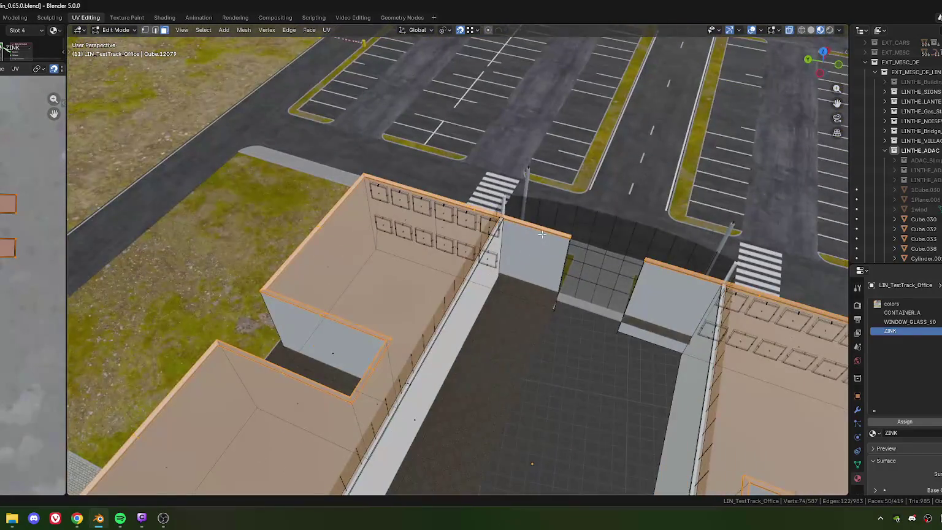
scroll(542, 234, "up", 5)
mouse_move(542, 234)
middle_mouse_down()
mouse_move(323, 314)
mouse_move(396, 274)
mouse_move(394, 292)
mouse_move(443, 301)
middle_mouse_up()
scroll(394, 287, "down", 6)
scroll(395, 295, "up", 2)
scroll(443, 301, "up", 2)
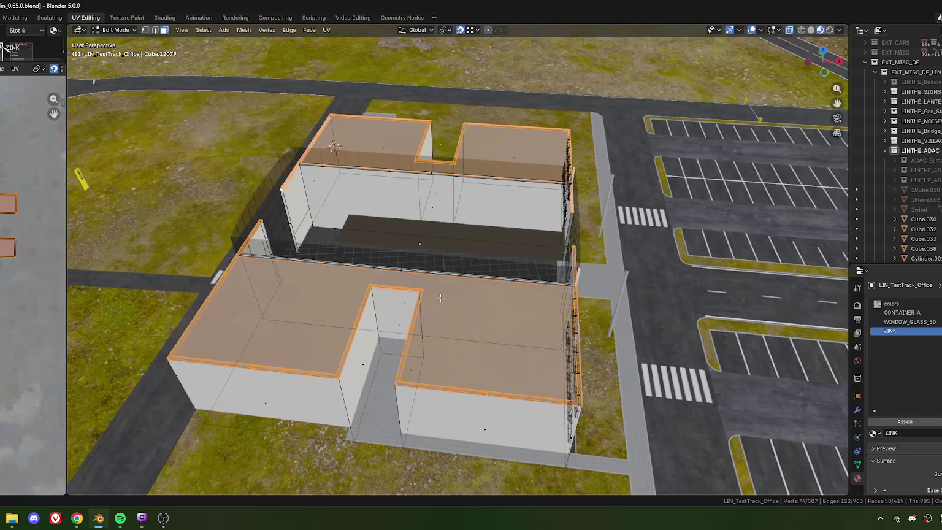
scroll(443, 301, "up", 4)
left_click_drag(340, 293, 340, 293)
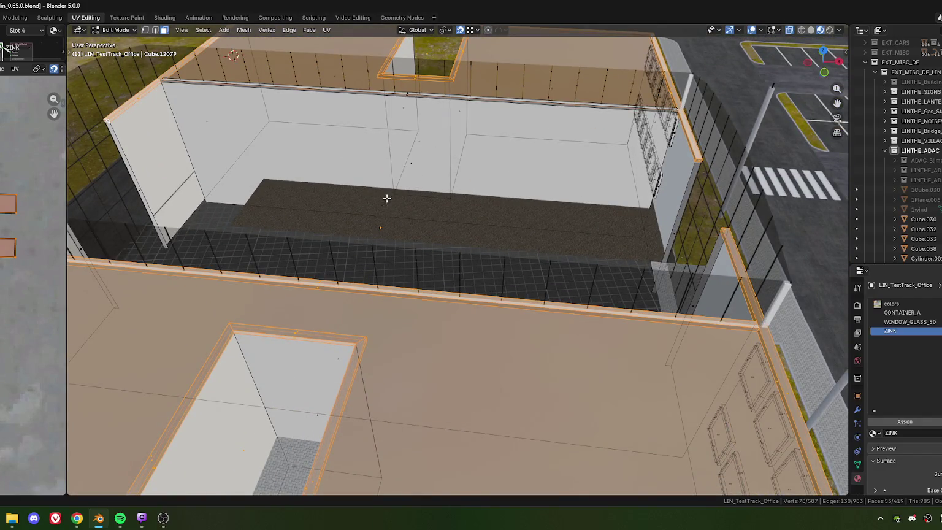
middle_click_drag(385, 206, 468, 322)
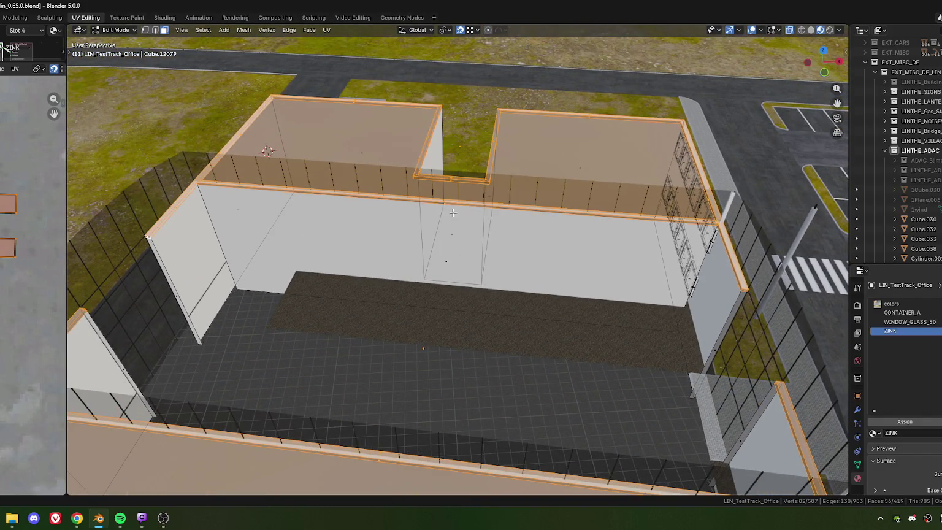
left_click_drag(452, 212, 452, 212)
scroll(452, 212, "down", 5)
middle_click_drag(452, 212, 323, 301)
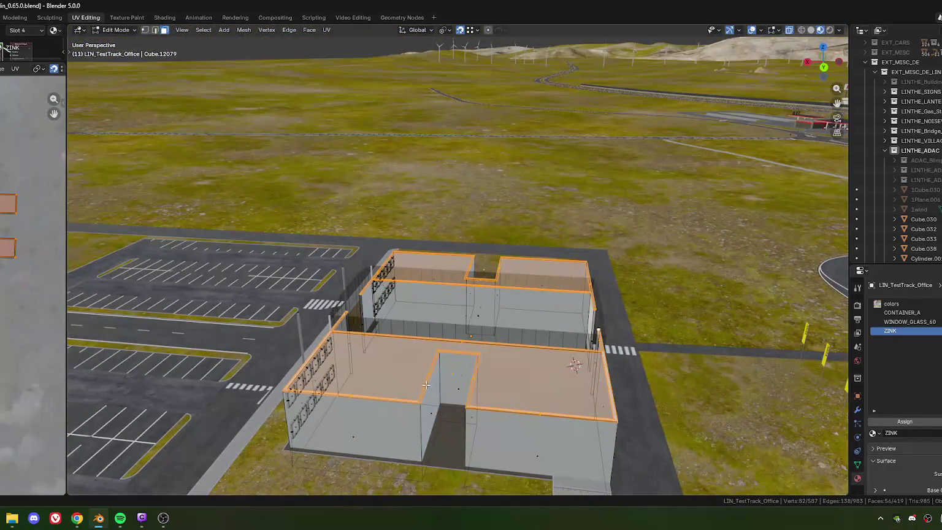
mouse_move(394, 341)
middle_mouse_down()
mouse_move(503, 333)
mouse_move(475, 315)
middle_mouse_up()
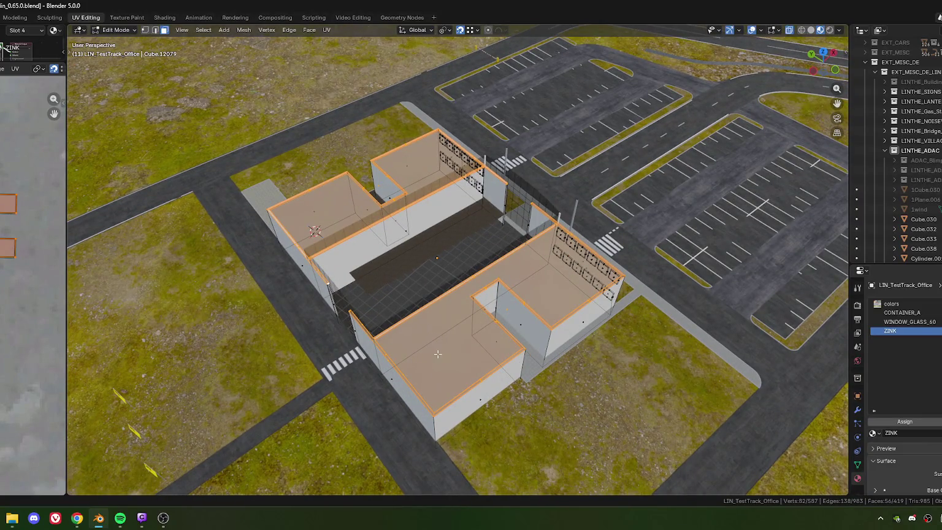
middle_click_drag(437, 350, 437, 270)
- Switch to the colors material slot and unwrap the selected roof faces
left_click(903, 302)
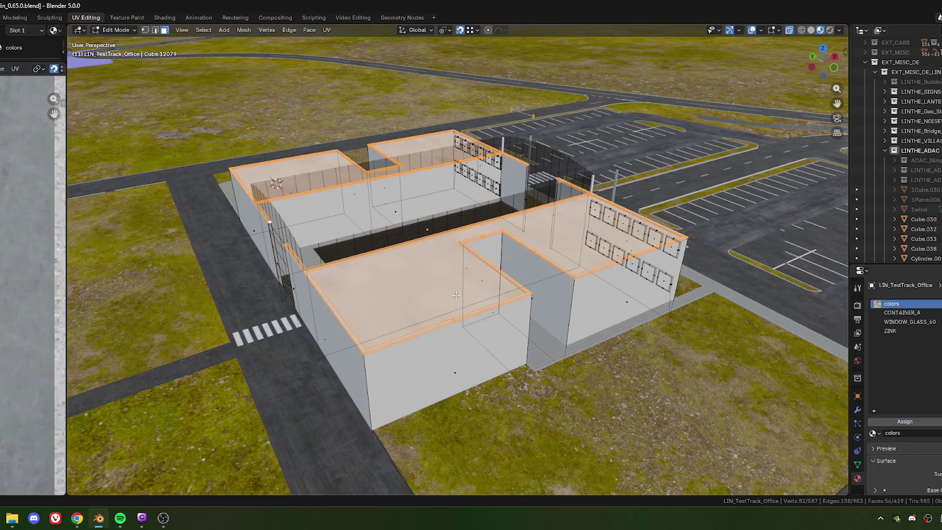
key("u")
left_click(455, 295)
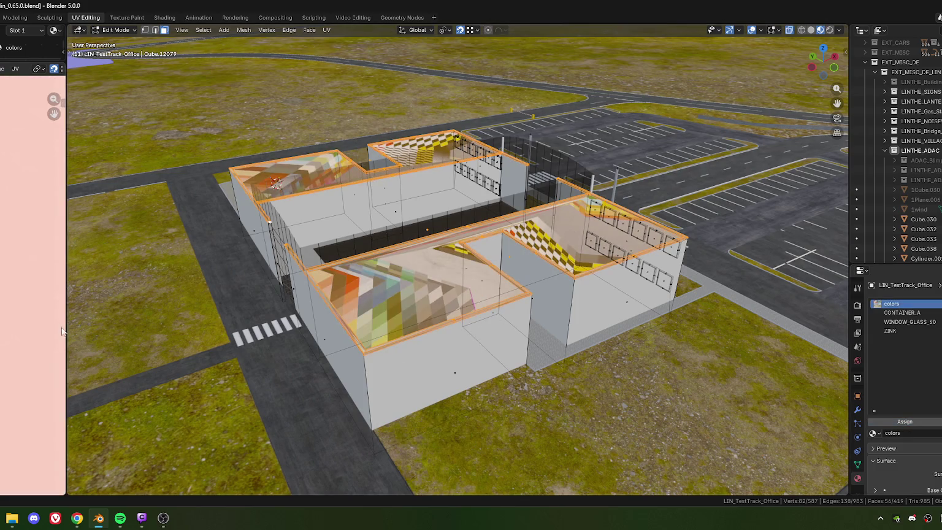
left_click_drag(66, 328, 292, 327)
scroll(194, 331, "down", 3)
- Shrink the whole roof UV island and move it onto the atlas's grey concrete area
key("a")
key("s")
left_click(67, 302)
key("g")
left_click(46, 304)
- Stretch the island wider and taller within the concrete patch, then return to Object Mode
key("s")
left_click(106, 299)
key("s")
key("y")
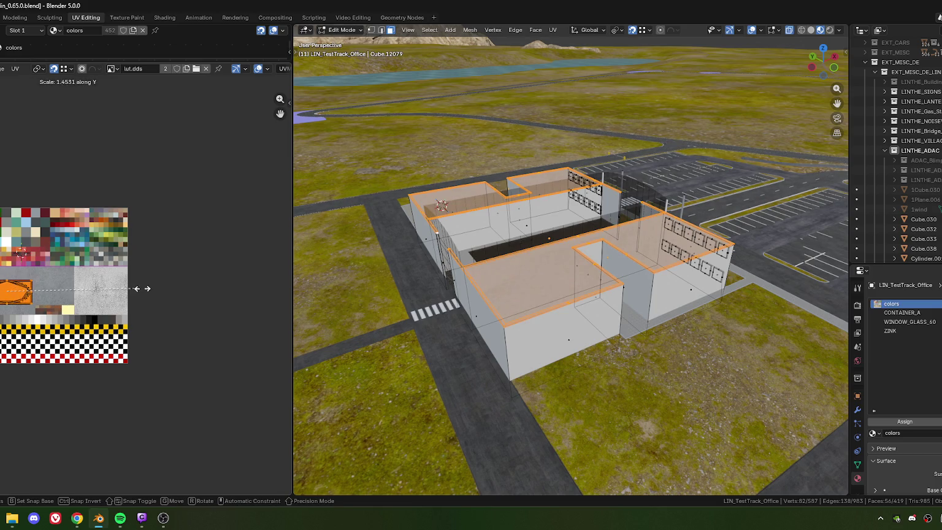
left_click(190, 295)
middle_click_drag(93, 305, 160, 303)
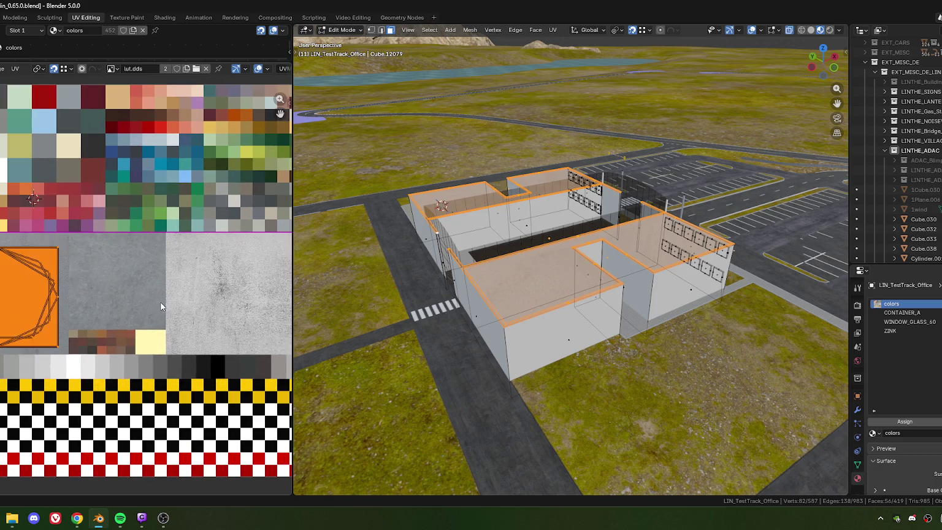
key("Tab")
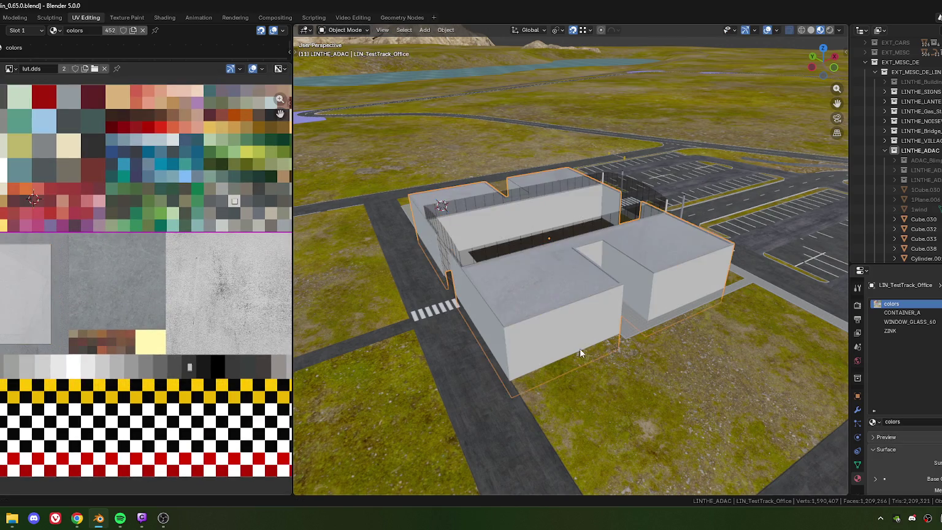
- Nudge the roof UV island slightly right on the lut.dds atlas and check the roofs
mouse_move(580, 347)
middle_mouse_down()
mouse_move(516, 299)
mouse_move(567, 326)
middle_mouse_up()
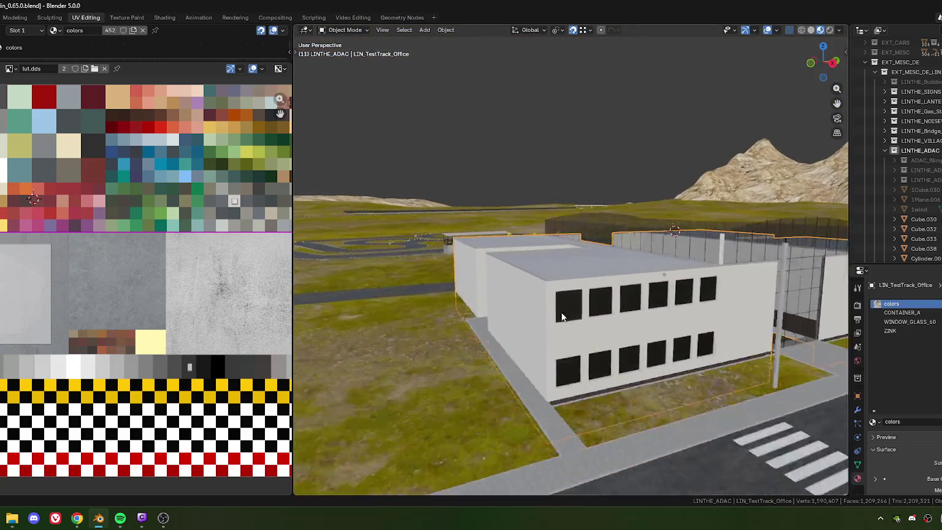
scroll(567, 326, "down", 3)
scroll(532, 315, "up", 3)
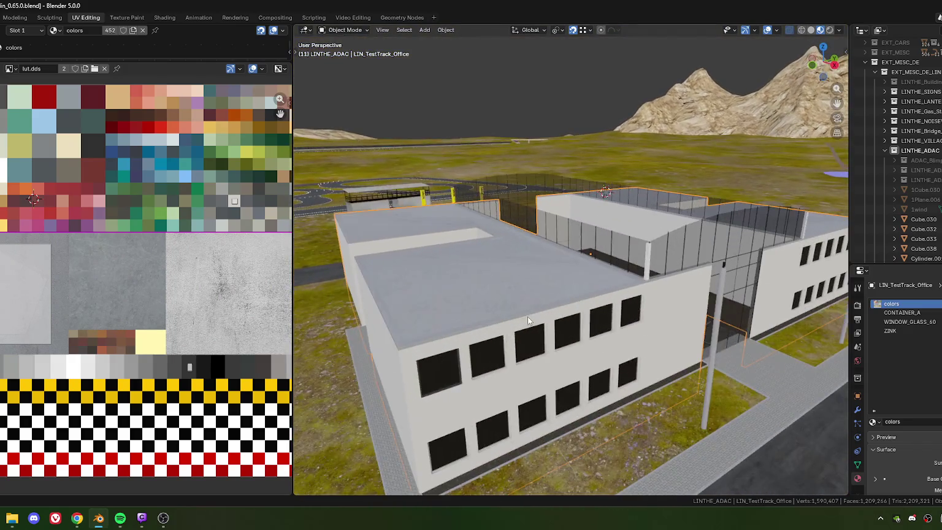
scroll(528, 313, "down", 5)
scroll(508, 319, "up", 2)
key("Tab")
key("g")
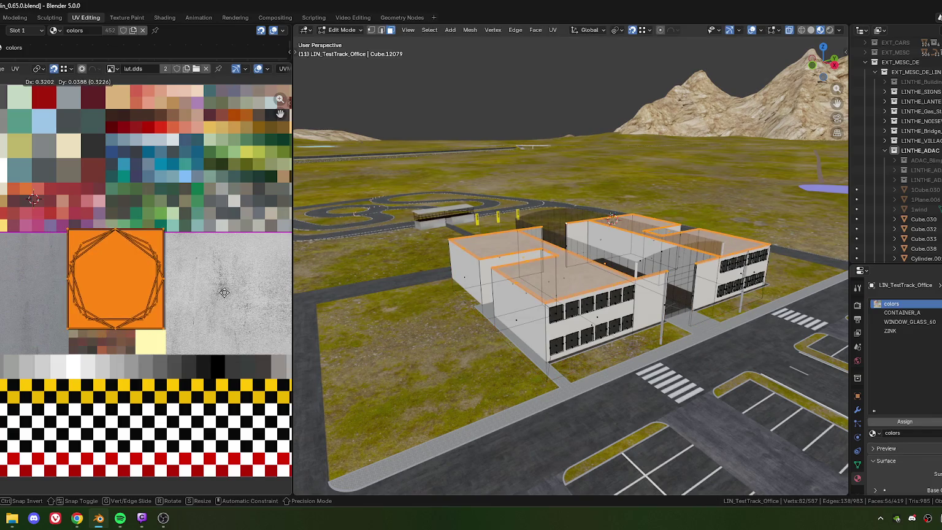
left_click(217, 293)
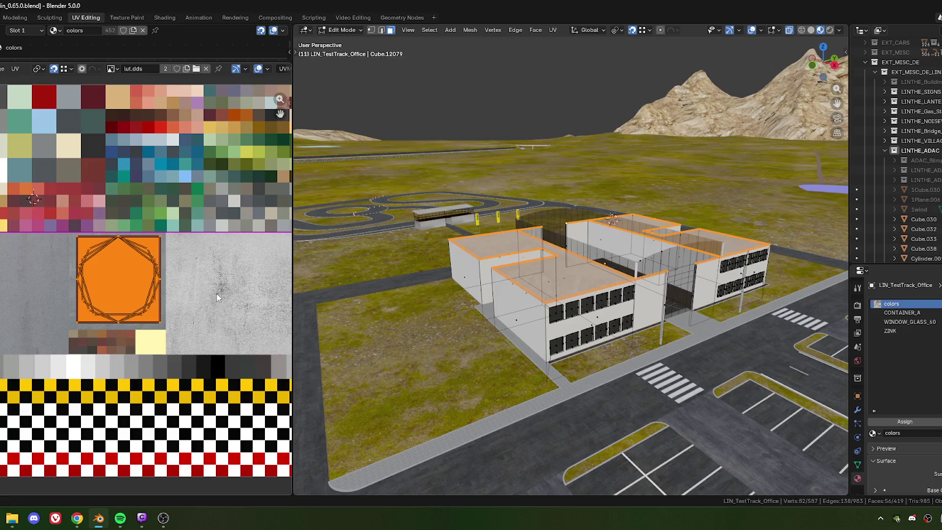
key("Tab")
- Drop the roof UV island onto the grey strip above the checkers and shrink it
mouse_move(535, 332)
middle_mouse_down()
mouse_move(595, 344)
mouse_move(547, 332)
middle_mouse_up()
scroll(596, 344, "down", 4)
scroll(132, 274, "down", 3)
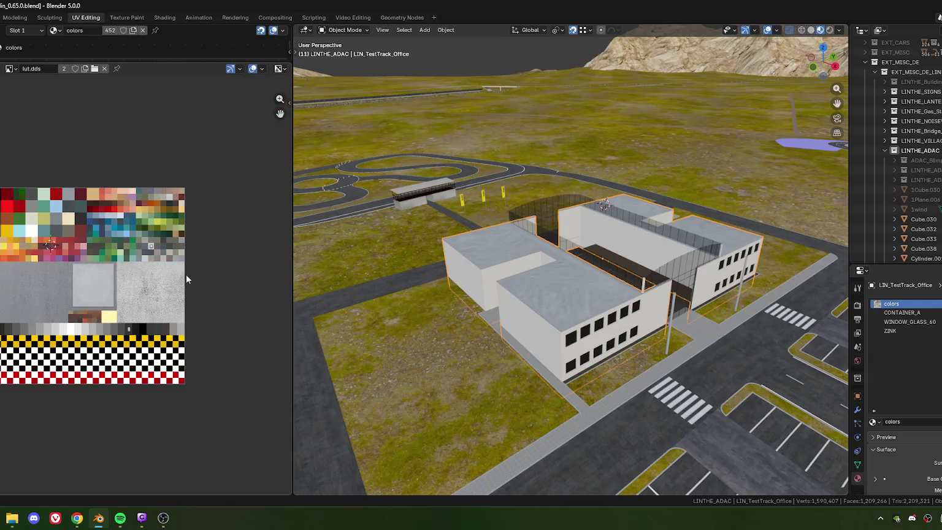
scroll(131, 274, "up", 3)
middle_click_drag(116, 288, 105, 228)
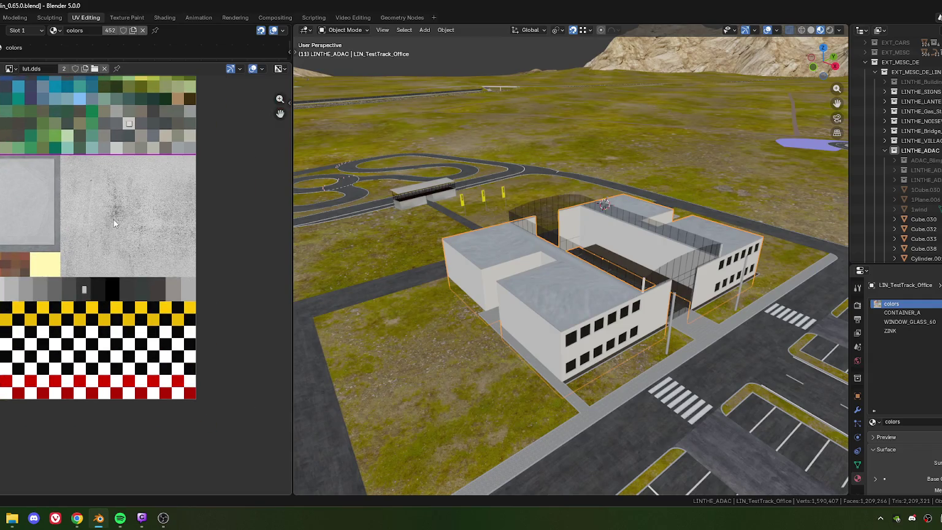
key("Tab")
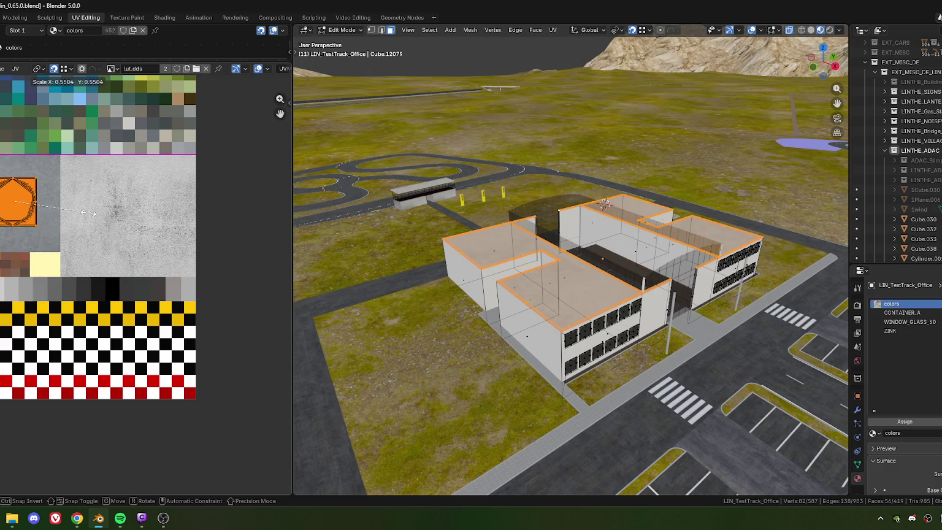
key("g")
left_click(132, 283)
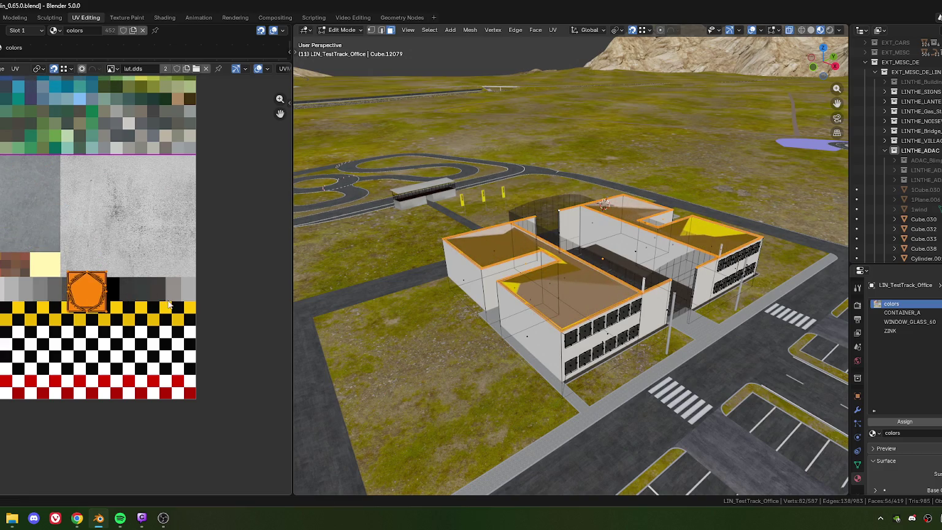
scroll(132, 283, "up", 5)
key("s")
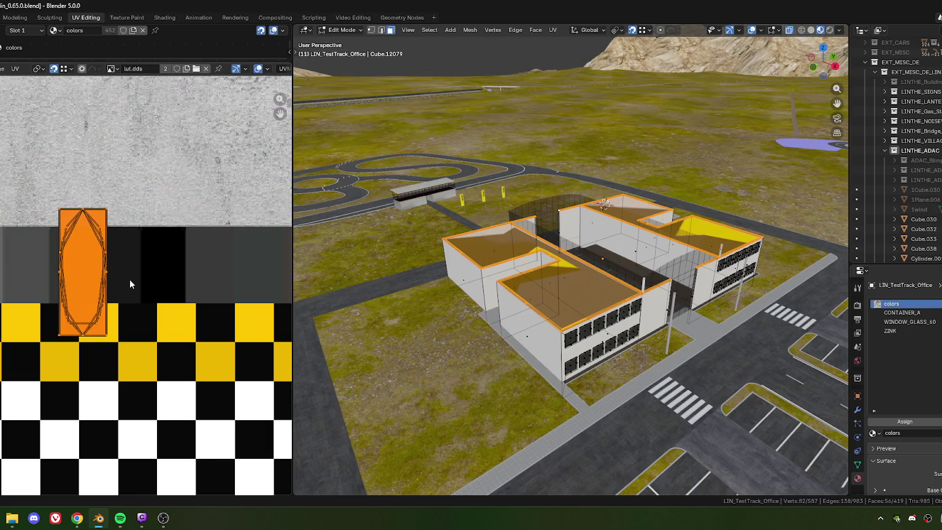
left_click(123, 283)
- Narrow the island horizontally, place it on a plain grey swatch, and inspect the flat grey roofs
key("s")
key("x")
left_click(119, 284)
key("g")
left_click(108, 274)
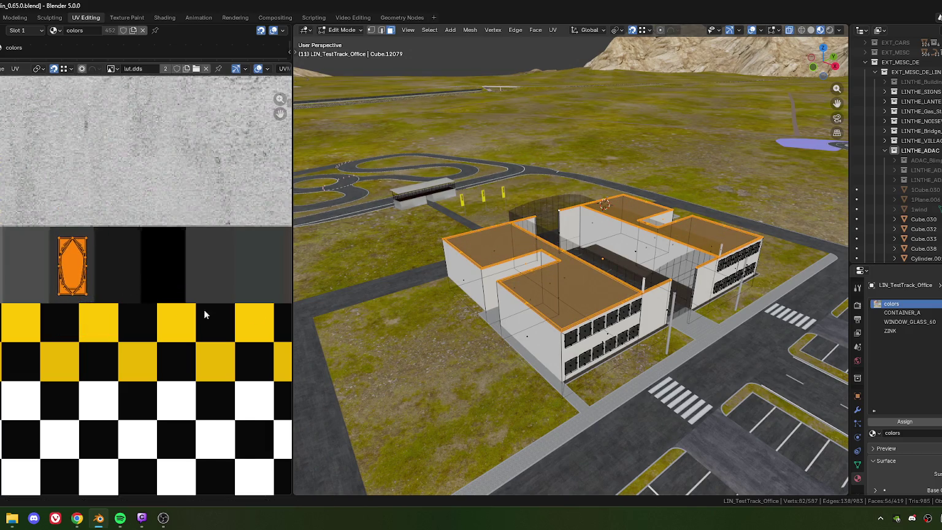
key("Tab")
scroll(611, 367, "up", 3)
mouse_move(610, 367)
middle_mouse_down()
mouse_move(543, 323)
mouse_move(554, 308)
middle_mouse_up()
scroll(544, 323, "up", 3)
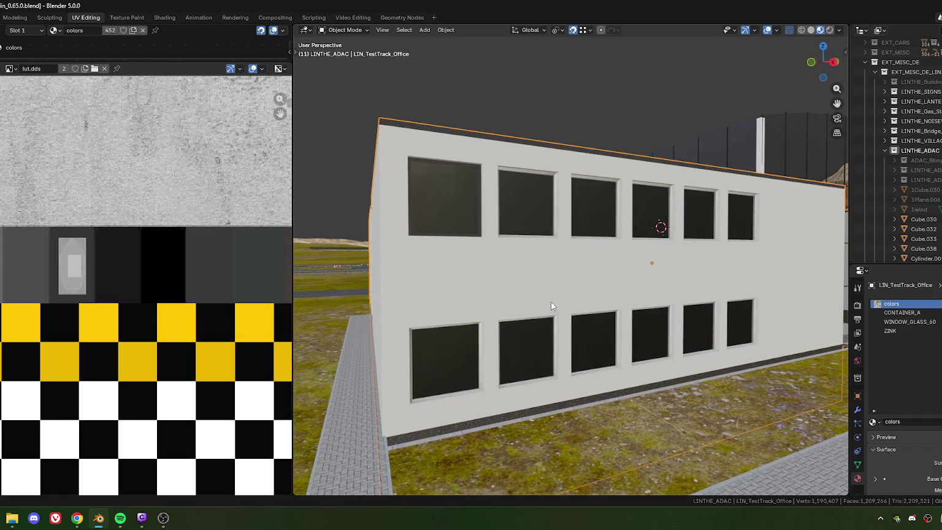
- In Edit Mode, select a facade face and a window sill face on the office mesh
key("Tab")
left_click(484, 220)
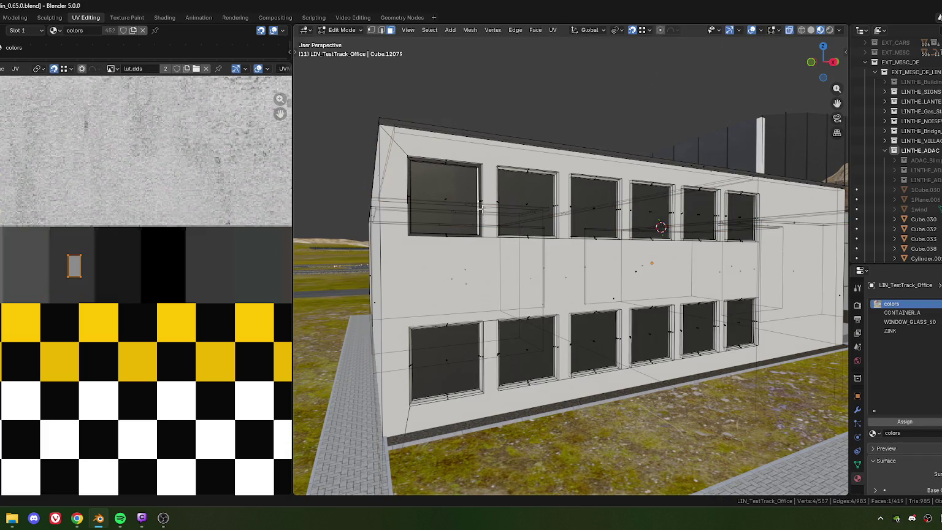
middle_click_drag(482, 209, 513, 230)
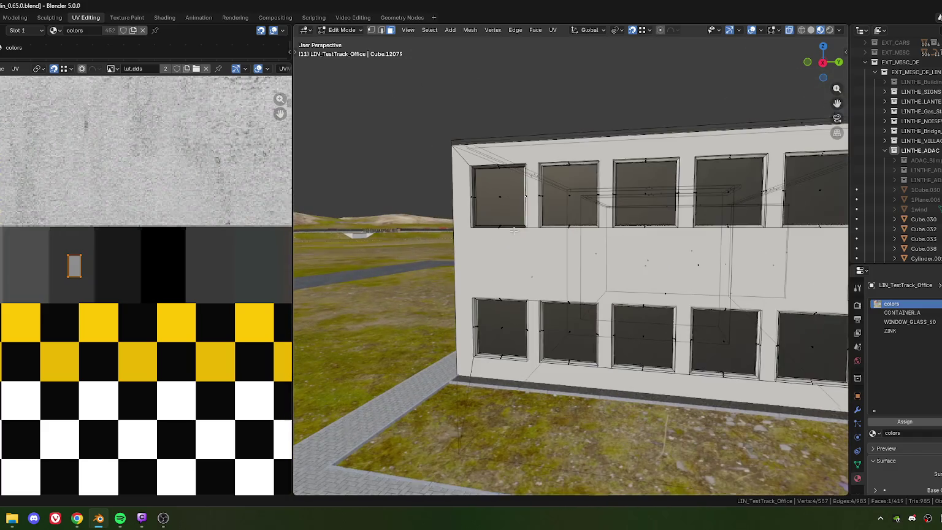
scroll(515, 236, "up", 5)
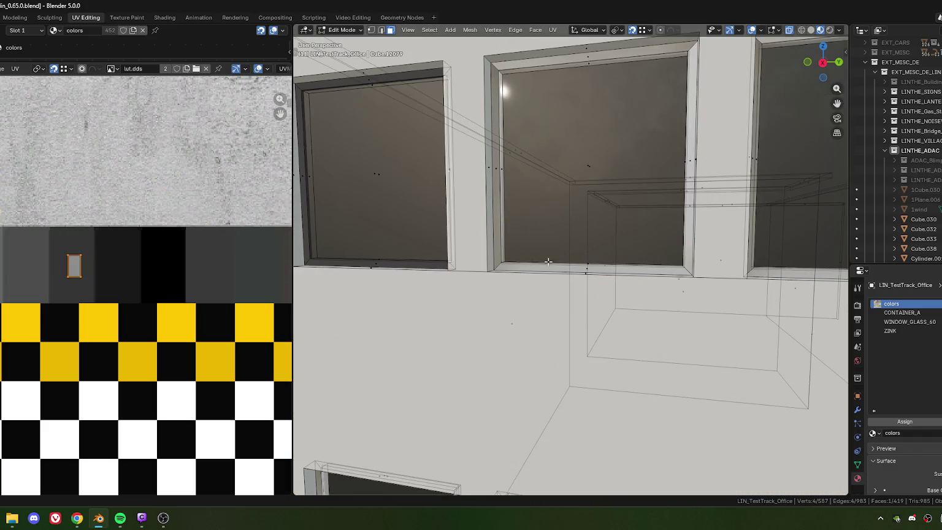
left_click(588, 268, "shift")
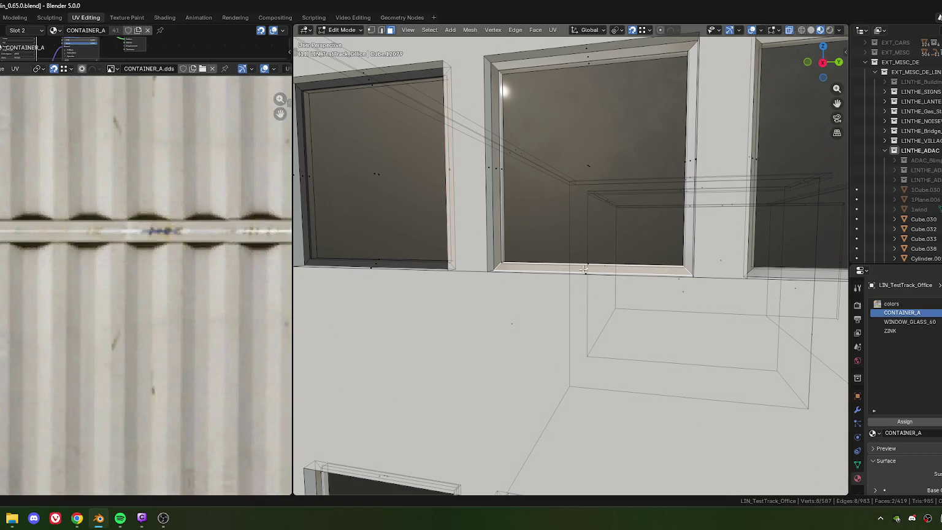
scroll(575, 274, "down", 8)
middle_click_drag(575, 274, 588, 313)
scroll(623, 371, "up", 3)
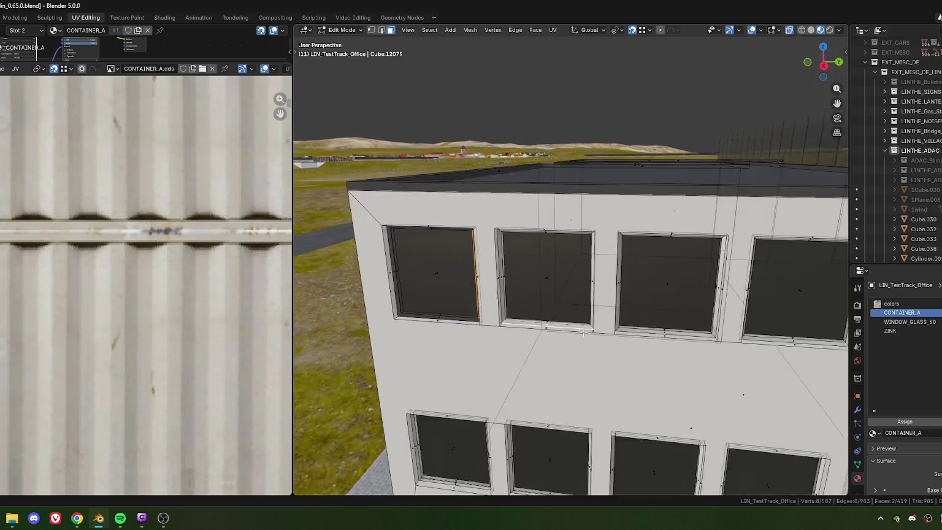
scroll(563, 343, "up", 3)
scroll(567, 345, "up", 2)
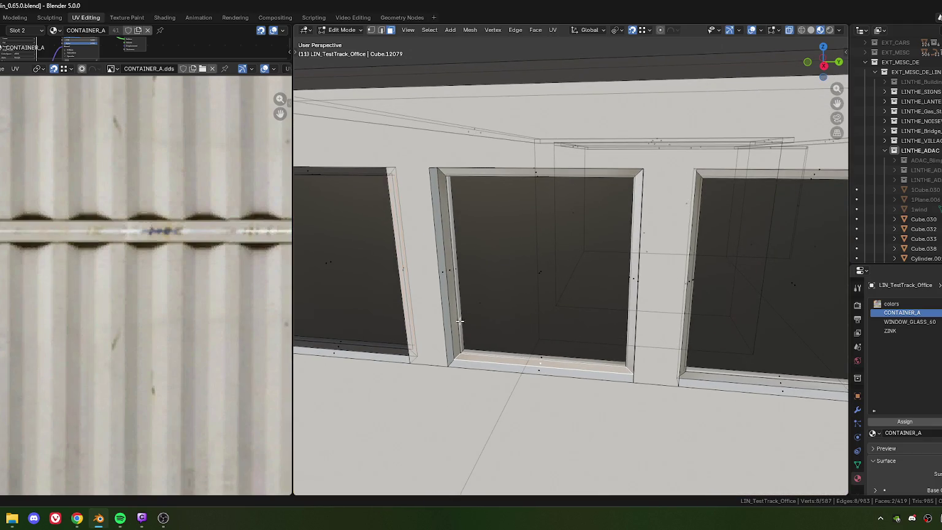
- Select one window's jamb, top and bottom frame faces, then select all similar faces by area
left_click(691, 309)
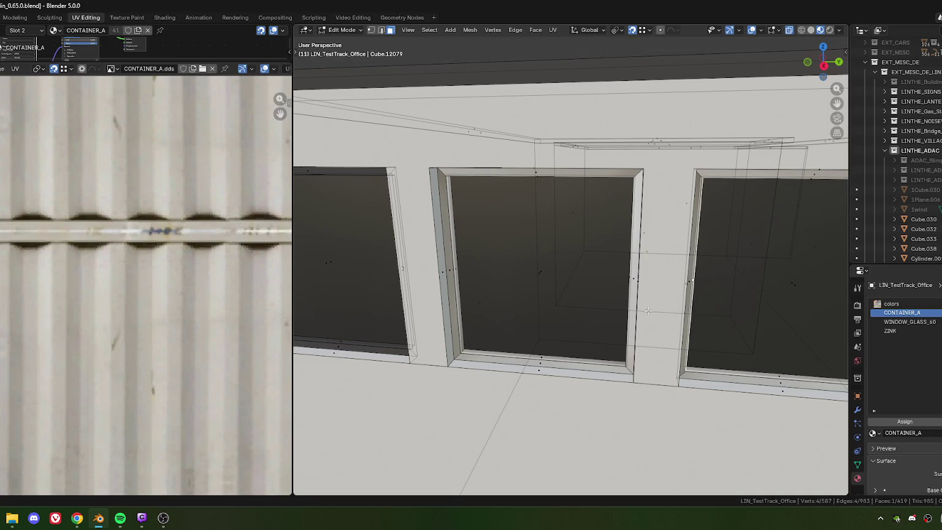
left_click(632, 275, "shift")
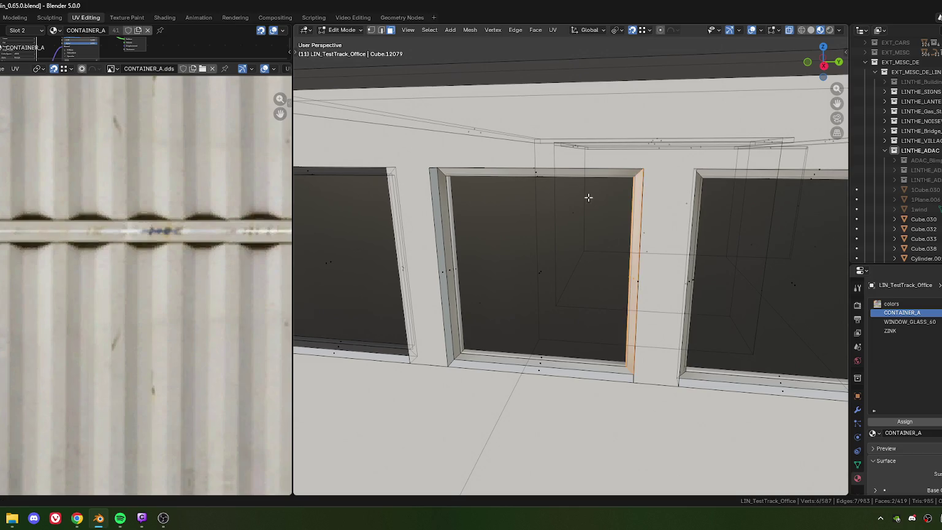
left_click(537, 178, "ctrl")
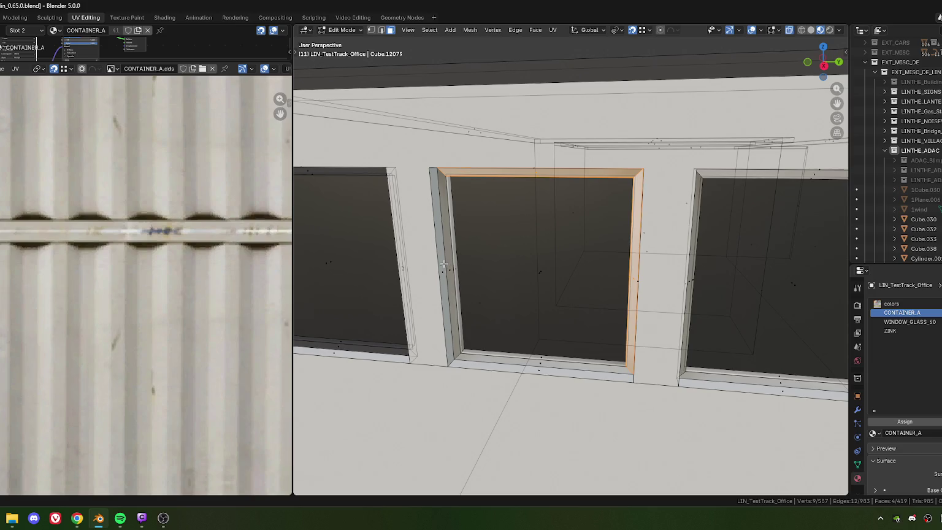
left_click(470, 285, "ctrl")
left_click(545, 363, "ctrl")
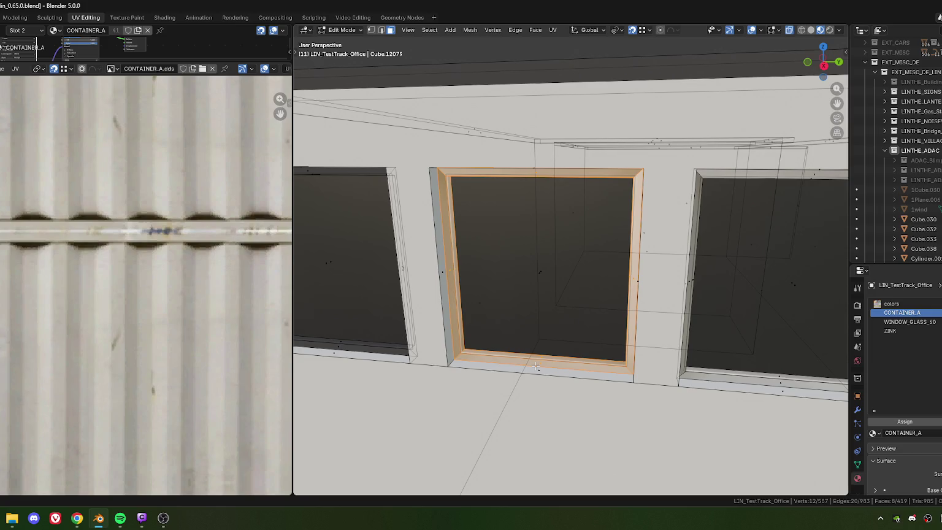
key("shift+g")
left_click(497, 367)
- Check the frames selected across the facade and make the 'colors' material slot active
scroll(509, 367, "down", 5)
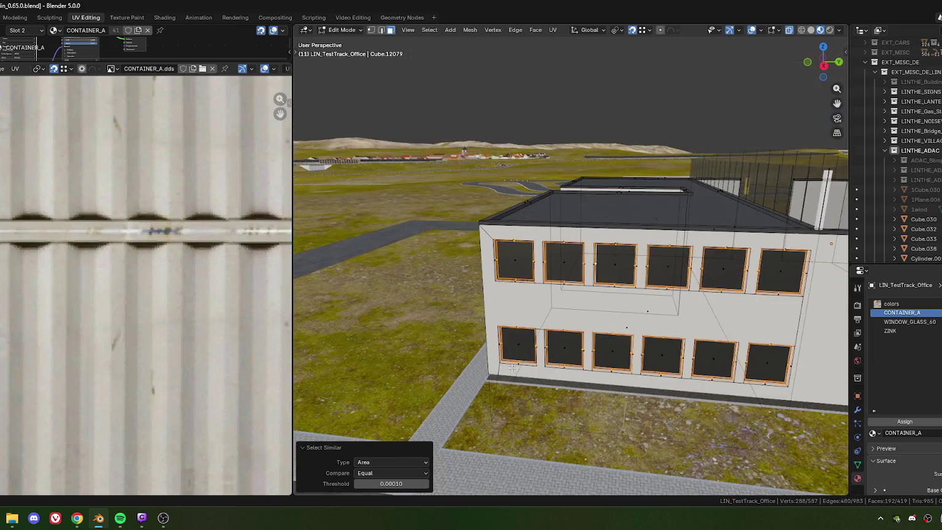
scroll(531, 348, "up", 4)
middle_click_drag(531, 348, 576, 331)
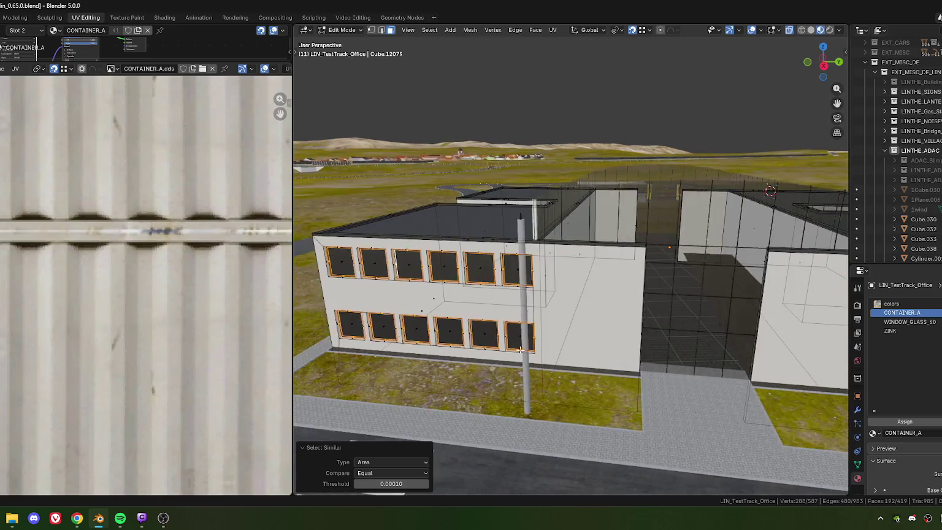
scroll(577, 331, "up", 3)
scroll(587, 325, "up", 3)
left_click(899, 304)
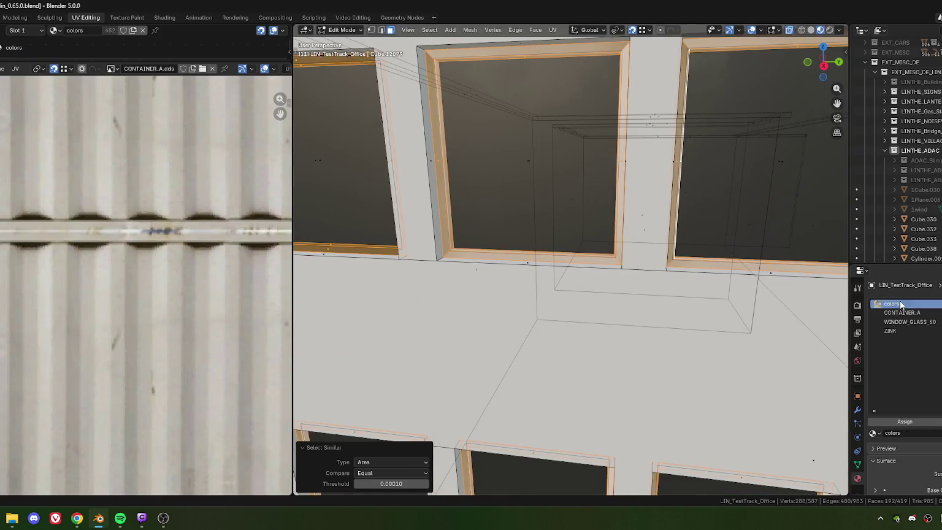
- Return to Object Mode and orbit around the office building and its glass courtyard
scroll(613, 367, "down", 5)
scroll(555, 330, "down", 3)
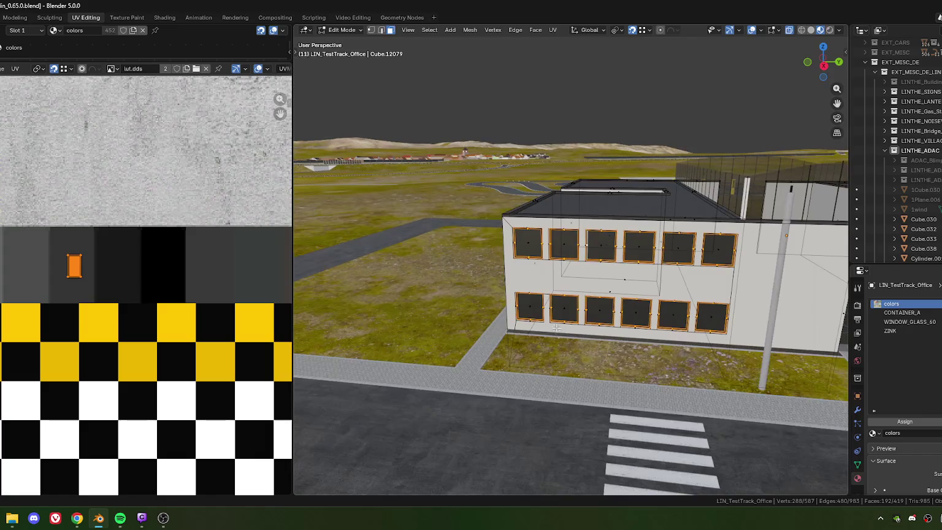
key("Tab")
scroll(602, 287, "up", 3)
mouse_move(585, 303)
middle_mouse_down()
mouse_move(618, 283)
mouse_move(561, 302)
mouse_move(545, 294)
mouse_move(613, 294)
mouse_move(534, 312)
middle_mouse_up()
scroll(563, 306, "up", 4)
scroll(567, 304, "down", 5)
scroll(657, 296, "up", 2)
scroll(581, 308, "up", 2)
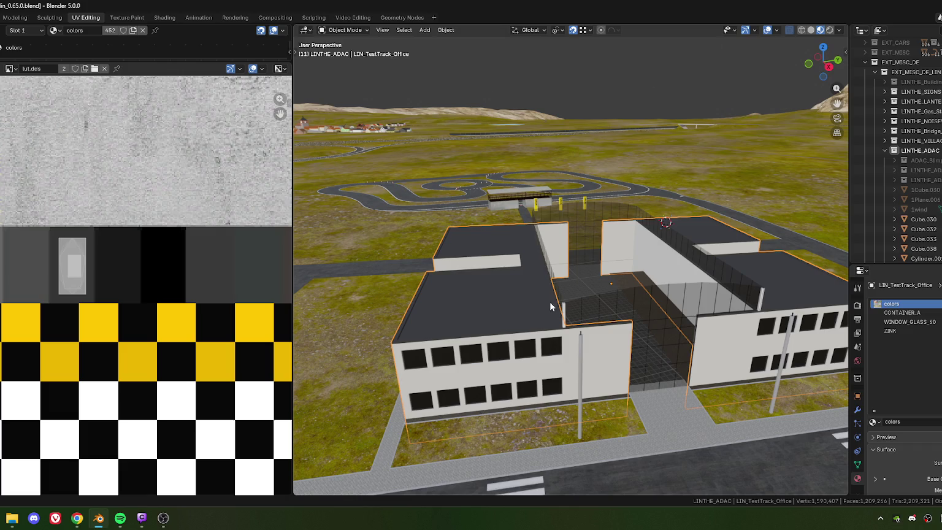
mouse_move(617, 333)
middle_mouse_down()
mouse_move(587, 310)
mouse_move(556, 320)
mouse_move(572, 341)
mouse_move(553, 260)
mouse_move(519, 281)
mouse_move(460, 287)
mouse_move(642, 309)
mouse_move(562, 348)
mouse_move(514, 330)
mouse_move(529, 329)
mouse_move(524, 363)
mouse_move(628, 360)
mouse_move(537, 323)
mouse_move(559, 309)
mouse_move(528, 331)
mouse_move(431, 325)
mouse_move(433, 336)
middle_mouse_up()
- In Edit Mode, select the rooftop ledge's top face and zoom in on it
key("Tab")
key("1")
key("3")
left_click(681, 372)
scroll(558, 309, "up", 2)
scroll(559, 316, "up", 1)
scroll(559, 324, "up", 1)
scroll(561, 331, "up", 1)
scroll(480, 353, "up", 2)
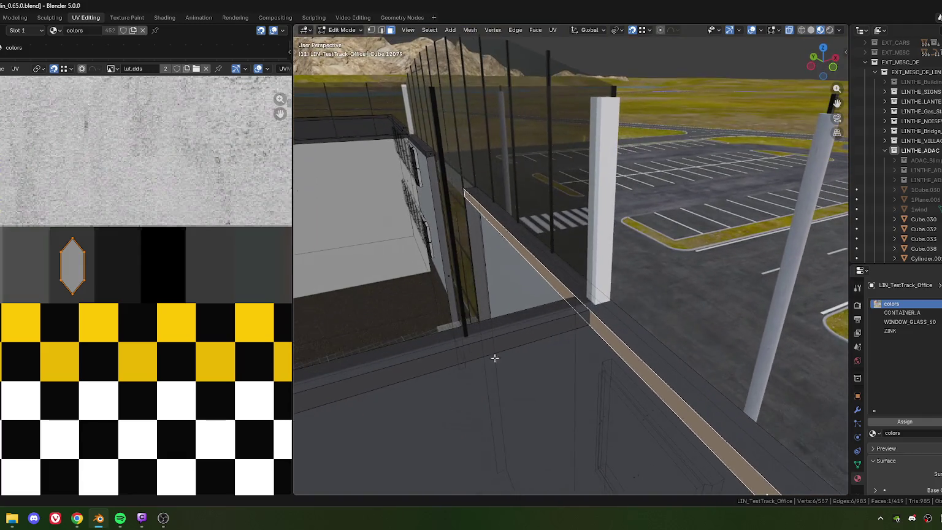
scroll(588, 378, "up", 1)
scroll(578, 357, "up", 1)
- Move the ledge's corner vertex beside the white pillar to a new spot
key("1")
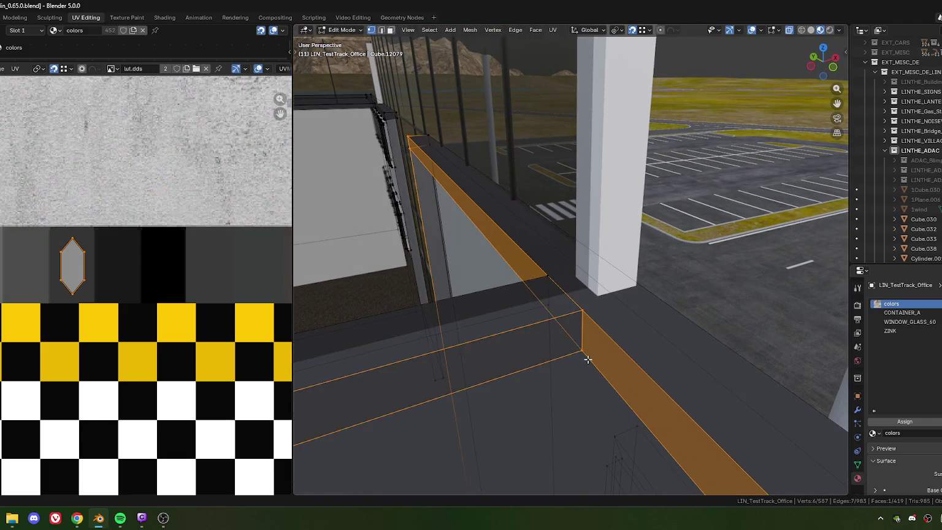
left_click(585, 352)
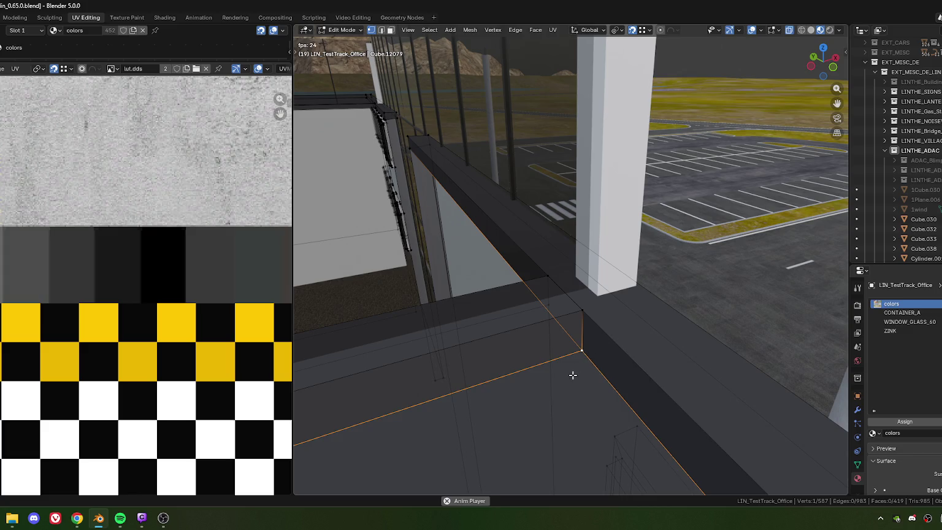
key("g")
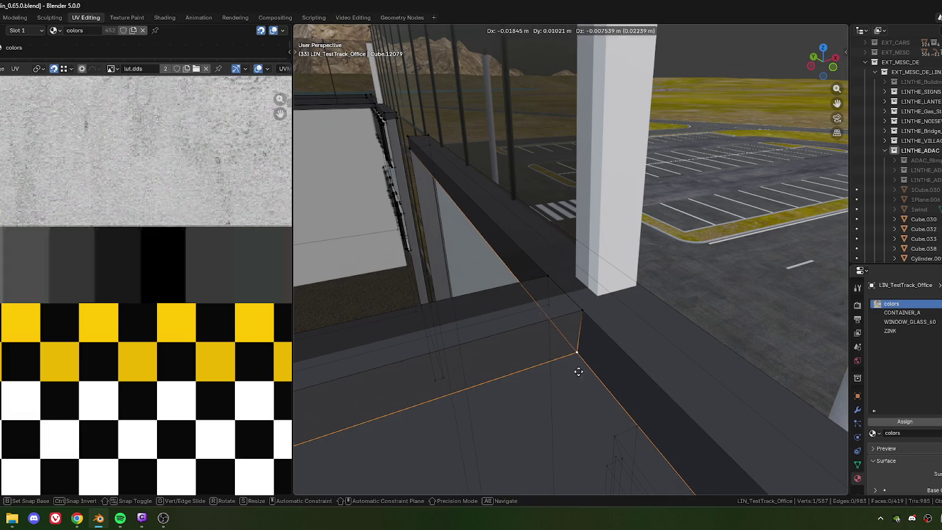
key("Escape")
key("g")
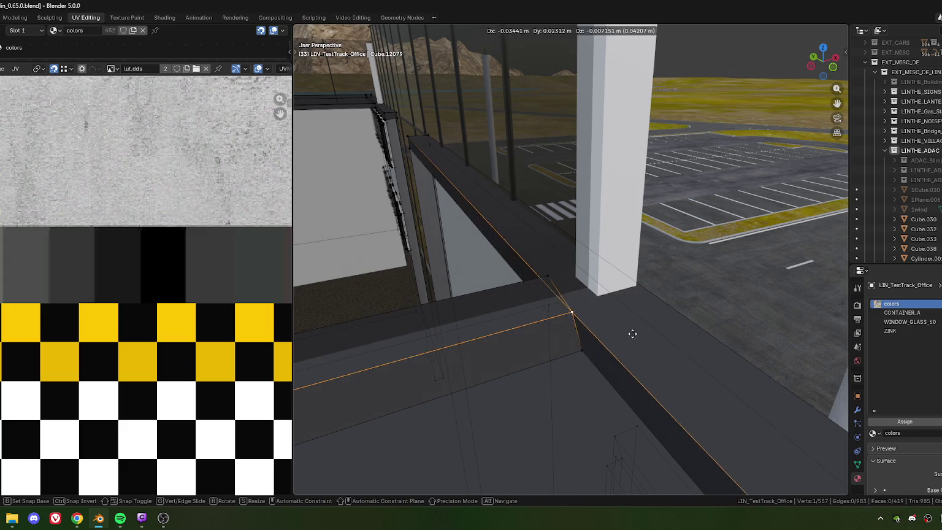
left_click(632, 332)
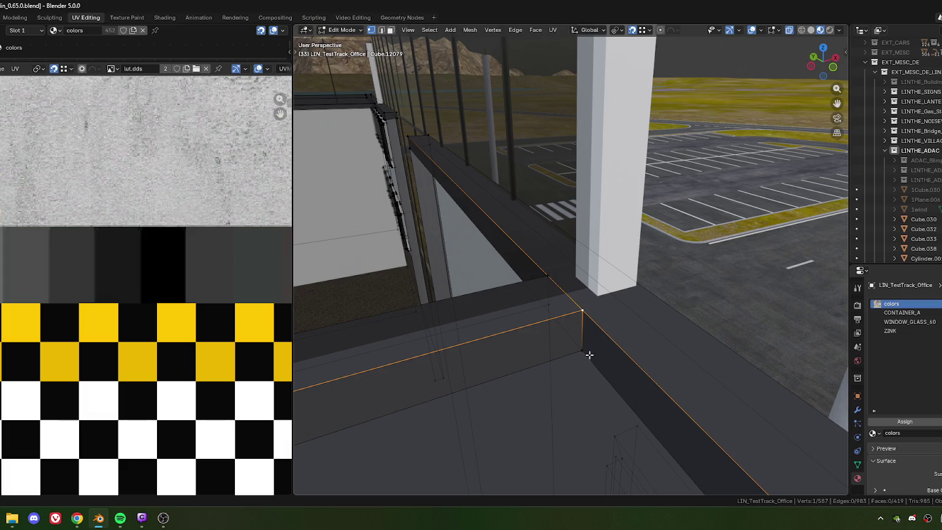
scroll(588, 355, "down", 2)
scroll(590, 358, "down", 2)
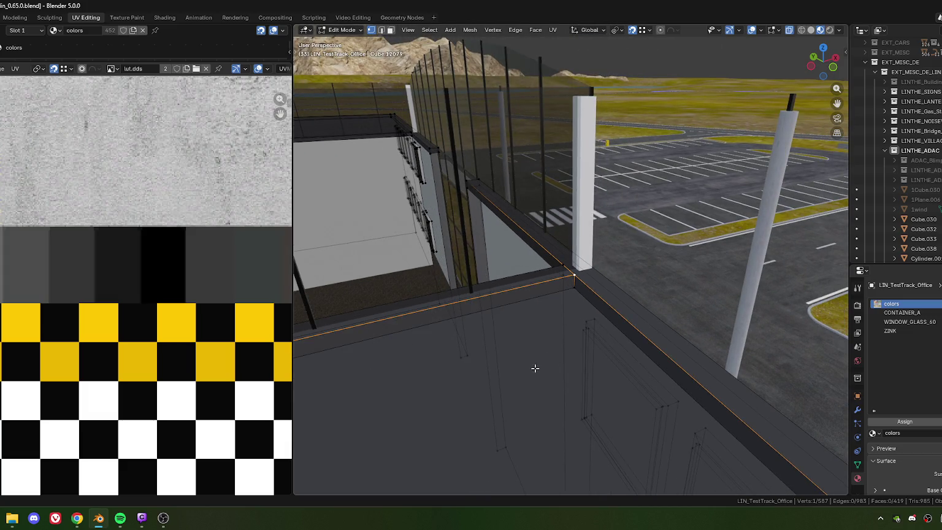
- Reposition the corner vertex again, add a neighbouring vertex, and select a ledge-corner face
key("g")
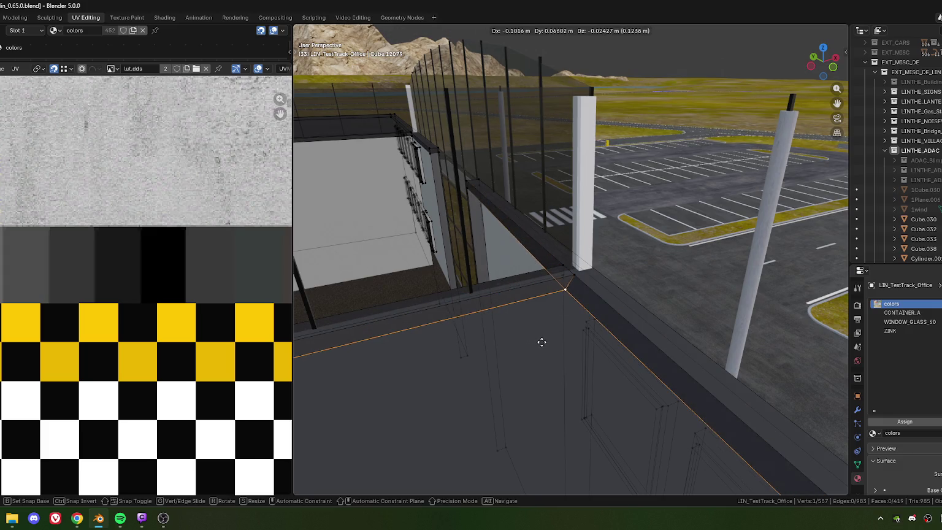
left_click(542, 341)
left_click(576, 277, "shift")
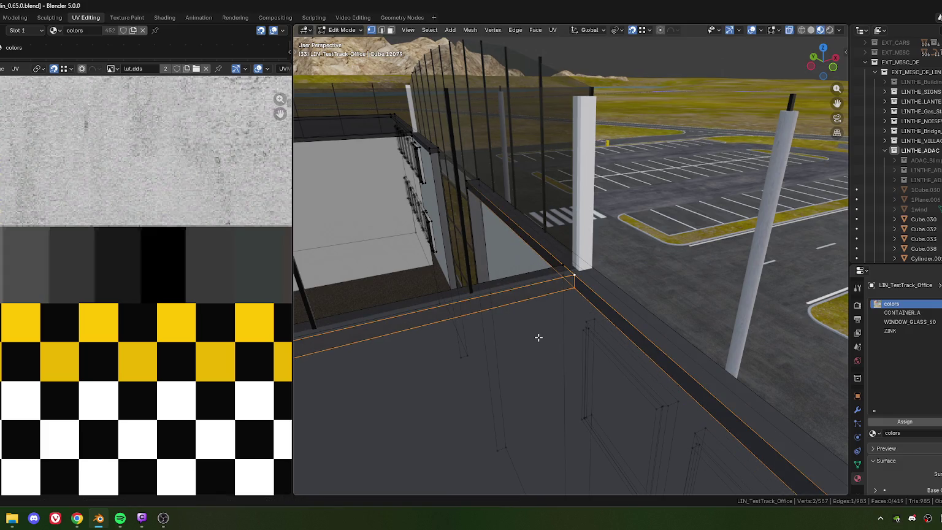
key("3")
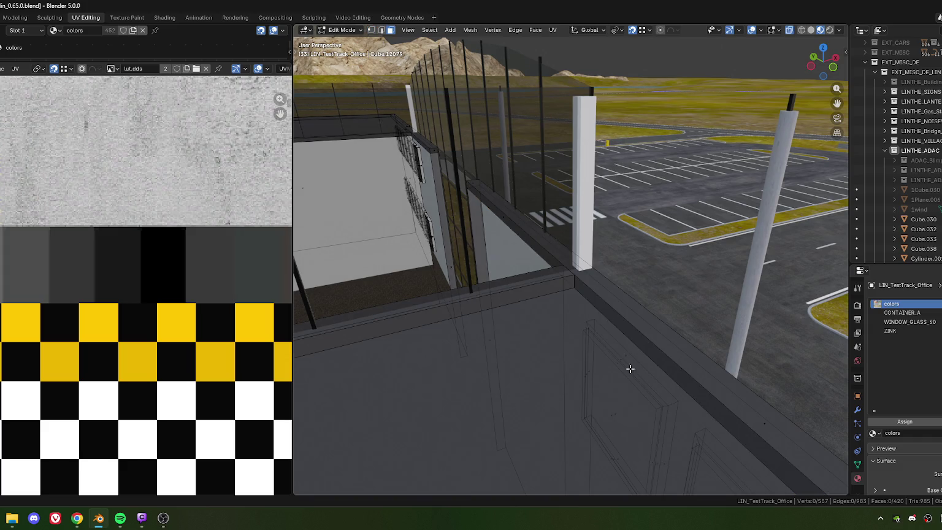
left_click(500, 217)
mouse_move(504, 239)
middle_mouse_down()
mouse_move(601, 322)
mouse_move(550, 312)
mouse_move(563, 290)
mouse_move(580, 304)
mouse_move(579, 297)
middle_mouse_up()
- Pick the two wall-corner vertices, then select the wall's top face and inspect it from both sides
left_click(580, 305)
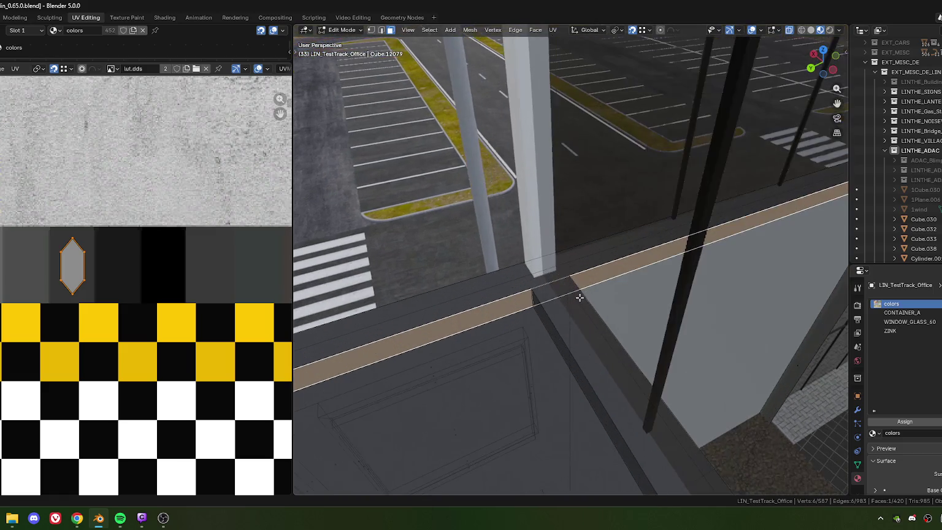
key("1")
left_click(531, 290)
left_click(532, 304, "shift")
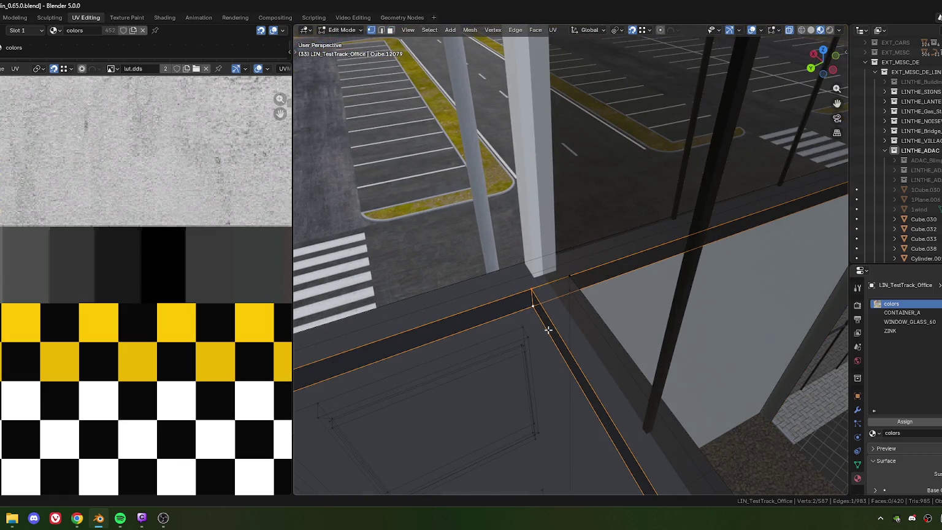
middle_click_drag(547, 330, 491, 340)
left_click(442, 319)
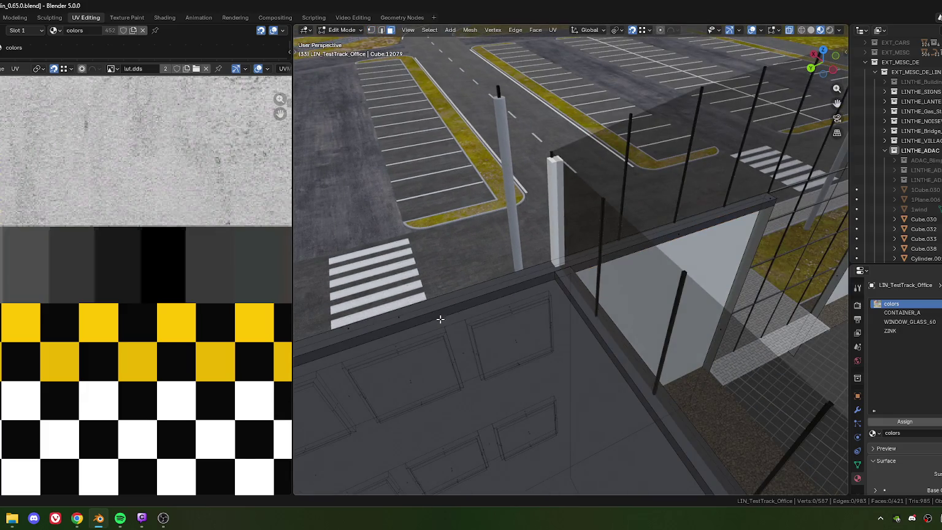
middle_click_drag(380, 337, 410, 336)
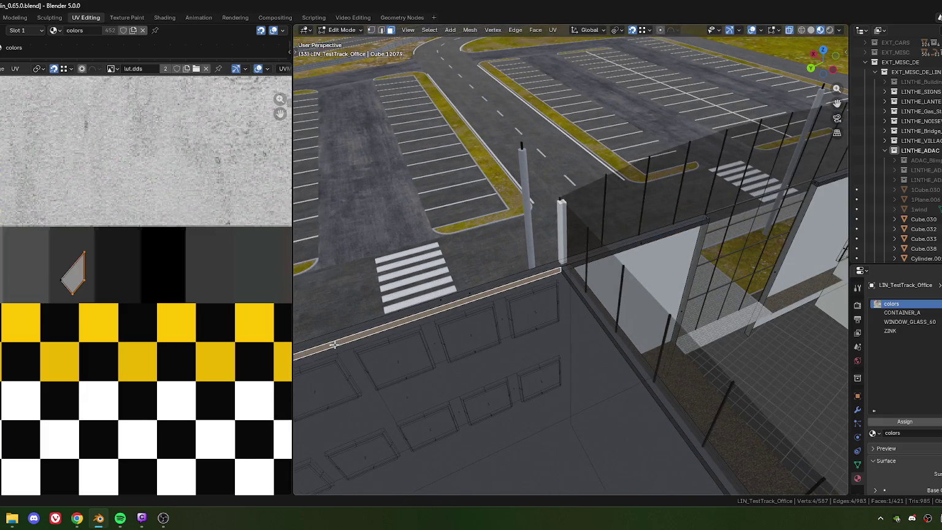
left_click(642, 244)
mouse_move(641, 244)
middle_mouse_down()
mouse_move(620, 266)
mouse_move(660, 288)
mouse_move(603, 275)
mouse_move(601, 294)
mouse_move(555, 266)
mouse_move(526, 300)
mouse_move(555, 275)
mouse_move(520, 276)
mouse_move(597, 286)
mouse_move(585, 321)
mouse_move(610, 312)
mouse_move(603, 307)
middle_mouse_up()
scroll(527, 299, "up", 2)
scroll(520, 279, "up", 1)
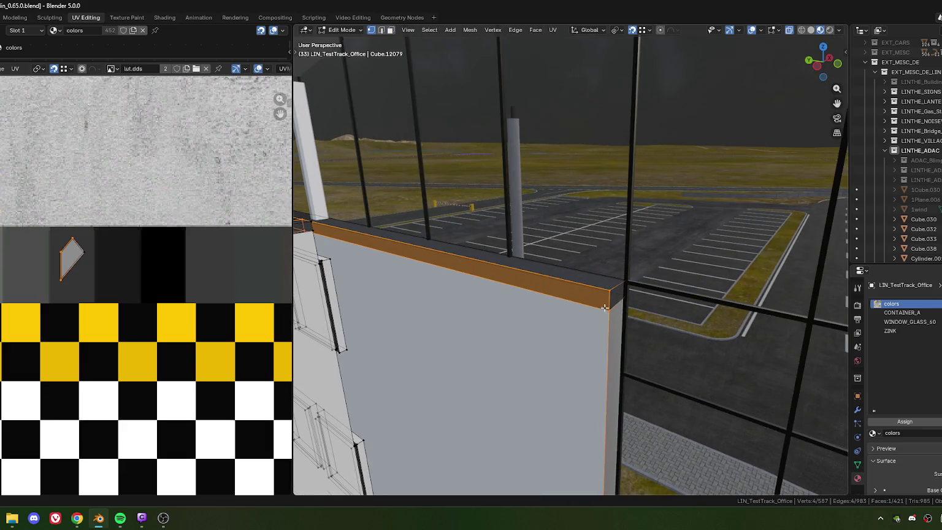
- Add the second wall-corner vertex and raise both 0.04 m along Z
scroll(637, 318, "down", 2)
scroll(640, 324, "down", 2)
scroll(645, 331, "down", 2)
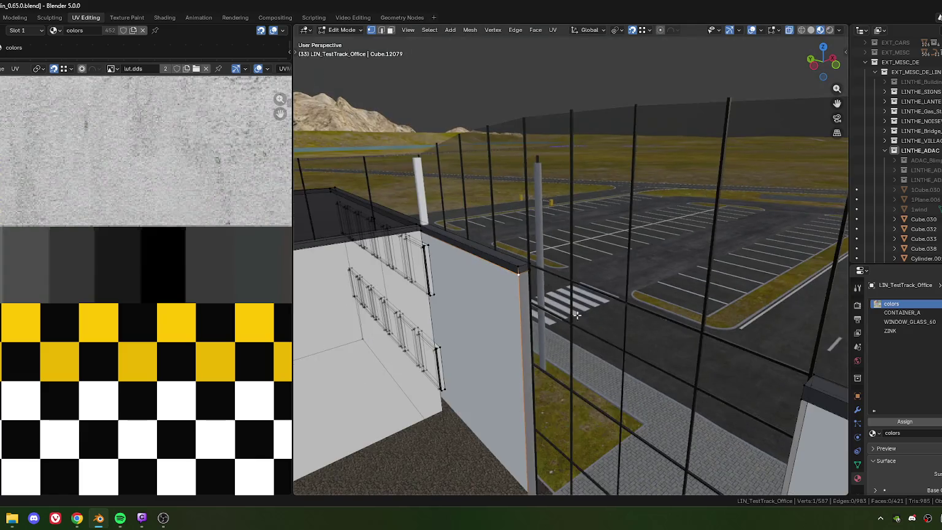
scroll(651, 339, "down", 2)
left_click(670, 323, "shift")
scroll(644, 319, "up", 1)
scroll(595, 313, "up", 1)
scroll(539, 303, "up", 2)
scroll(490, 297, "up", 1)
key("g")
key("z")
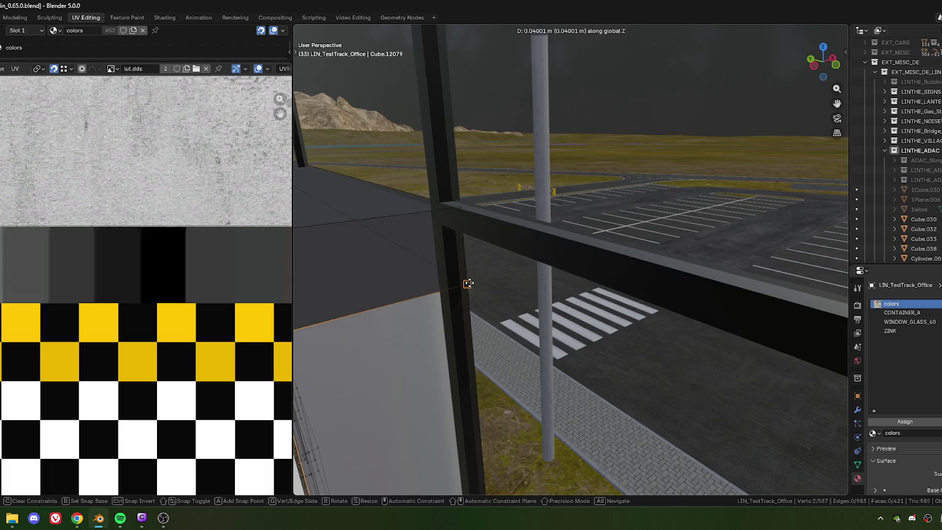
left_click(467, 284)
- In edge select, pick the wall's top edge, then the vertical corner edge
mouse_move(467, 284)
middle_mouse_down()
mouse_move(528, 294)
mouse_move(518, 287)
middle_mouse_up()
scroll(513, 285, "up", 2)
scroll(512, 285, "up", 2)
key("2")
left_click(497, 277)
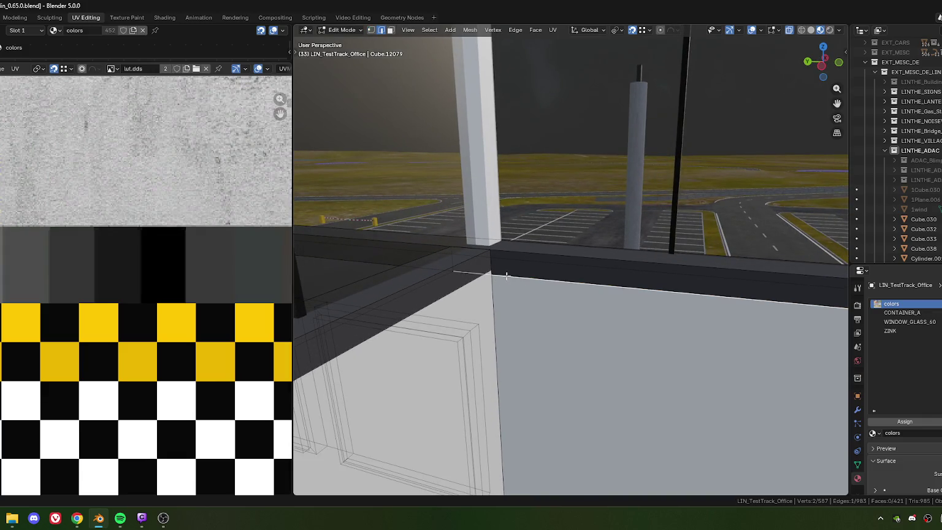
left_click(496, 282)
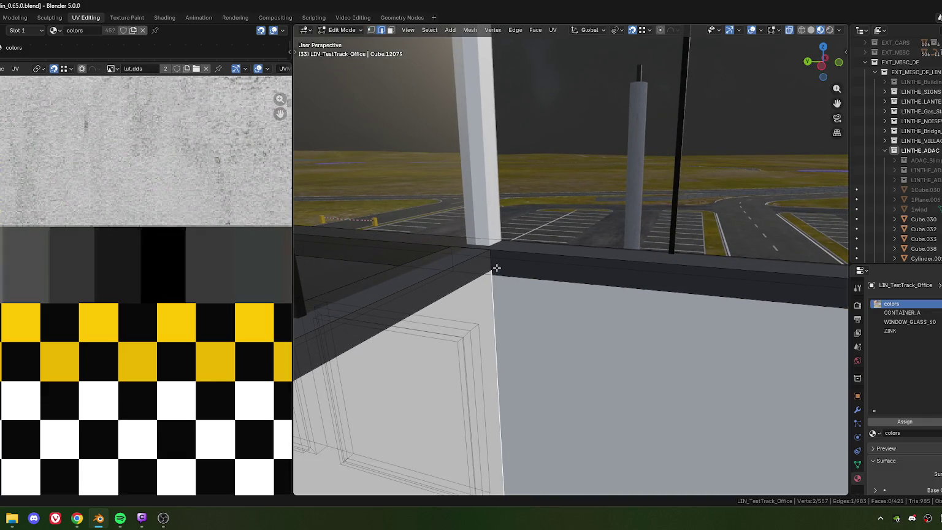
mouse_move(506, 275)
middle_mouse_down()
mouse_move(458, 277)
mouse_move(524, 298)
middle_mouse_up()
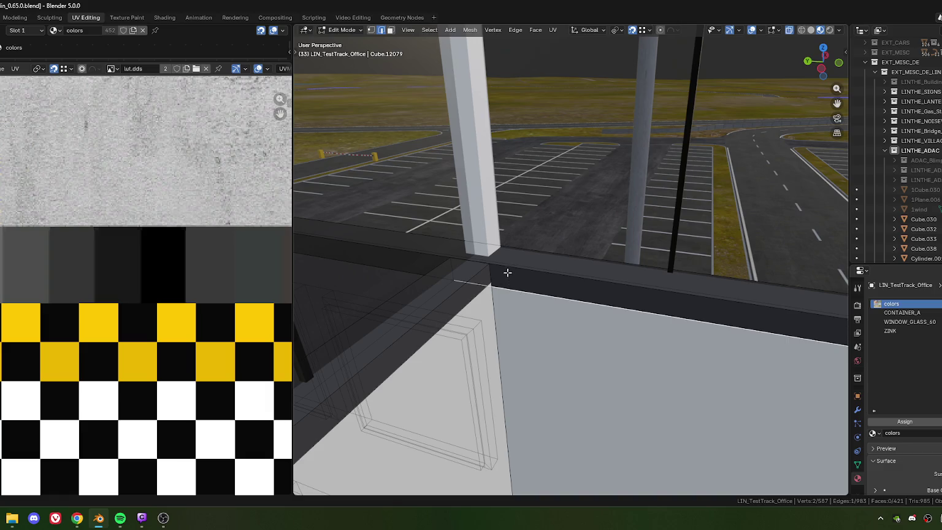
- Subdivide both ledge edges and slide the new edge along the ledge
left_click(508, 268, "shift")
key("ctrl+e")
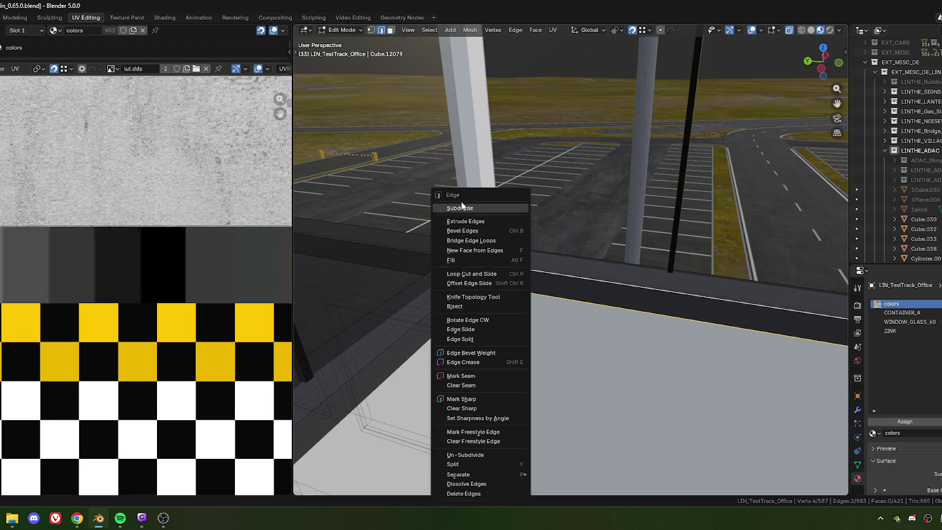
left_click(460, 209)
middle_click_drag(466, 221, 523, 287)
left_click(518, 282)
key("g")
key("g")
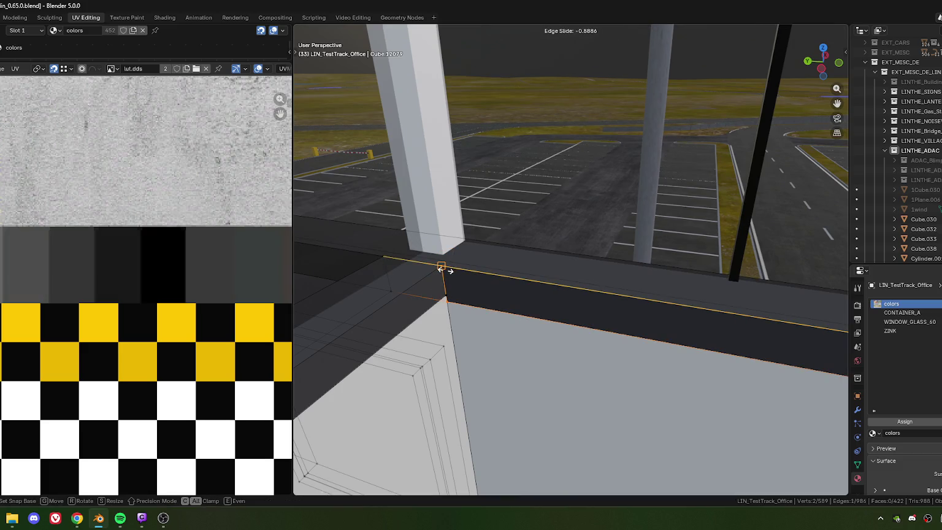
left_click(440, 268)
middle_click_drag(443, 273, 479, 281)
- Merge the ledge-corner vertices At Center, then weld the wall-corner vertex At Last
left_click_drag(506, 282, 508, 281)
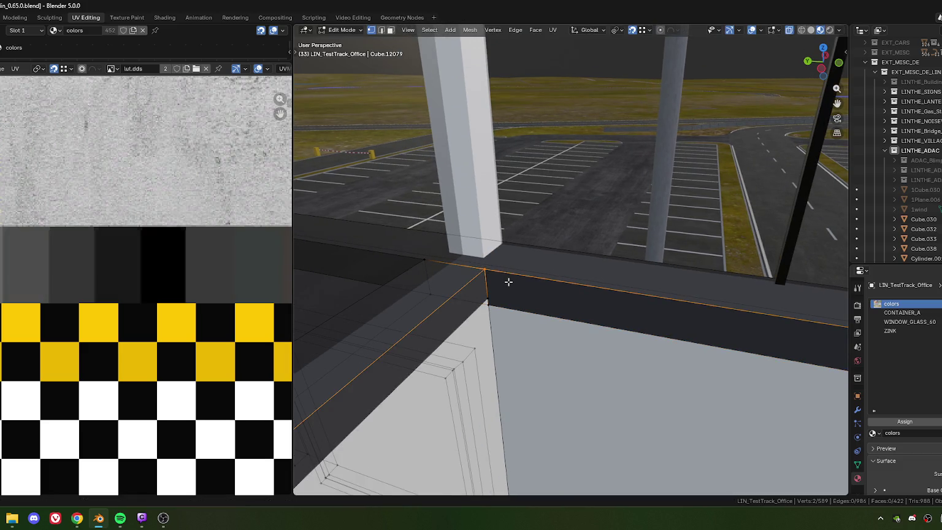
key("m")
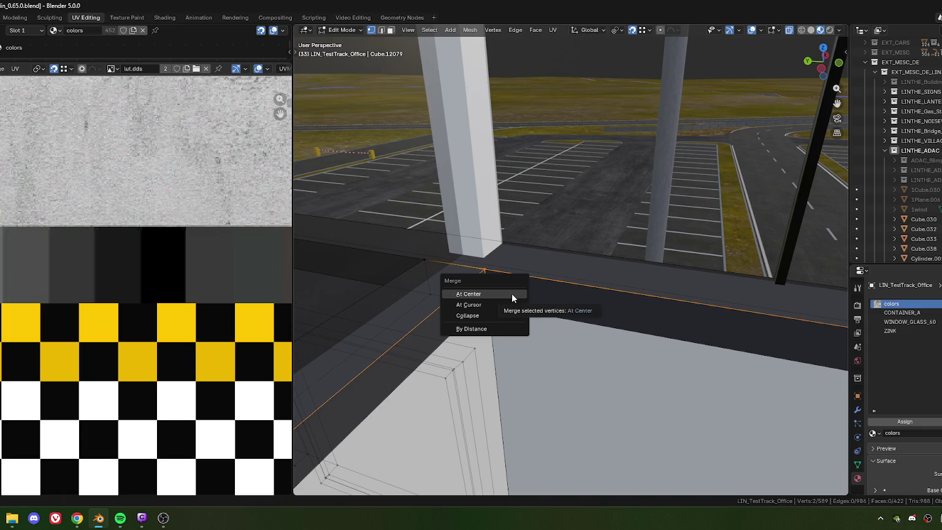
left_click(512, 294)
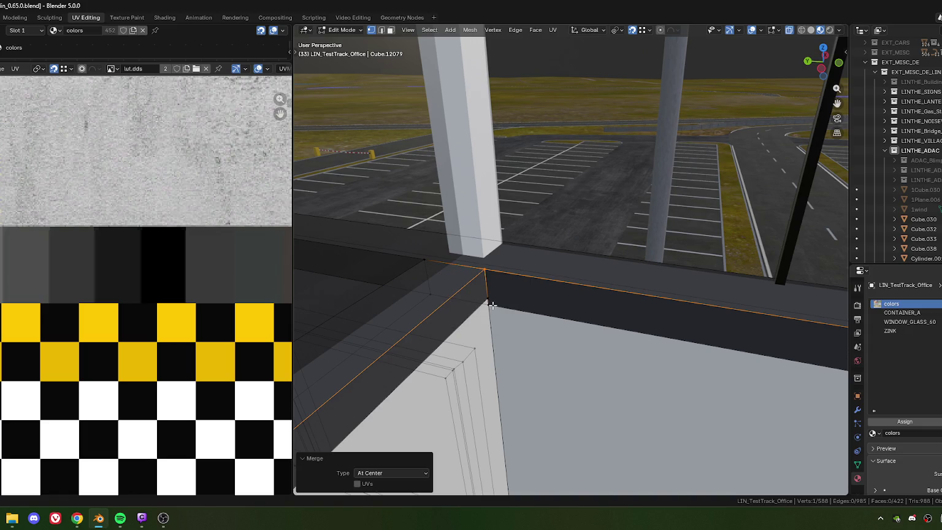
left_click(493, 305)
key("m")
key("l")
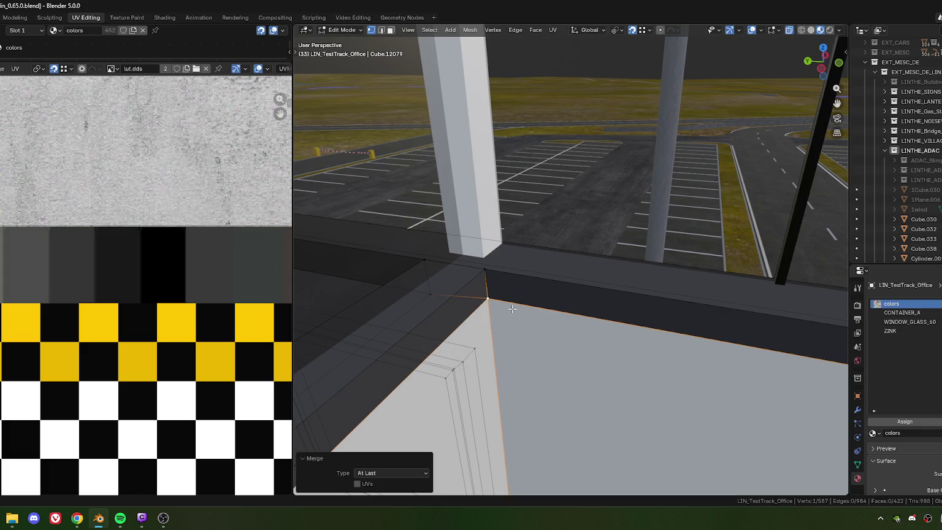
mouse_move(475, 301)
middle_mouse_down()
mouse_move(507, 300)
mouse_move(537, 332)
mouse_move(593, 348)
middle_mouse_up()
key("2")
left_click(537, 331)
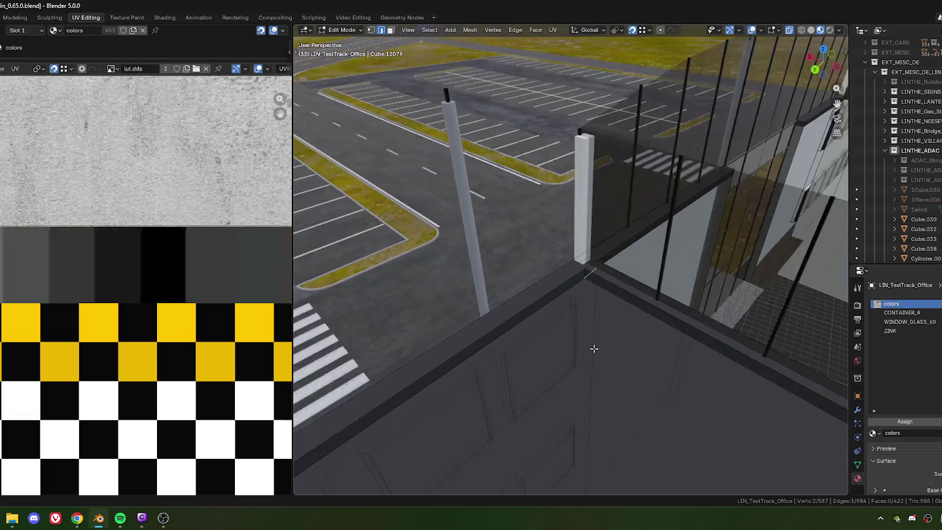
- Delete the stray ledge edge and select the wall's top corner vertices
key("x")
left_click(552, 360)
mouse_move(552, 360)
middle_mouse_down()
mouse_move(529, 300)
mouse_move(450, 261)
mouse_move(559, 330)
middle_mouse_up()
left_click(453, 258)
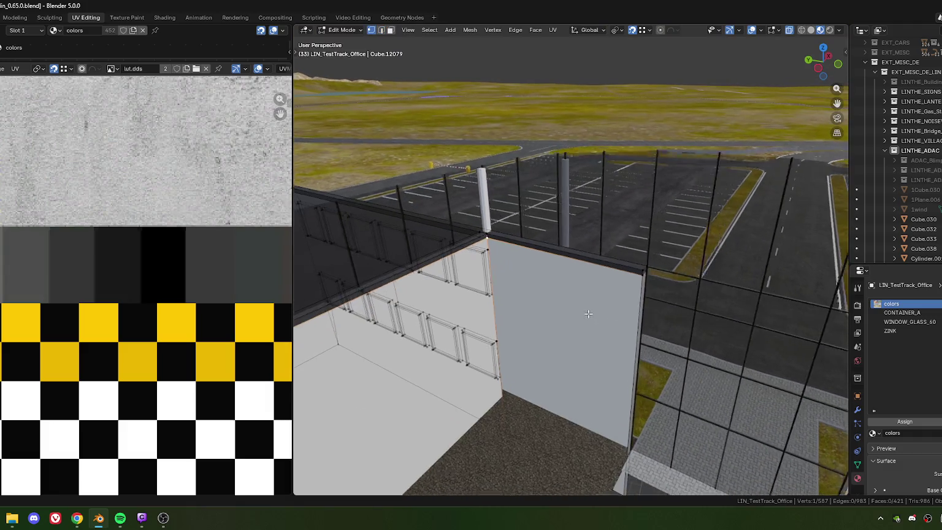
left_click(612, 292, "shift")
mouse_move(604, 305)
middle_mouse_down()
mouse_move(544, 300)
mouse_move(569, 311)
mouse_move(557, 333)
middle_mouse_up()
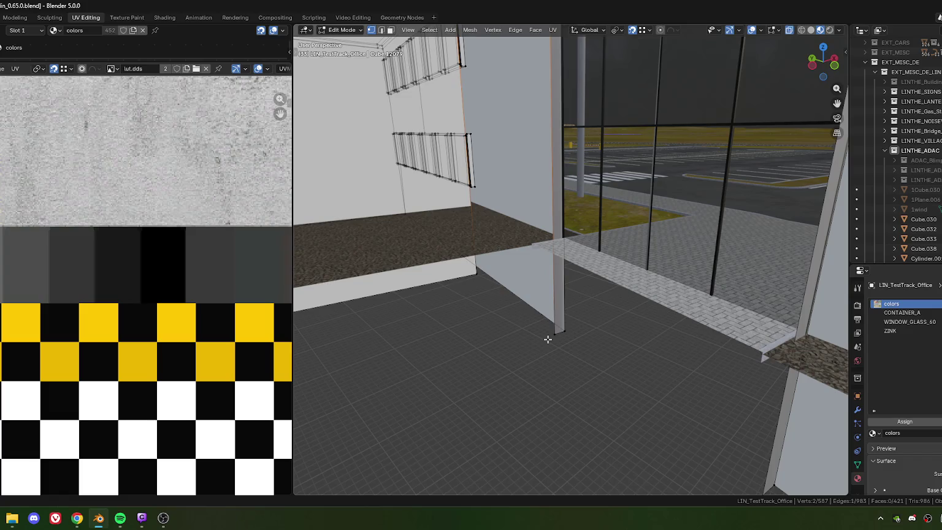
- Extrude the top corner edge straight down along Z to the ground, then merge vertices by distance
key("e")
key("z")
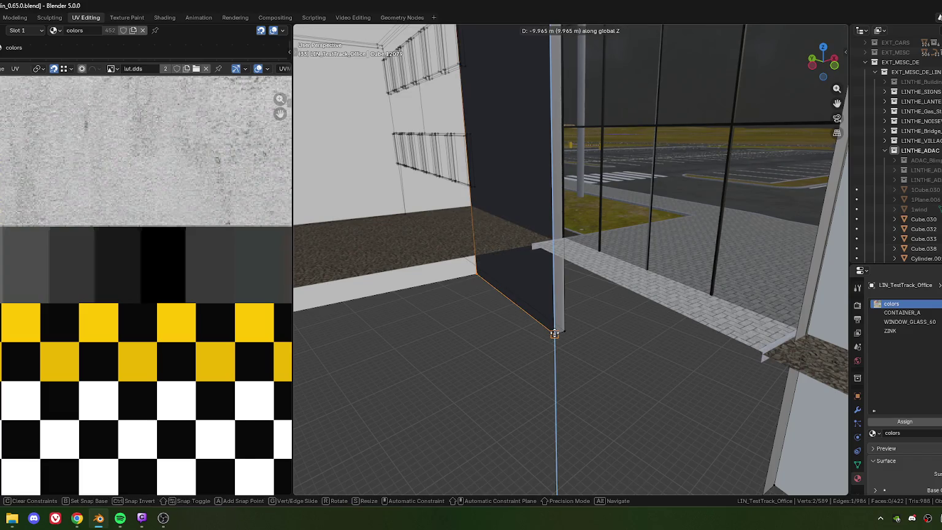
left_click(551, 353)
mouse_move(535, 264)
middle_mouse_down()
mouse_move(520, 330)
mouse_move(503, 318)
mouse_move(750, 304)
middle_mouse_up()
key("m")
left_click(512, 346)
- Frame the corner vertex, inspect the building, and select the new wall face
left_click(502, 319)
key("KP_Decimal")
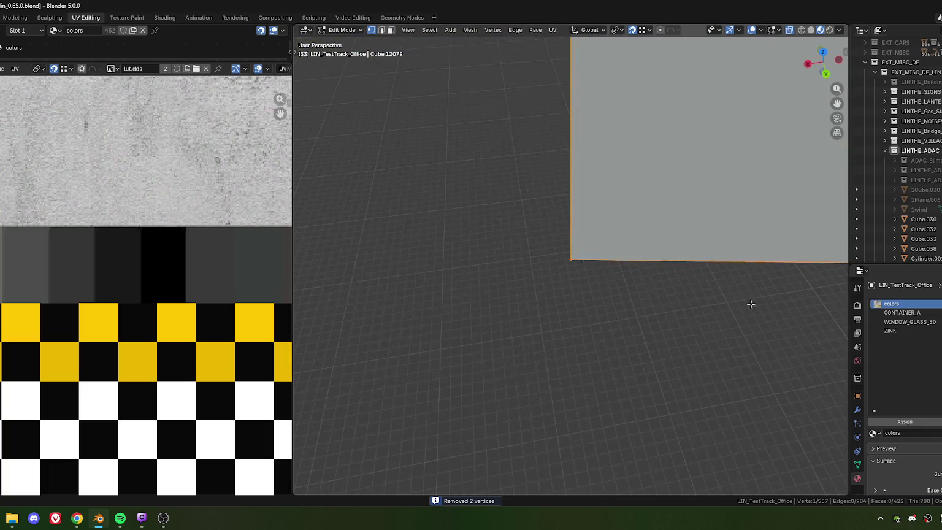
mouse_move(577, 284)
middle_mouse_down()
mouse_move(654, 272)
mouse_move(573, 260)
middle_mouse_up()
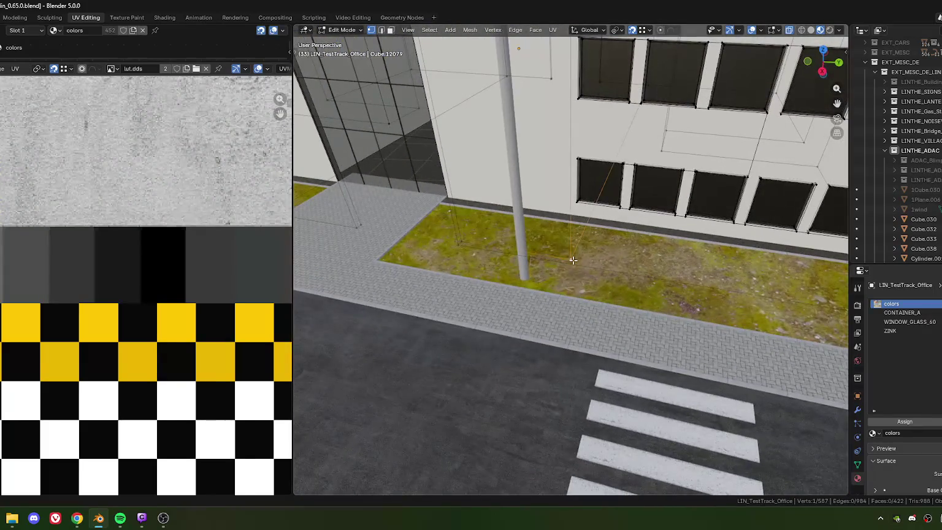
middle_click_drag(469, 240, 591, 381)
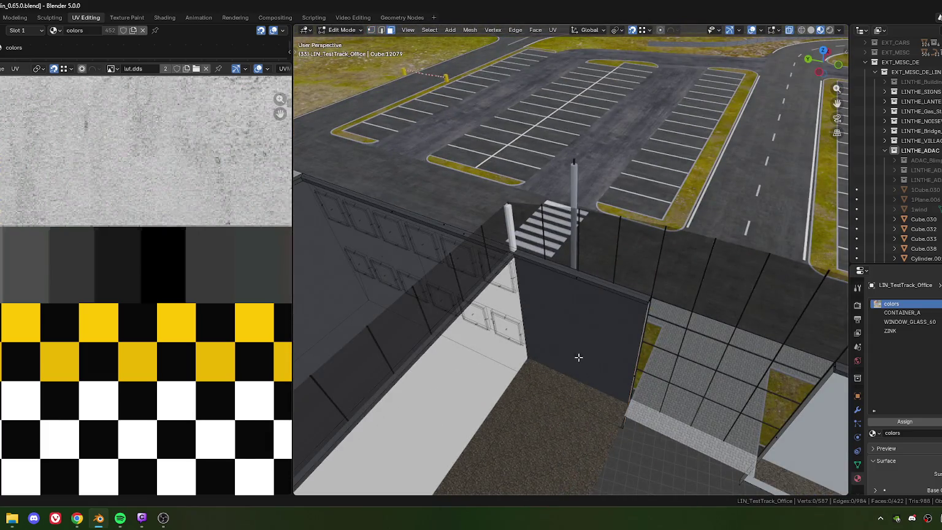
left_click(576, 353)
mouse_move(576, 354)
middle_mouse_down()
mouse_move(593, 319)
mouse_move(592, 333)
middle_mouse_up()
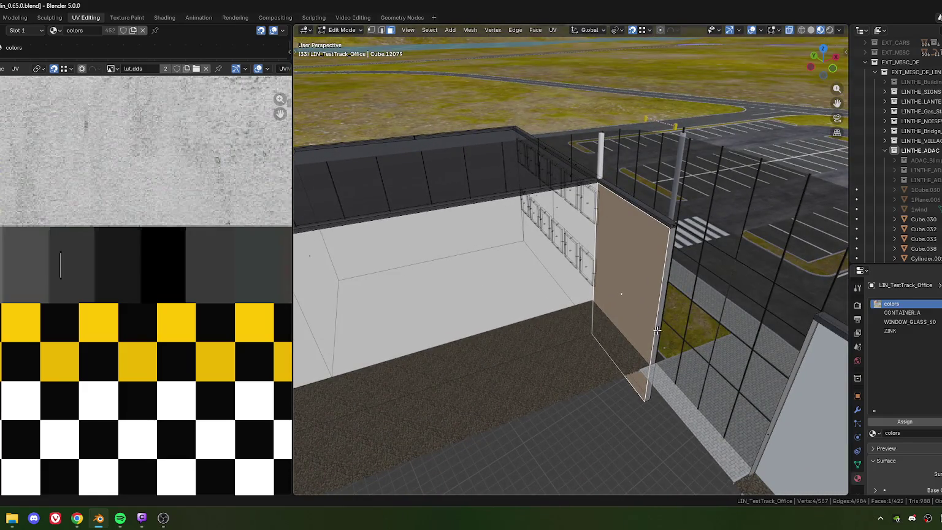
- Unwrap both new wall faces with Follow Active Quads
left_click(658, 329, "shift")
key("u")
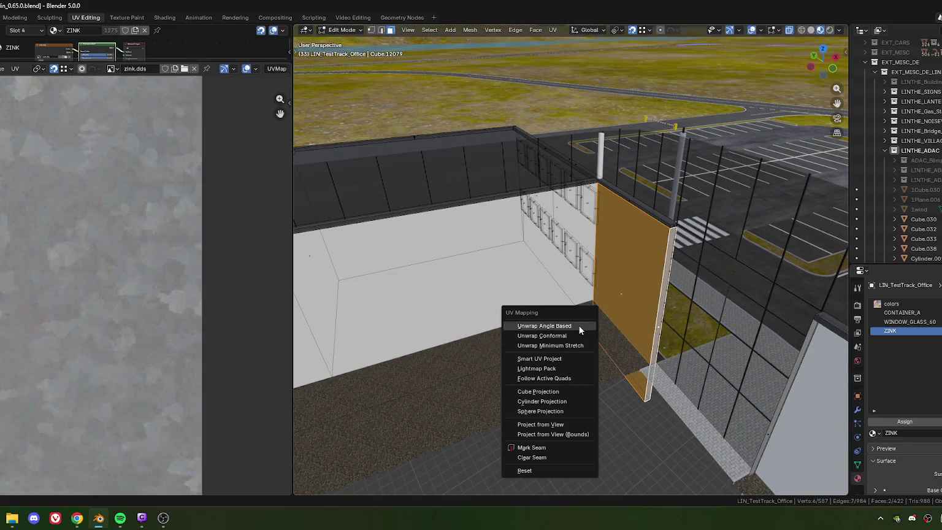
left_click(579, 325)
key("Return")
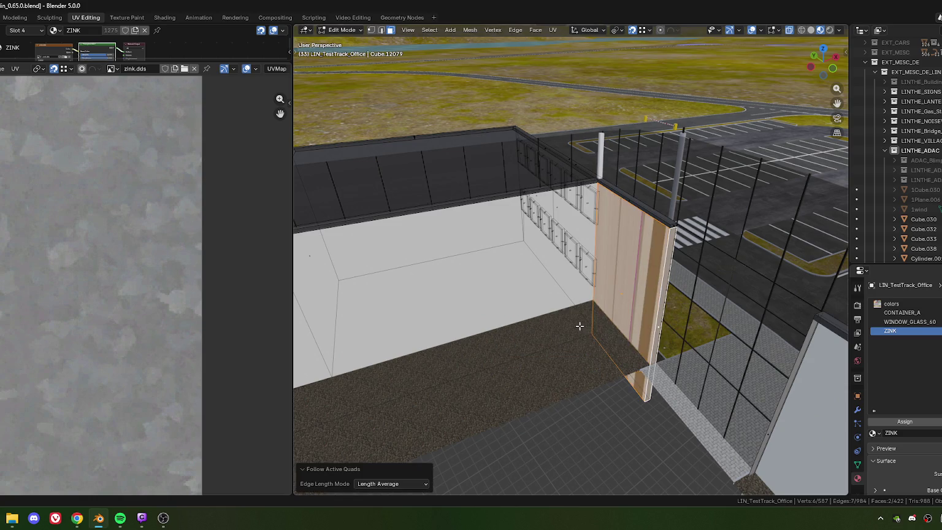
scroll(909, 333, "up", 3, "ctrl")
- Show the lut.dds atlas and move the wall's UV island onto a plain peach swatch
left_click(904, 421)
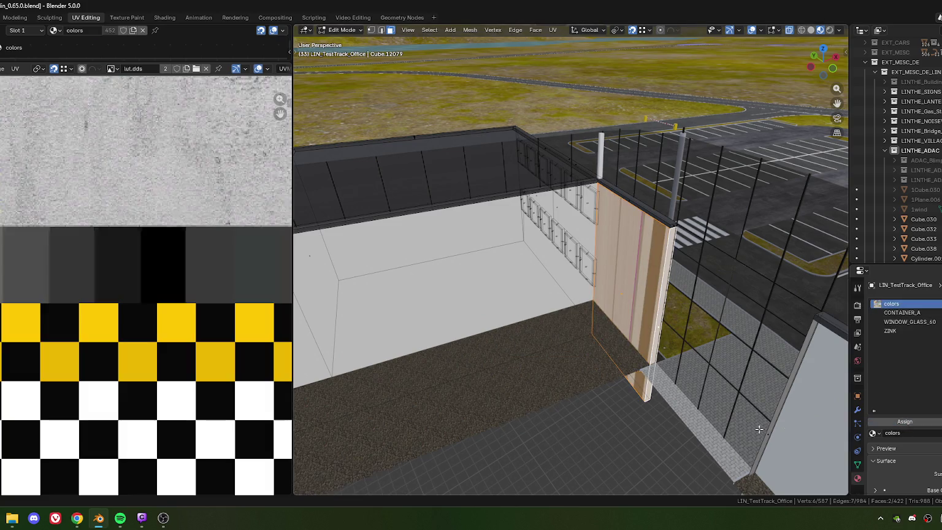
scroll(114, 310, "down", 6)
scroll(92, 292, "up", 3, "shift")
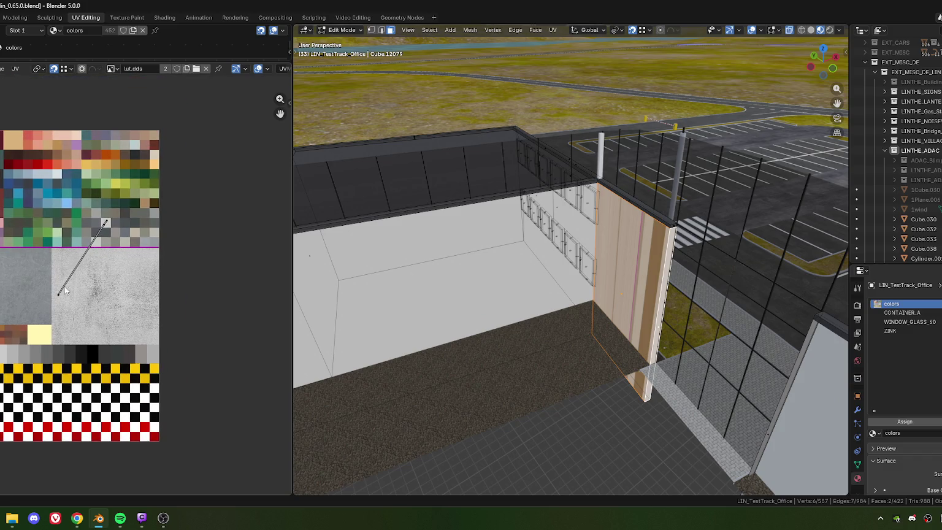
key("g")
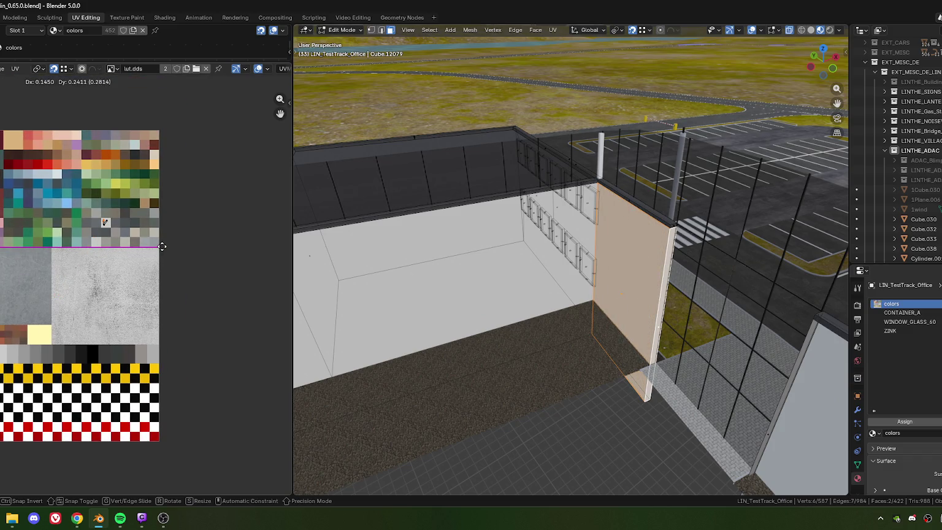
left_click(162, 246)
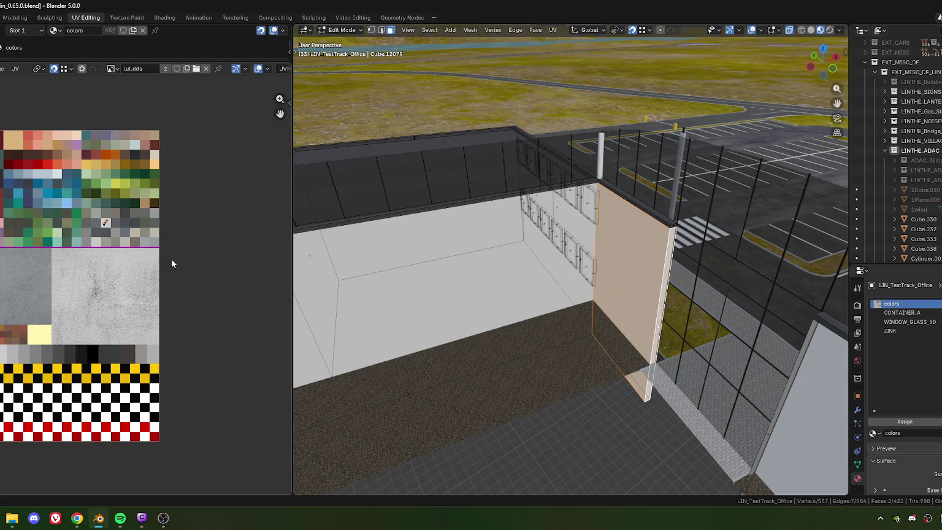
mouse_move(684, 296)
middle_mouse_down()
mouse_move(460, 305)
mouse_move(549, 286)
mouse_move(461, 312)
mouse_move(512, 315)
middle_mouse_up()
left_click(548, 286)
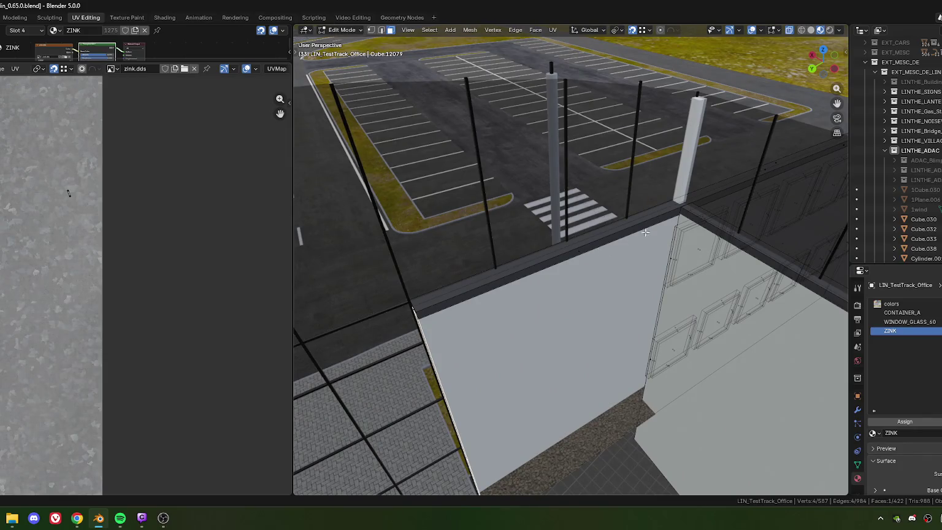
- Subdivide the top edge of the courtyard wall
key("2")
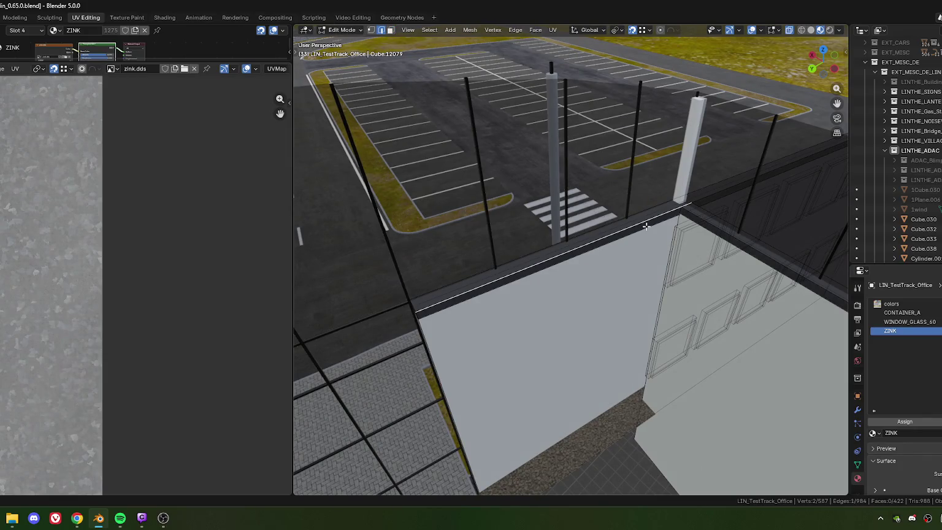
left_click(645, 221)
middle_click_drag(645, 222, 495, 220)
key("ctrl+e")
left_click(484, 207)
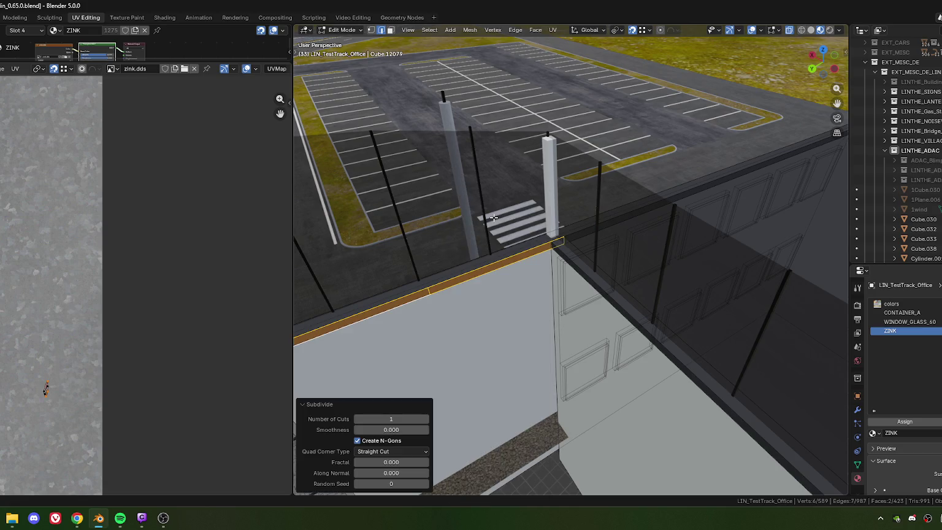
scroll(616, 269, "up", 2)
scroll(384, 258, "up", 2)
scroll(391, 307, "down", 2)
- Slide the new vertex to the wall corner and merge the corner vertices at center
left_click(347, 301)
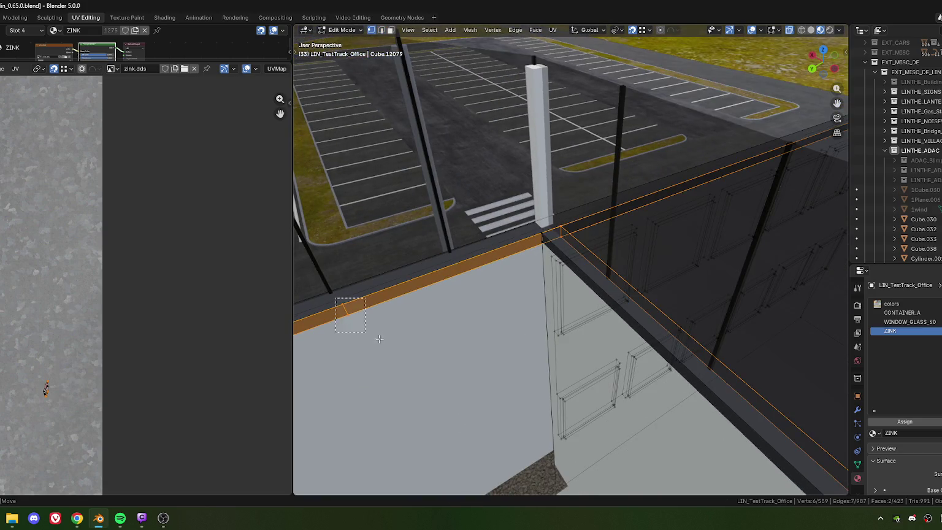
scroll(368, 288, "up", 3)
key("g")
key("g")
left_click(472, 186)
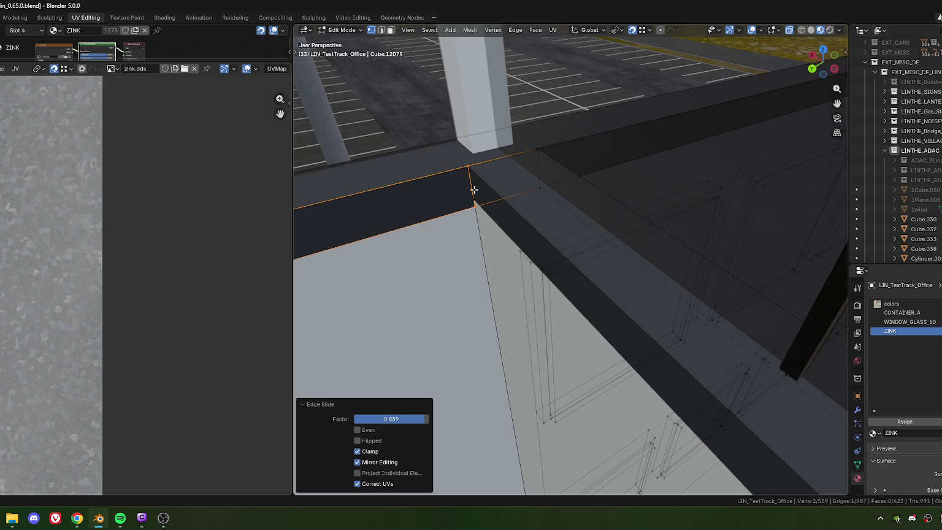
left_click(477, 201)
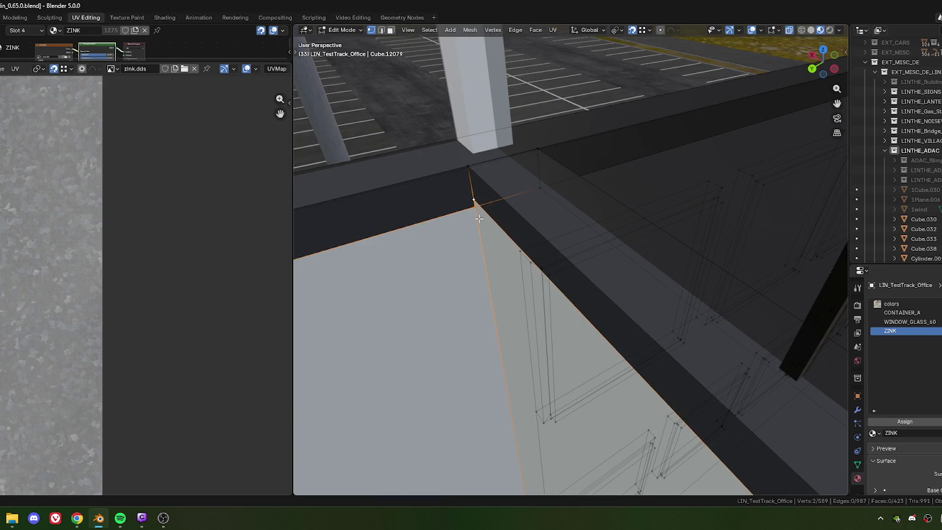
key("m")
left_click(465, 163)
left_click(481, 199, "shift")
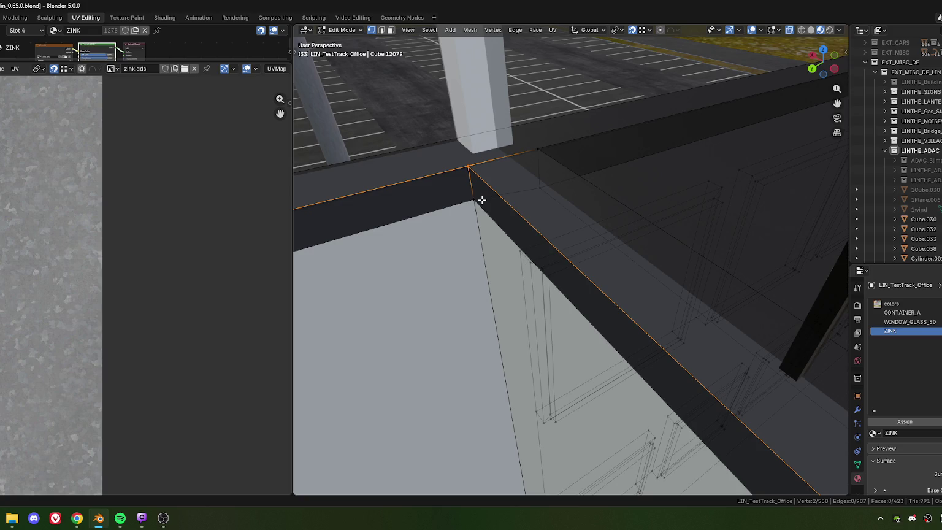
key("m")
left_click(481, 198)
- Extrude the wall's edge into a new face and merge duplicate vertices by distance
middle_click_drag(482, 200, 571, 242)
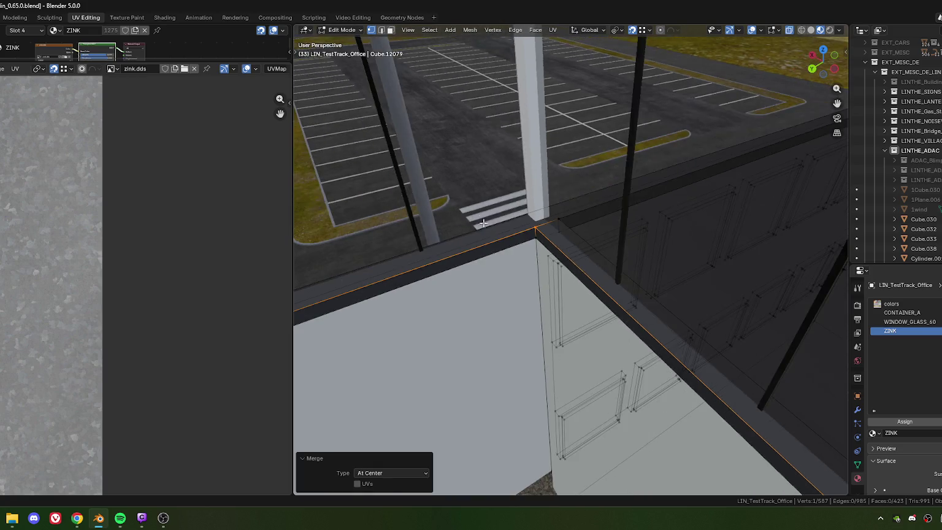
key("2")
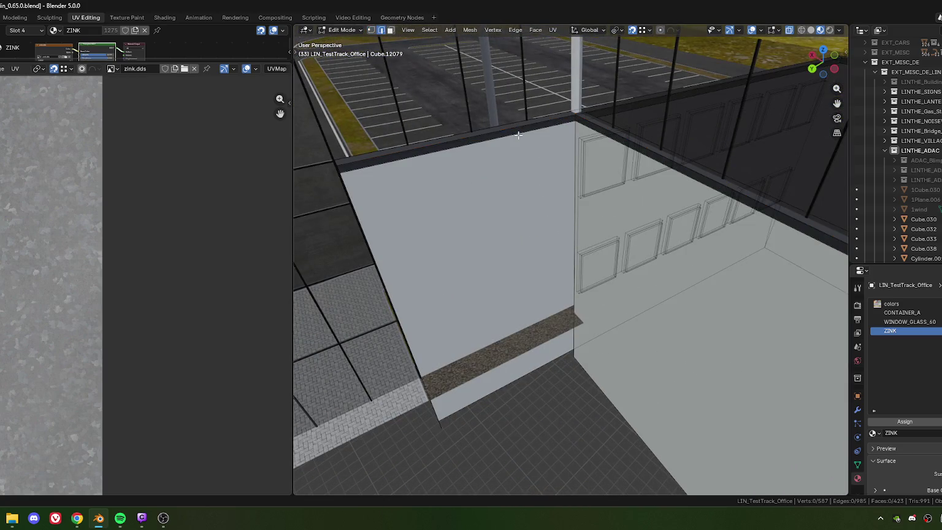
mouse_move(467, 215)
middle_mouse_down()
mouse_move(554, 214)
mouse_move(557, 162)
mouse_move(538, 353)
mouse_move(540, 343)
middle_mouse_up()
key("e")
key("z")
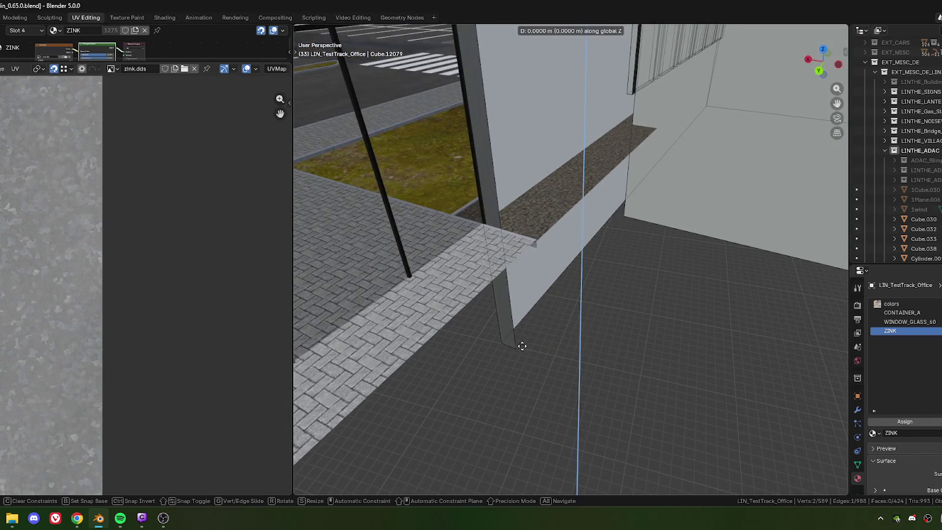
right_click(515, 348)
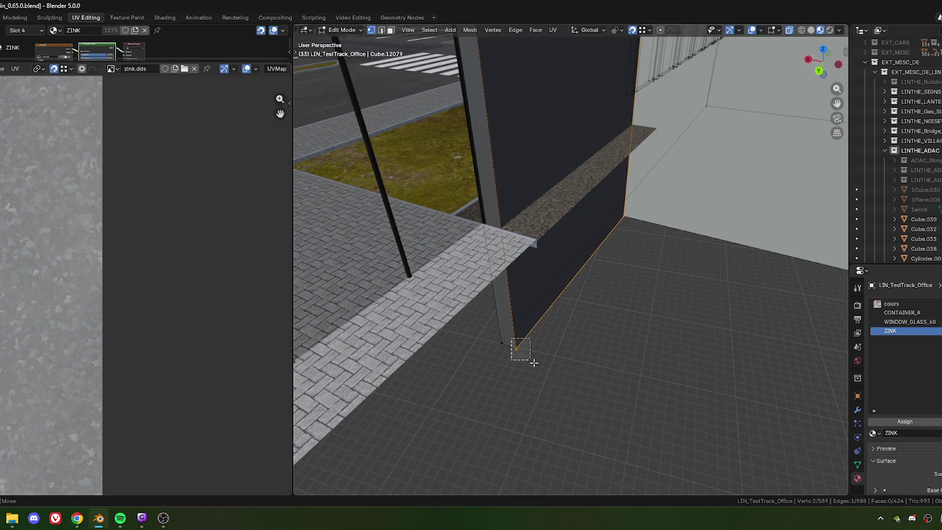
key("m")
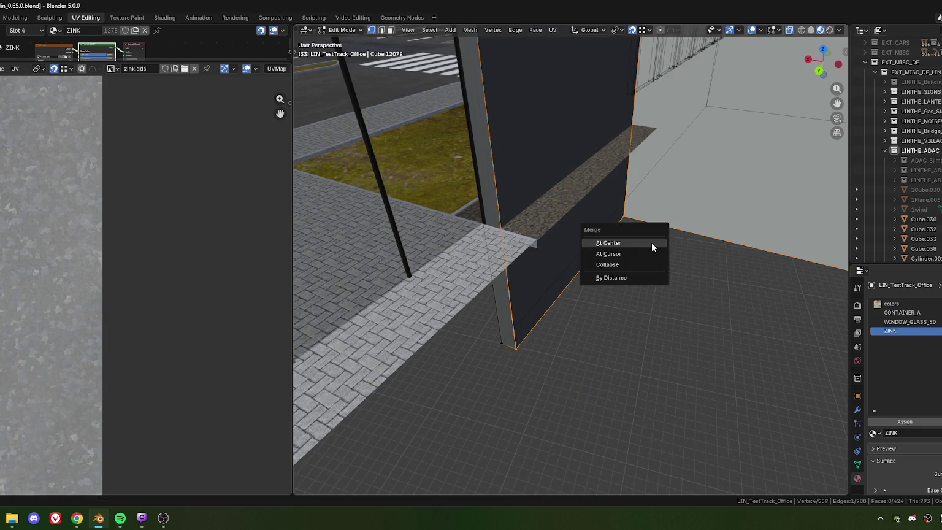
key("b")
- Select the bottom corner vertex, then the tall wall face
left_click(628, 215)
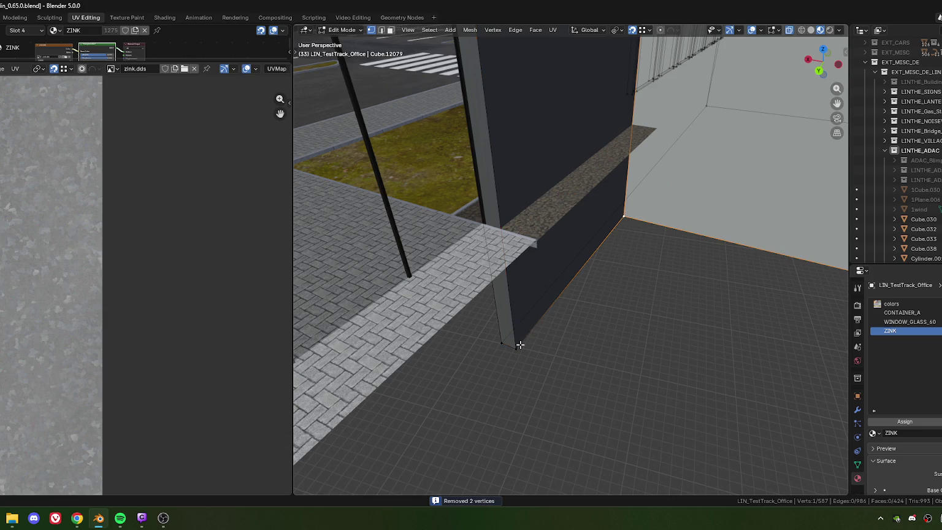
middle_click_drag(519, 345, 579, 141)
key("3")
left_click(531, 165)
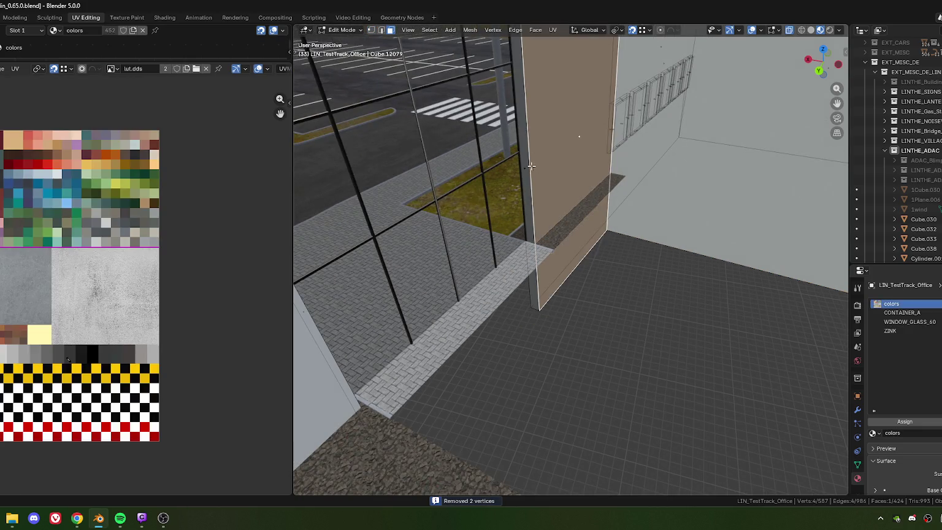
- Unwrap the wall and its narrow side with Follow Active Quads and assign the colors material
left_click(526, 167, "shift")
key("u")
left_click(541, 194)
left_click(518, 271)
left_click(889, 304)
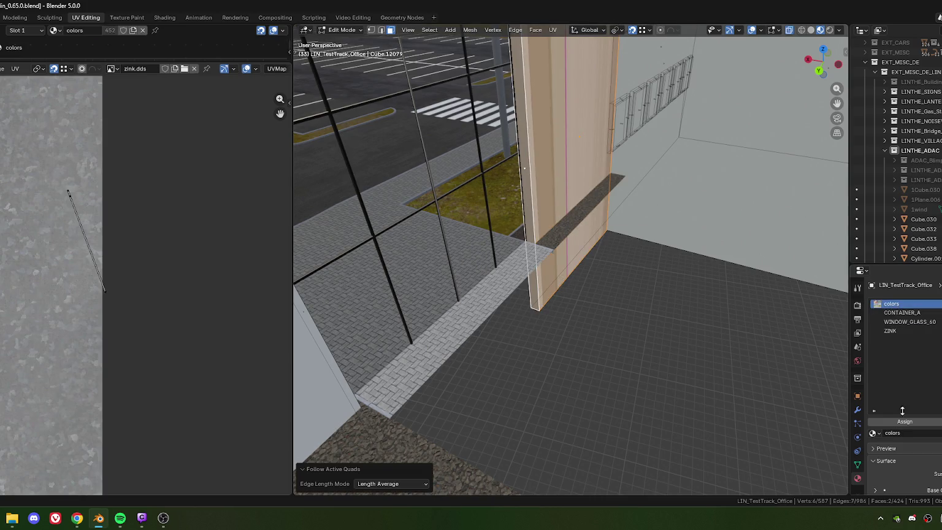
left_click(917, 423)
- Move the wall's UVs onto the pale beige atlas swatch
scroll(530, 277, "up", 3)
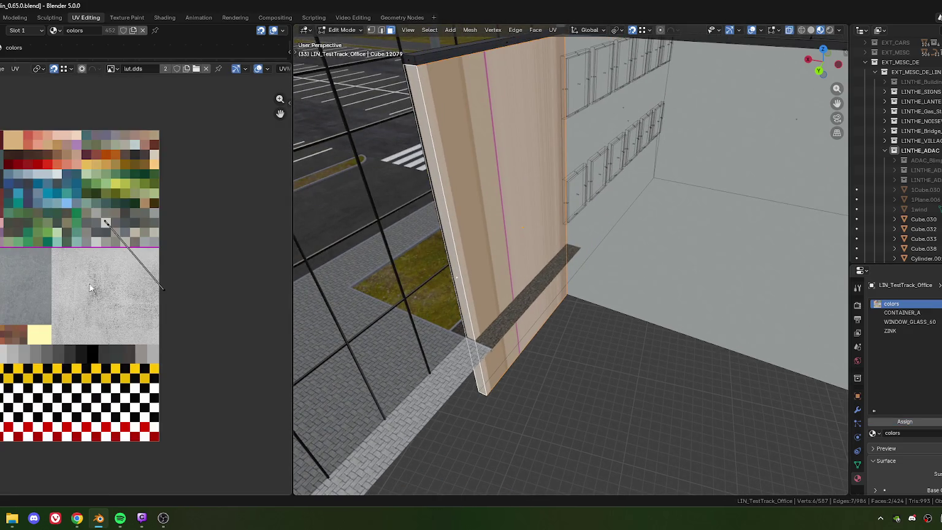
key("g")
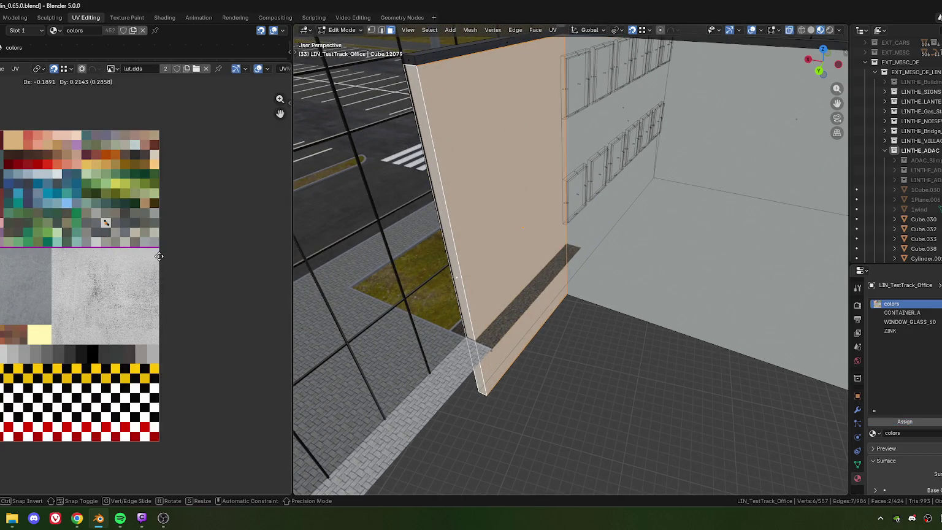
left_click(158, 255)
scroll(540, 234, "down", 4)
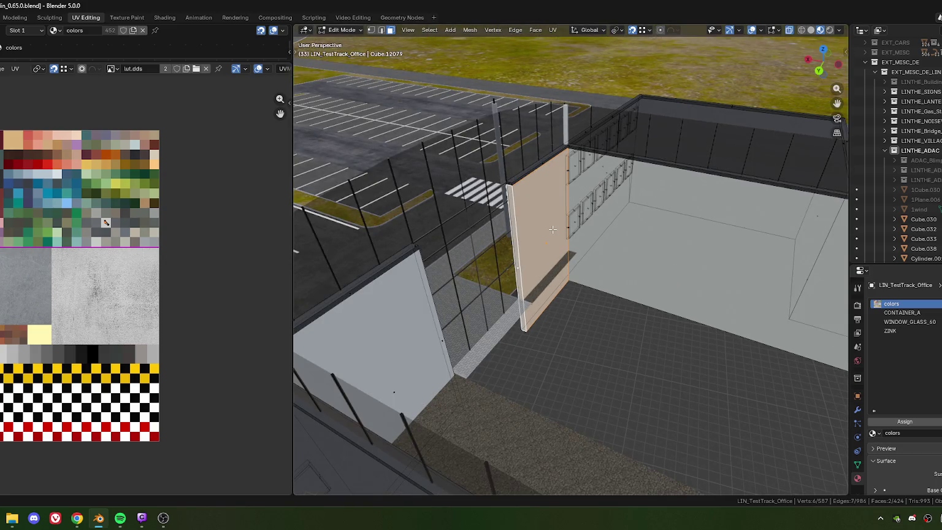
- Reselect the office mesh Cube.12079 and return to Edit Mode
key("Tab")
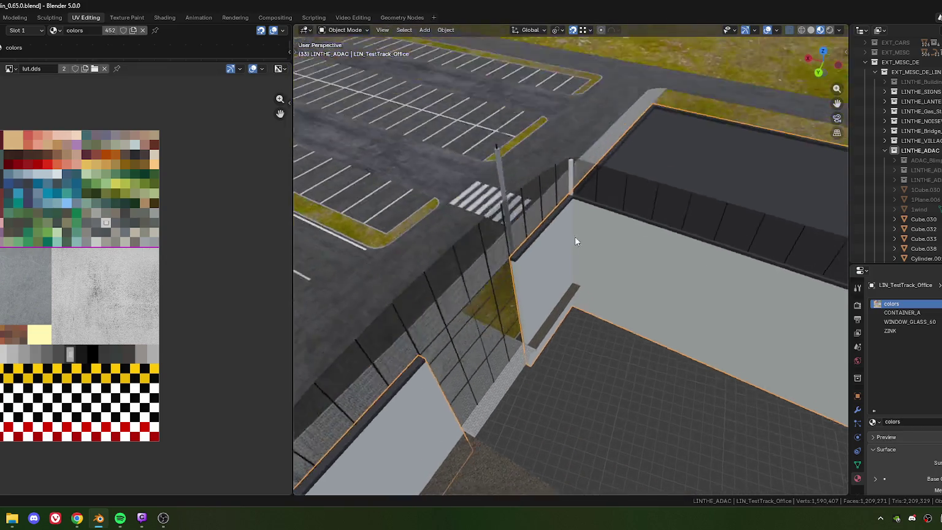
scroll(580, 234, "up", 5)
scroll(334, 174, "down", 2)
scroll(345, 199, "down", 3)
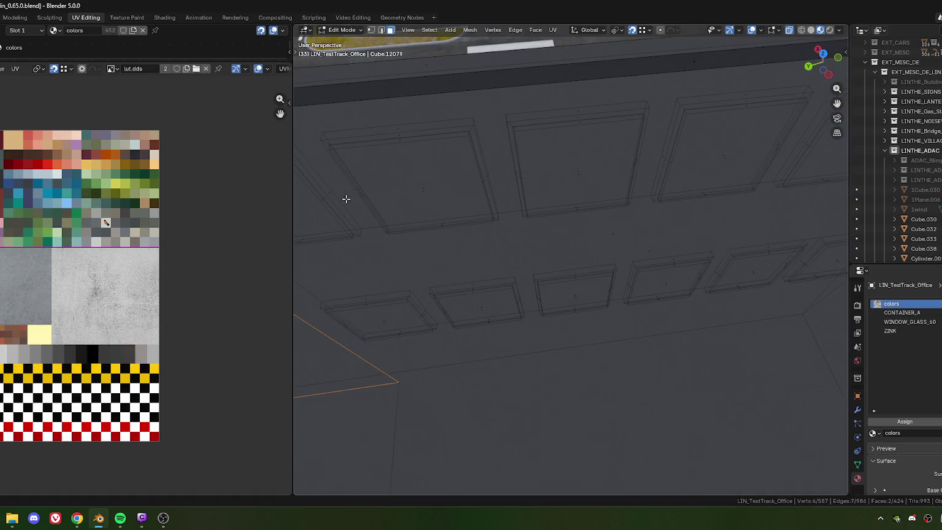
left_click(345, 199)
key("Tab")
scroll(509, 227, "up", 2)
middle_click_drag(510, 227, 513, 212)
- Delete the stray edge at the wall corner
key("2")
left_click(511, 209)
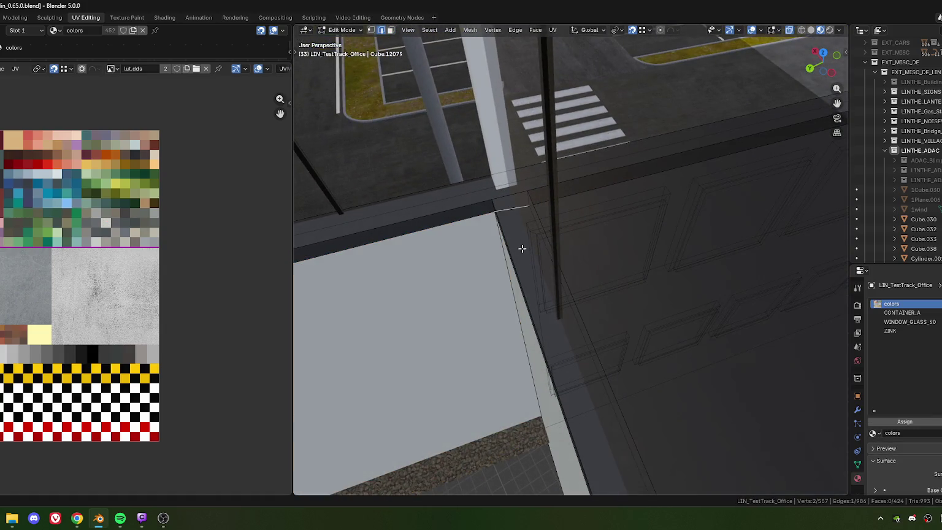
key("x")
left_click(488, 250)
scroll(494, 352, "down", 5)
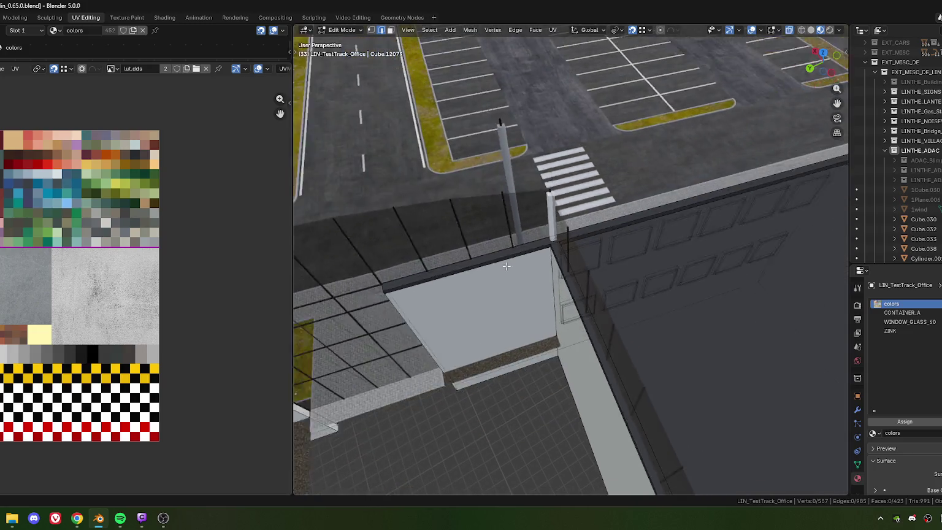
- Raise the wall-corner vertex about 0.04 m along Z
mouse_move(457, 389)
middle_mouse_down()
mouse_move(451, 315)
mouse_move(617, 258)
mouse_move(526, 214)
middle_mouse_up()
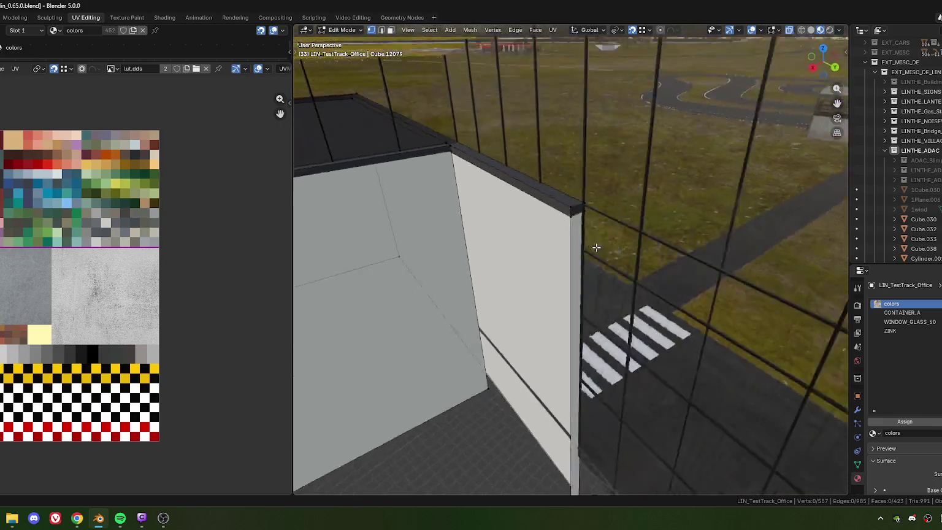
middle_click_drag(544, 263, 557, 232)
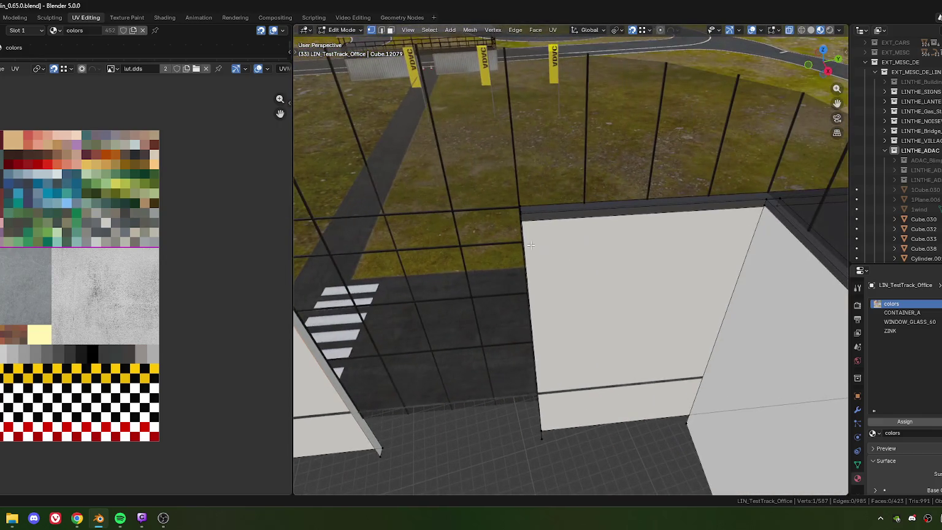
scroll(557, 232, "up", 4)
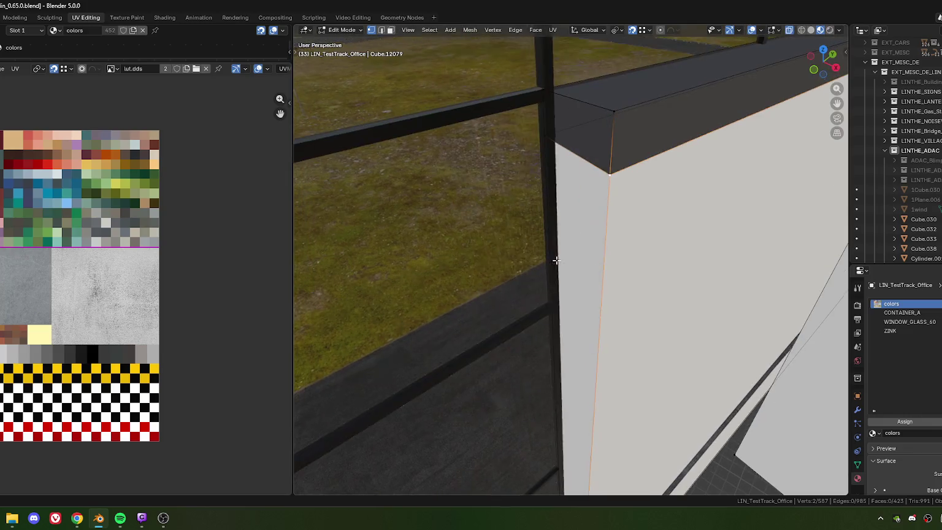
scroll(577, 204, "up", 3)
mouse_move(577, 204)
middle_mouse_down()
mouse_move(487, 215)
mouse_move(461, 208)
mouse_move(609, 255)
mouse_move(484, 244)
mouse_move(495, 267)
mouse_move(560, 274)
middle_mouse_up()
key("g")
key("z")
left_click(462, 208)
- Subdivide the two top edges of the white wall
scroll(484, 244, "up", 2)
left_click(509, 240)
key("2")
left_click(480, 221)
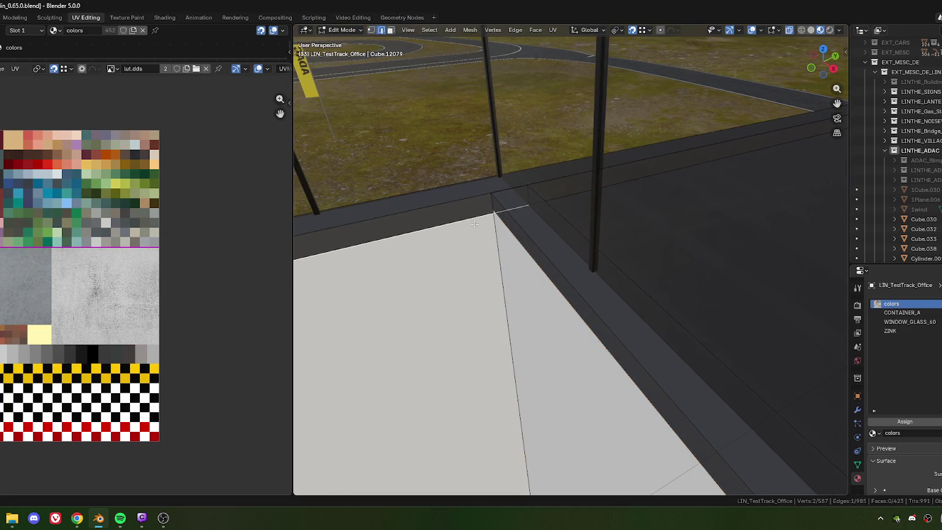
middle_click_drag(476, 224, 472, 229)
scroll(488, 232, "down", 2)
scroll(487, 233, "down", 1)
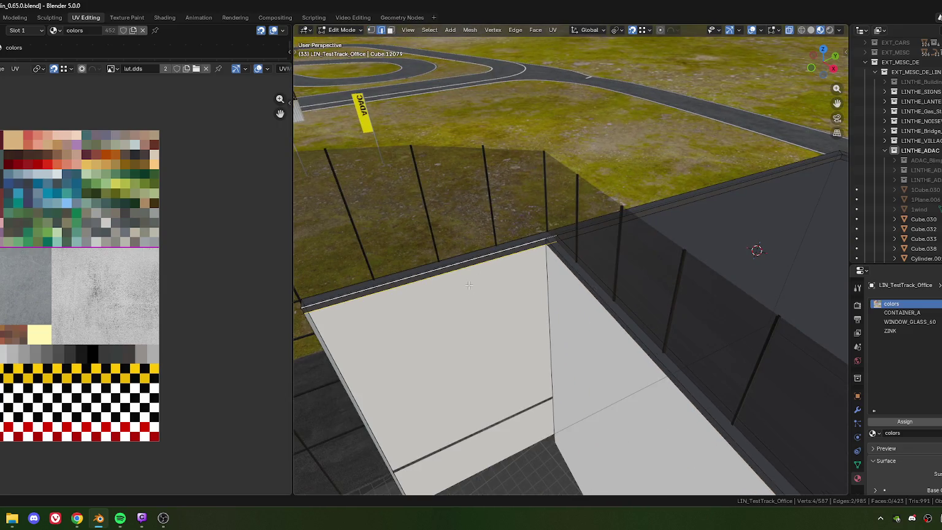
left_click(344, 294, "shift")
right_click(428, 259)
left_click(426, 207)
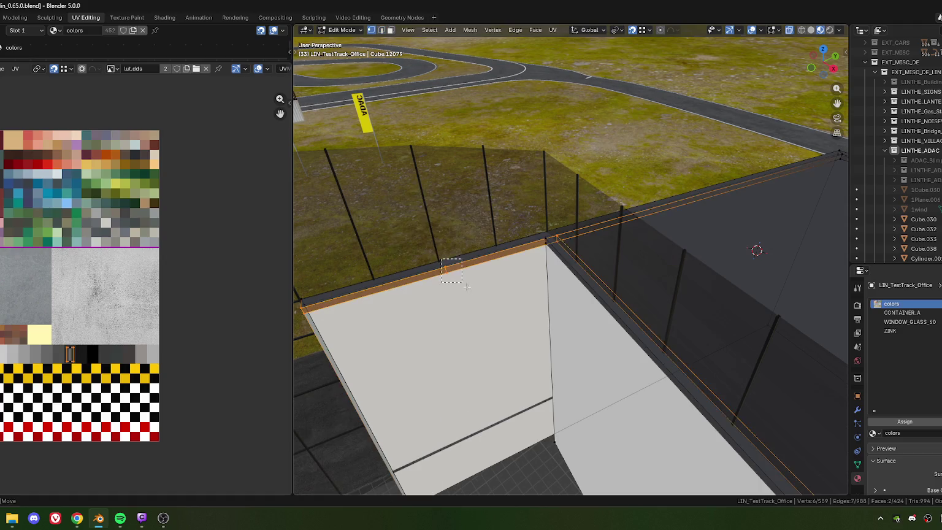
- Slide the new vertex to the wall corner and merge it there
scroll(500, 205, "up", 3)
key("g")
key("g")
left_click(509, 219)
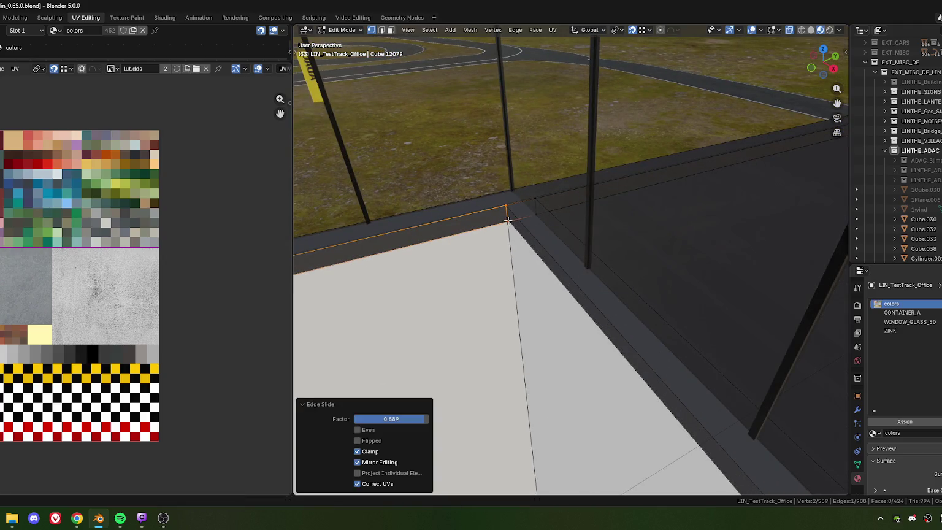
left_click(507, 219)
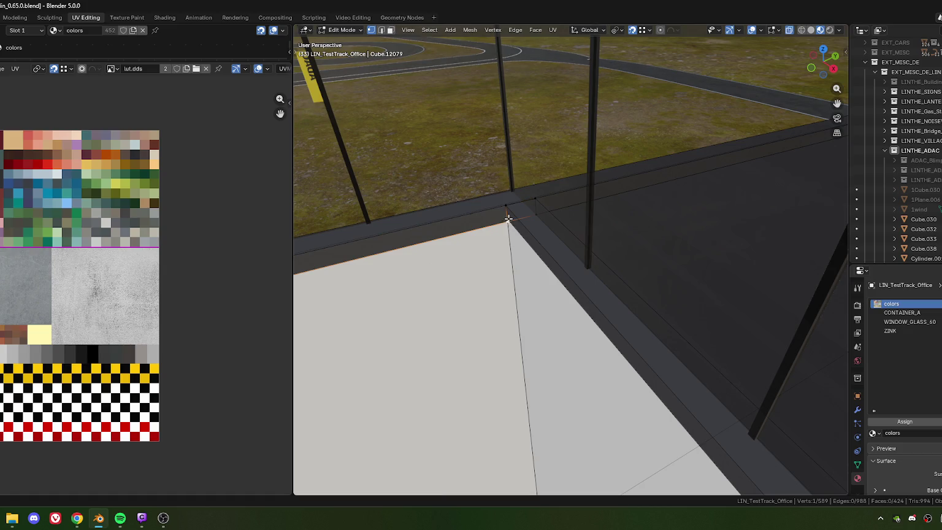
key("m")
left_click(505, 261)
- Delete the leftover corner edge and merge the two corner vertices into one
key("2")
left_click(524, 216)
key("x")
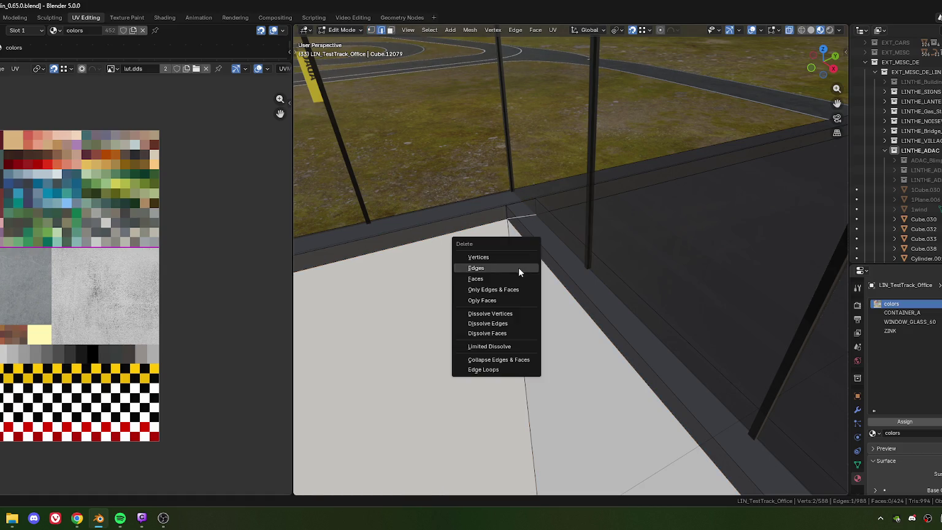
left_click(486, 269)
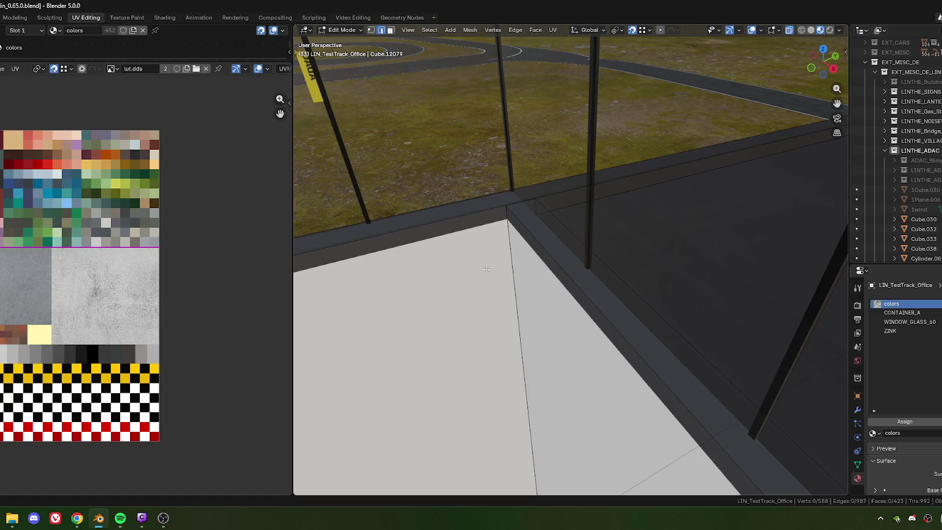
left_click_drag(501, 199, 511, 227)
key("m")
left_click(509, 234)
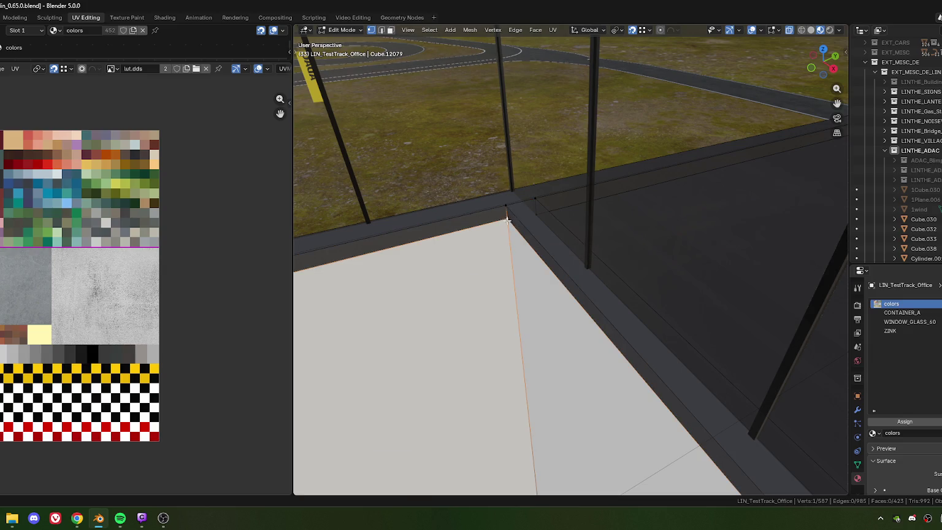
mouse_move(507, 221)
middle_mouse_down()
mouse_move(487, 241)
mouse_move(585, 229)
mouse_move(469, 239)
mouse_move(521, 242)
mouse_move(543, 280)
middle_mouse_up()
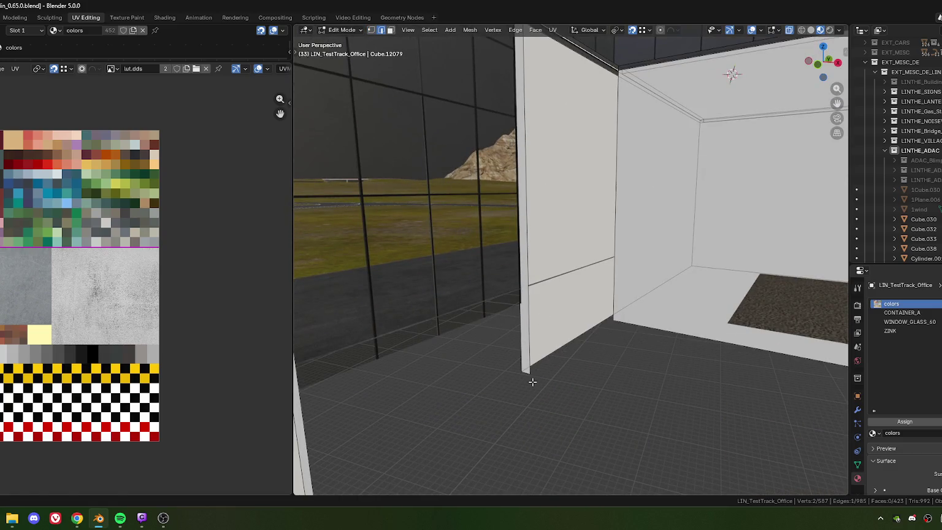
- Extrude the wall edge into a new face and merge its corner vertices by distance
key("e")
left_click(533, 383)
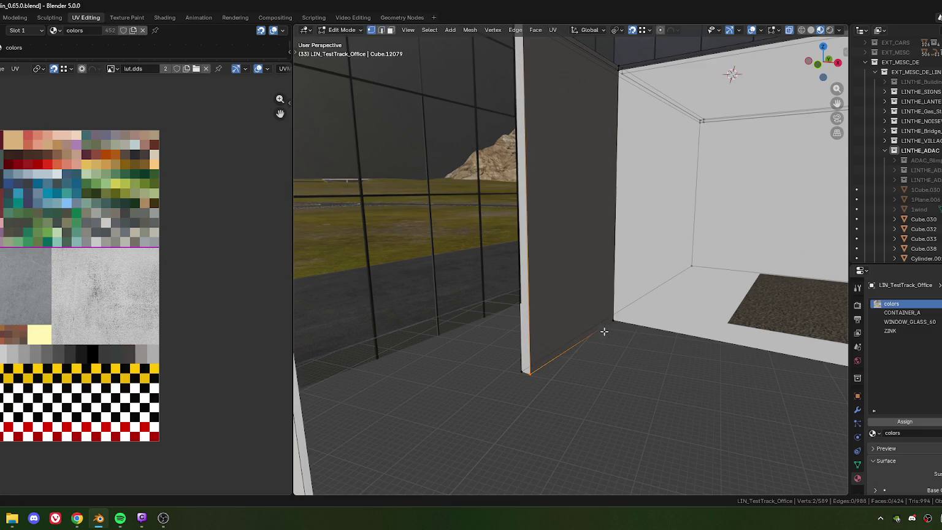
left_click_drag(643, 355, 642, 346)
key("m")
left_click(571, 305)
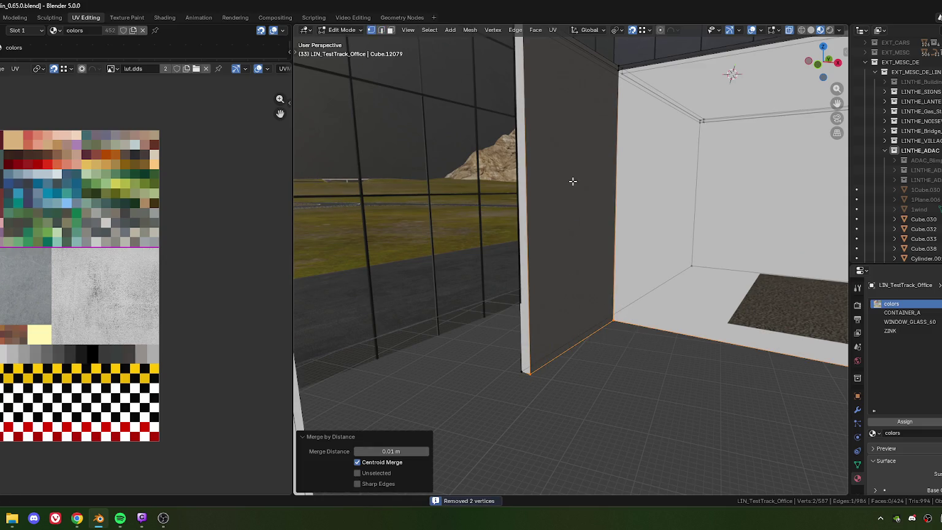
- Unwrap the new wall face and its neighbour with Follow Active Quads
key("3")
left_click(586, 211)
left_click(525, 207, "shift")
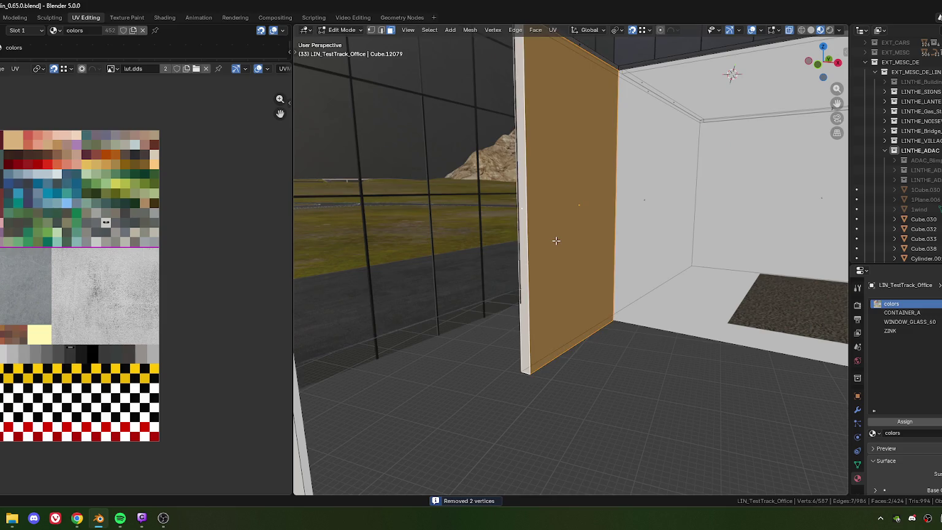
key("u")
left_click(613, 309)
left_click(515, 319)
- Move the new faces' UVs vertically onto the pale atlas swatch
scroll(105, 229, "up", 1)
scroll(104, 229, "up", 2)
key("g")
key("y")
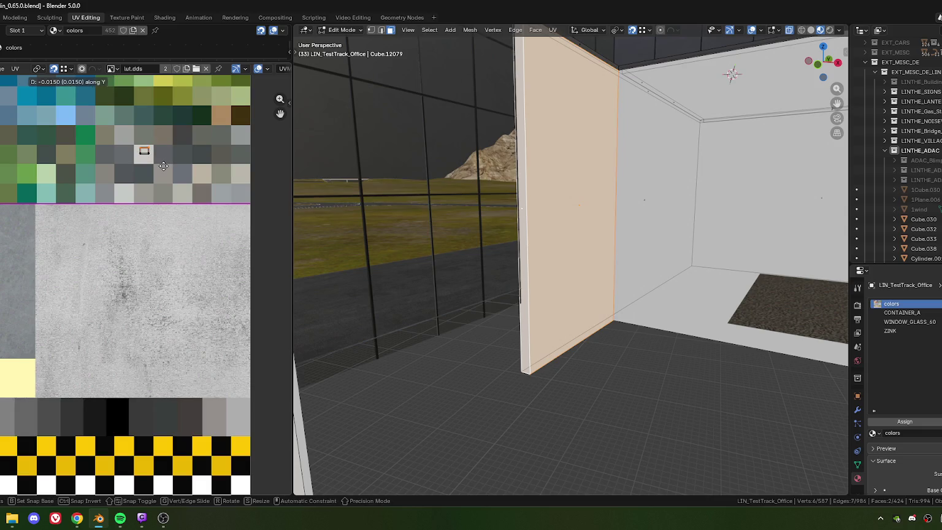
left_click(165, 170)
middle_click_drag(466, 257, 552, 286)
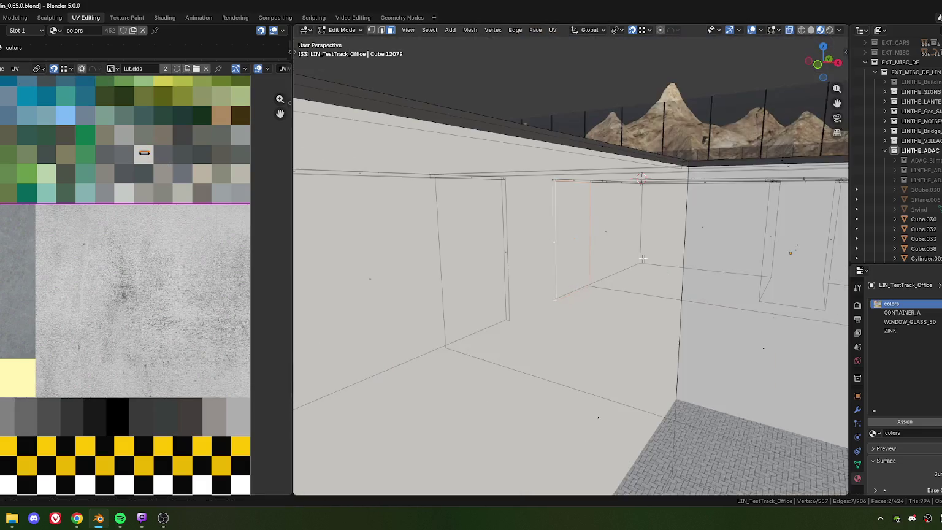
scroll(551, 286, "up", 4)
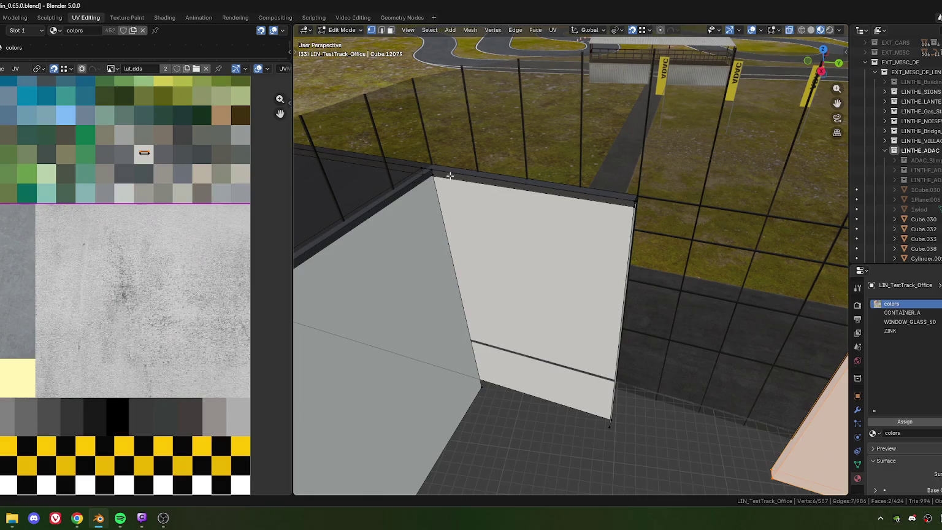
- Subdivide the two wall-top edges and slide the new vertex toward the corner
middle_click_drag(452, 177, 525, 321)
left_click(526, 320, "shift")
right_click(524, 318)
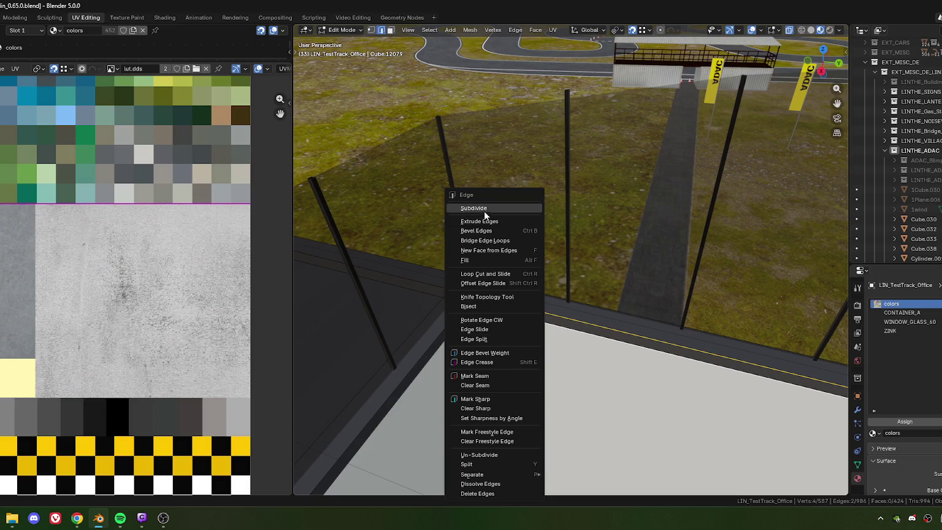
left_click(484, 208)
mouse_move(485, 208)
middle_mouse_down()
mouse_move(597, 287)
mouse_move(505, 266)
middle_mouse_up()
left_click(596, 287)
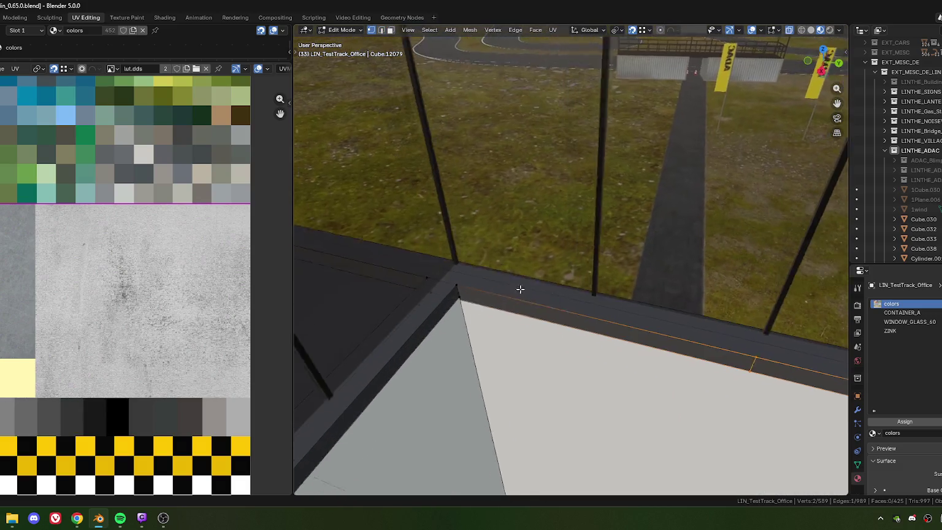
key("g")
key("g")
left_click(501, 270)
- Merge the two wall-corner vertices At Center and delete the stray corner edge
left_click(502, 285)
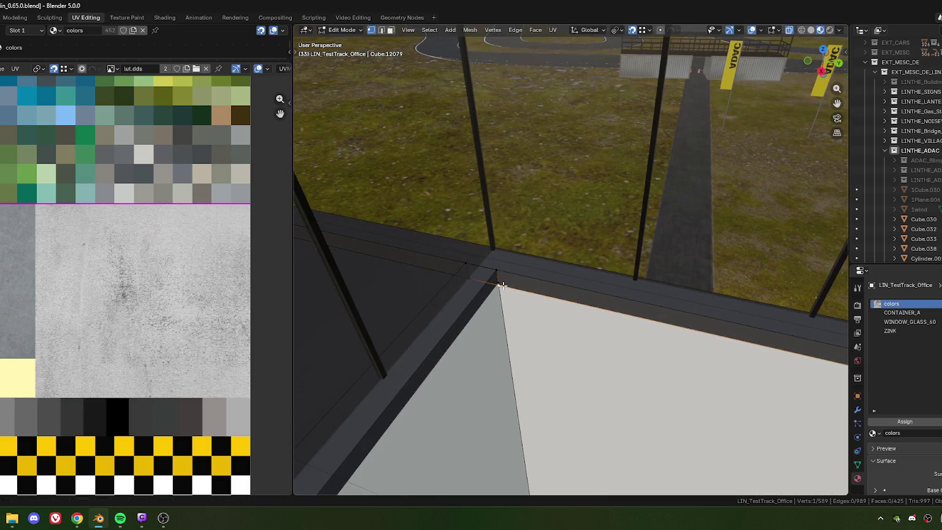
left_click(500, 282, "shift")
key("m")
left_click(508, 291)
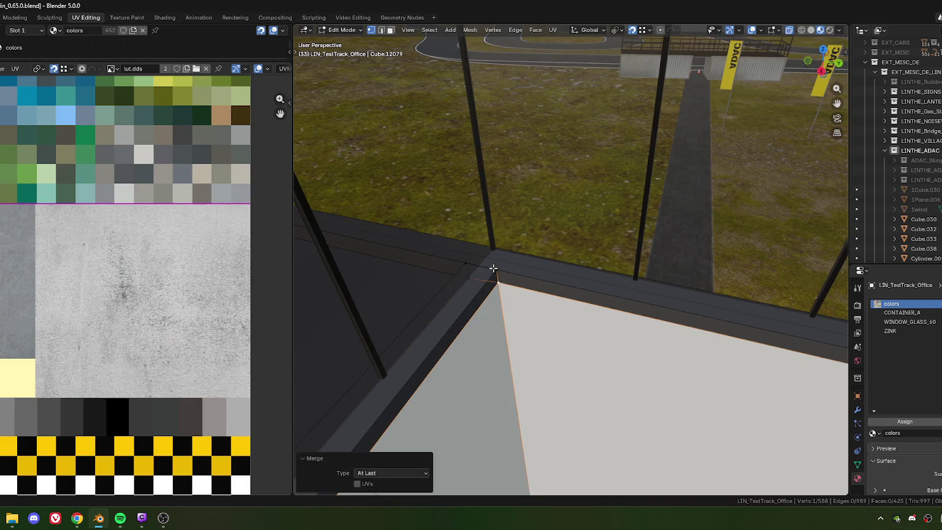
key("m")
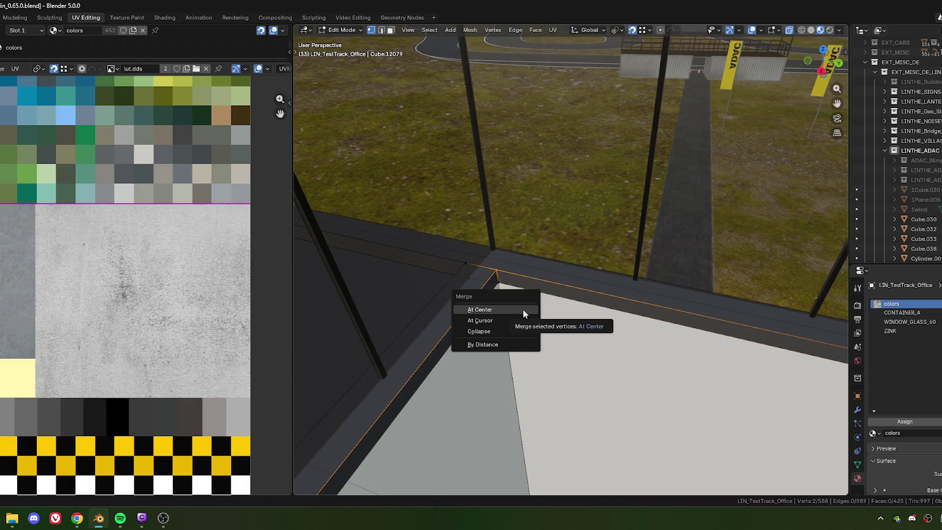
left_click(522, 309)
key("2")
key("x")
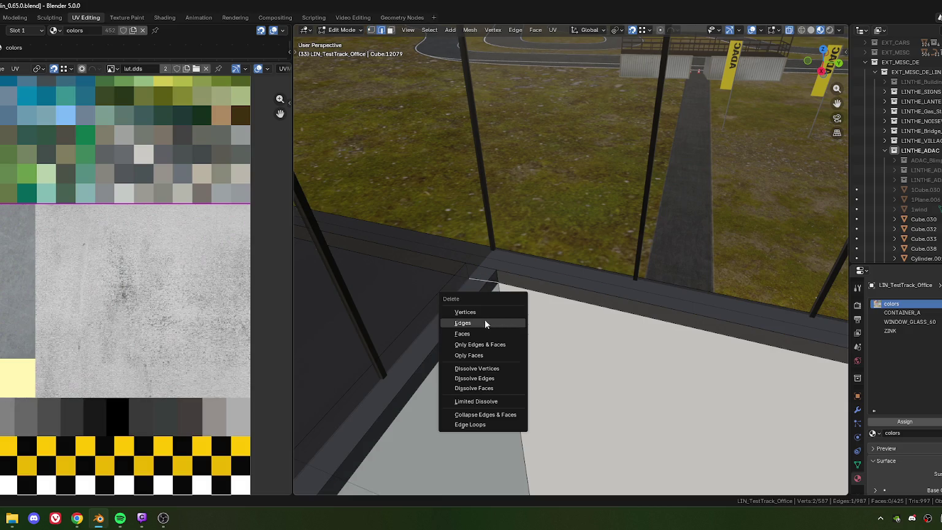
left_click(484, 438)
- Loop-cut across the wall and Merge by Distance the overlapping base-corner vertices
middle_click_drag(484, 438, 522, 211)
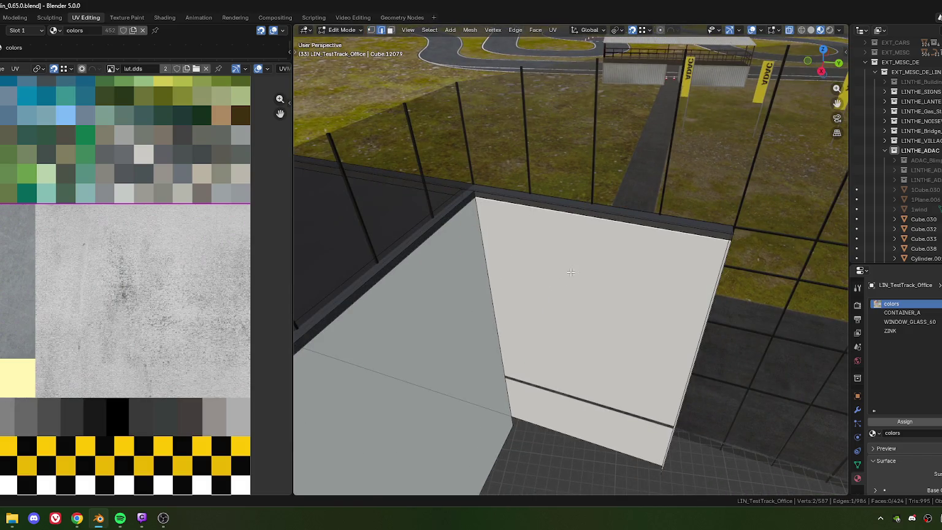
mouse_move(570, 272)
middle_mouse_down()
mouse_move(567, 284)
mouse_move(537, 263)
middle_mouse_up()
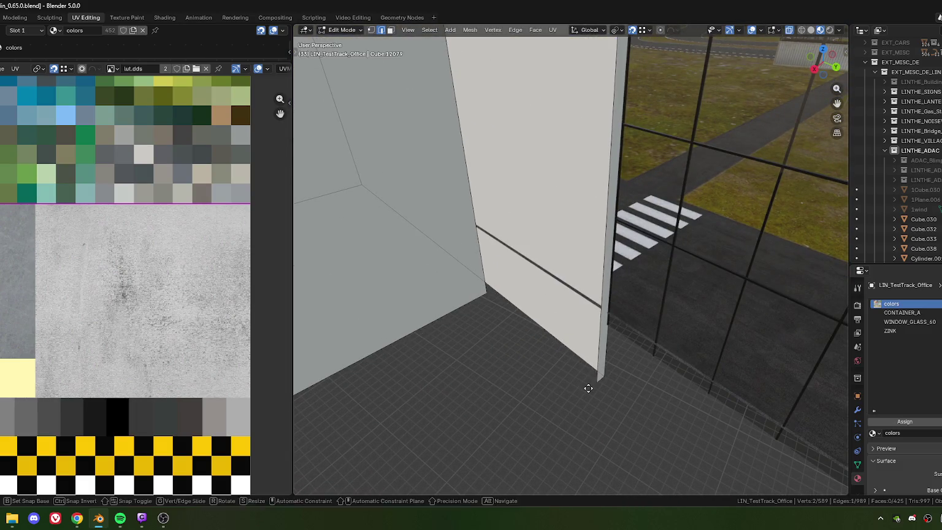
key("ctrl+r")
left_click(588, 386)
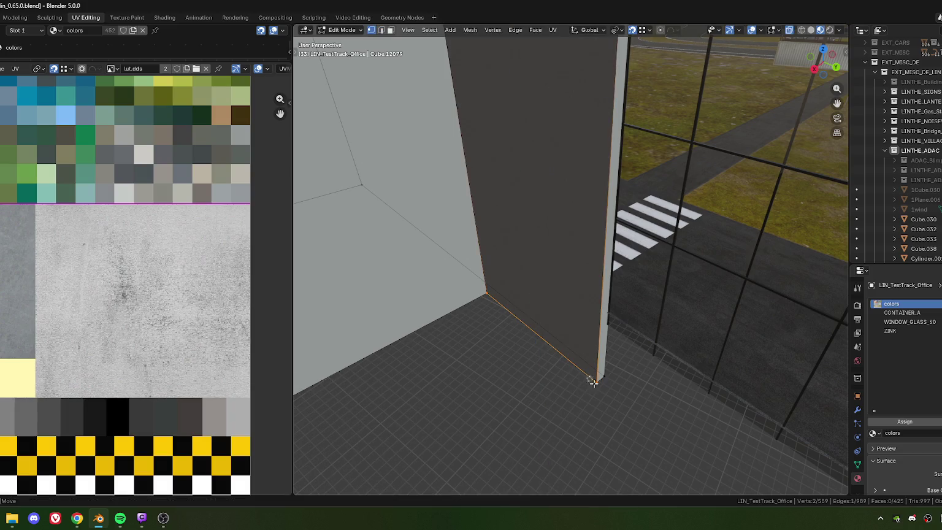
left_click_drag(514, 318, 472, 276)
key("m")
left_click(531, 381)
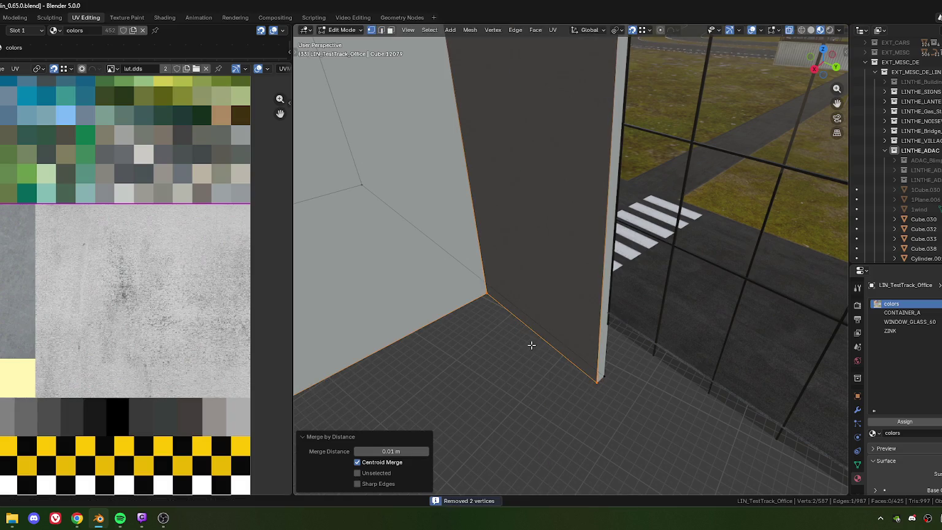
scroll(531, 312, "down", 3)
middle_click_drag(530, 312, 543, 313)
- Unwrap the inner wall face with Follow Active Quads and squash its UV island onto the atlas swatch
key("3")
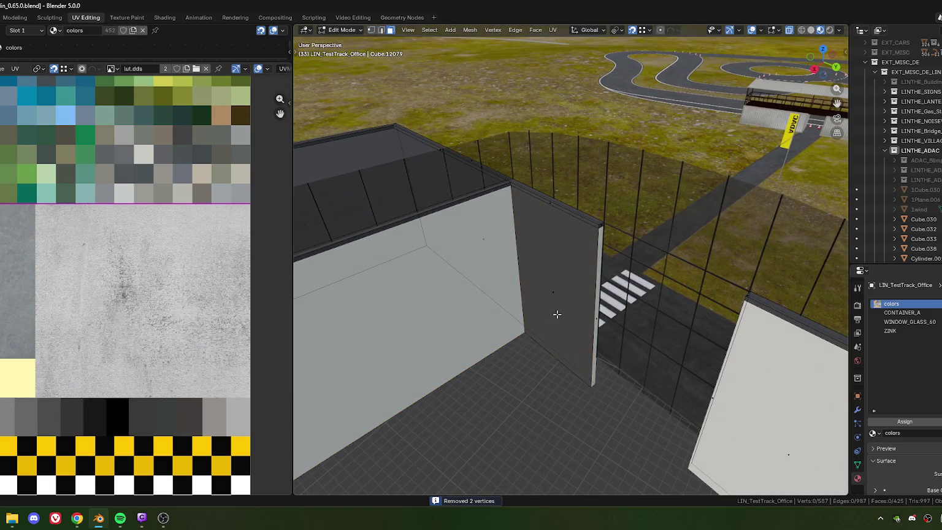
left_click(554, 292)
key("u")
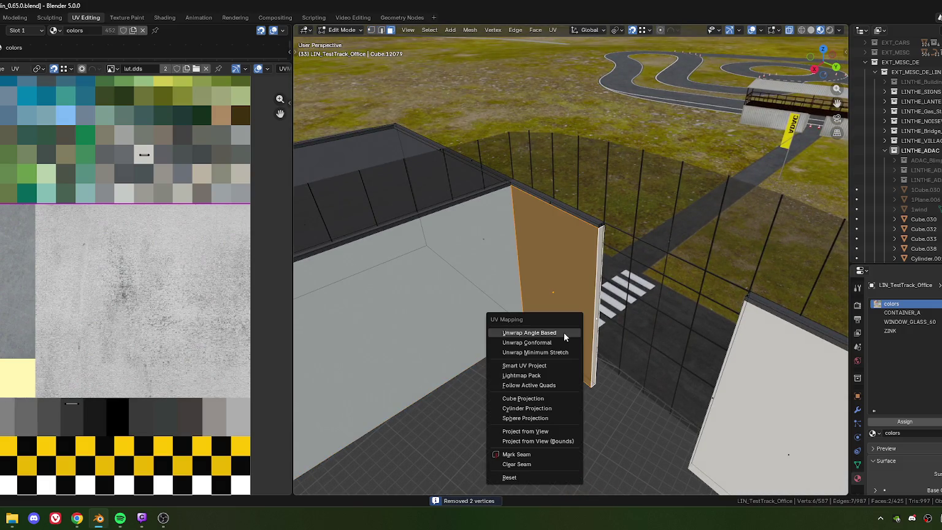
key("f")
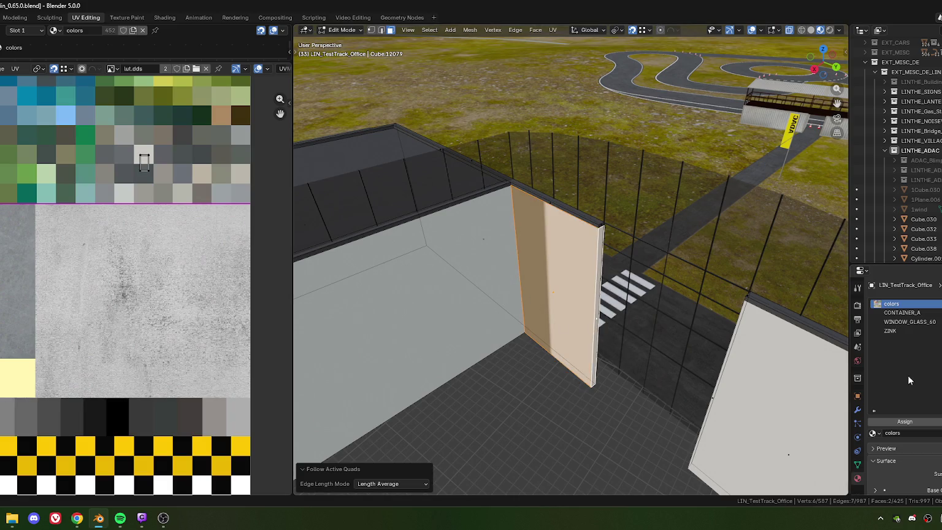
left_click(915, 423)
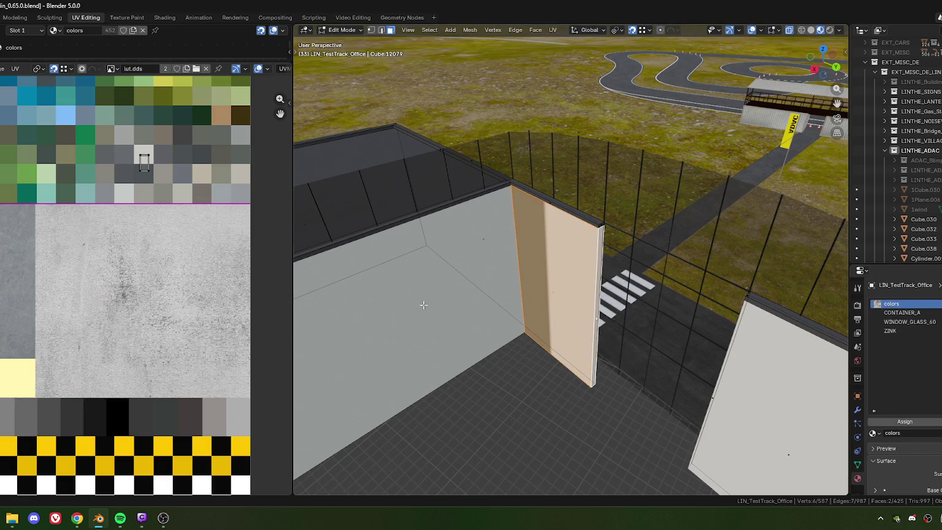
key("r")
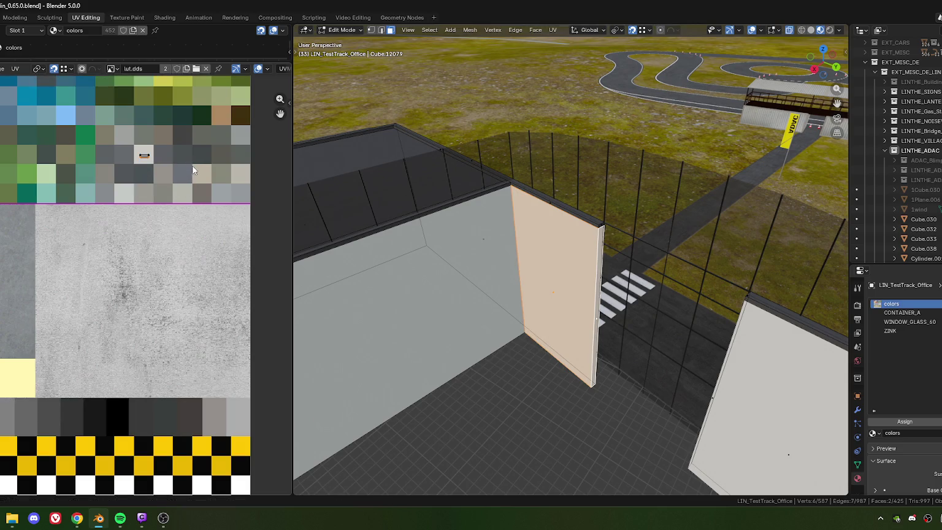
middle_click_drag(664, 330, 654, 350)
key("Tab")
- Enter Edit Mode on the 1PEBBLE_LIN_TestTrack_Office paving strip and view it from the top
mouse_move(634, 317)
middle_mouse_down()
mouse_move(462, 312)
mouse_move(574, 323)
mouse_move(515, 329)
mouse_move(714, 309)
mouse_move(521, 323)
mouse_move(431, 306)
mouse_move(417, 271)
mouse_move(554, 326)
middle_mouse_up()
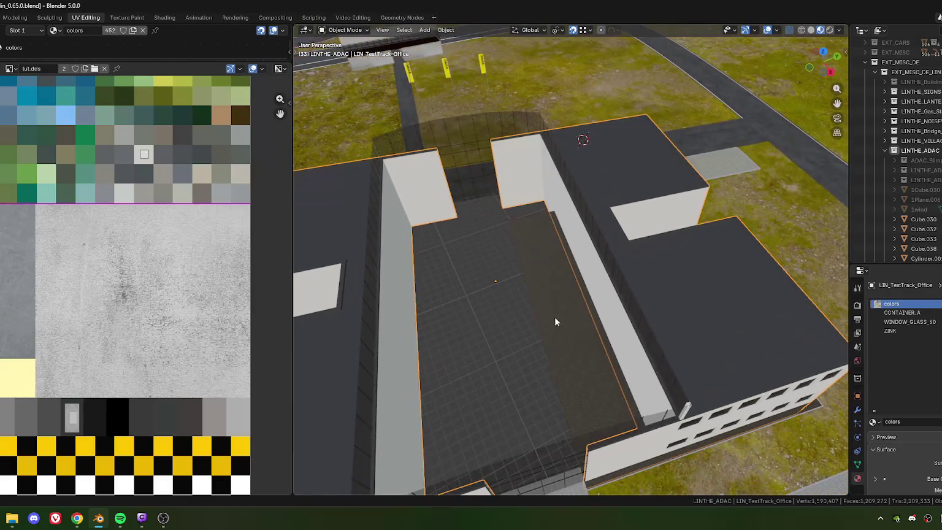
left_click(594, 367)
mouse_move(593, 368)
middle_mouse_down()
mouse_move(555, 362)
mouse_move(544, 329)
mouse_move(578, 331)
mouse_move(537, 298)
middle_mouse_up()
key("Tab")
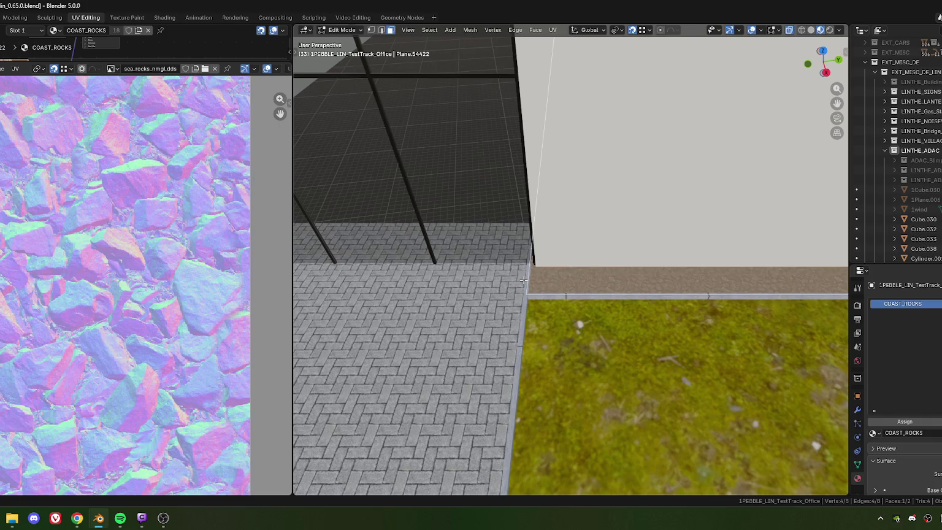
scroll(529, 269, "down", 3)
scroll(552, 288, "down", 3)
mouse_move(576, 303)
middle_mouse_down()
mouse_move(595, 314)
mouse_move(590, 290)
middle_mouse_up()
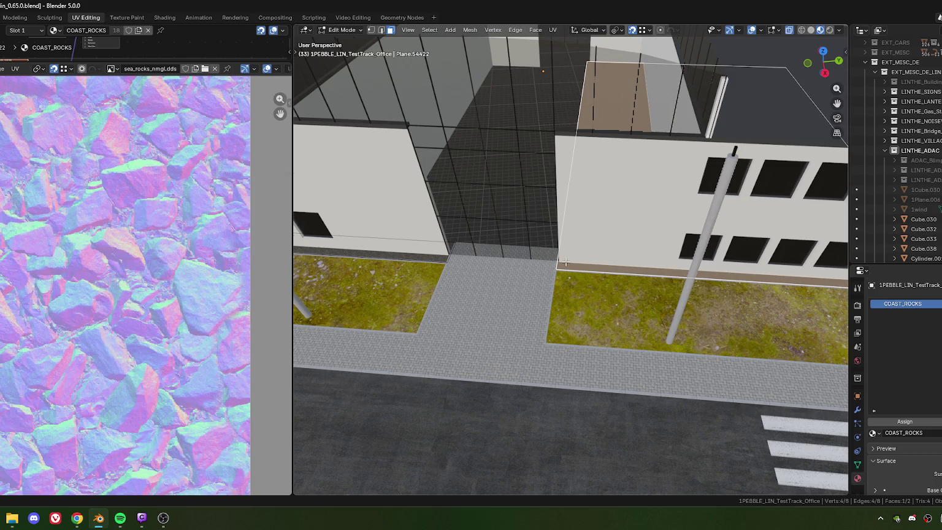
key("KP_7")
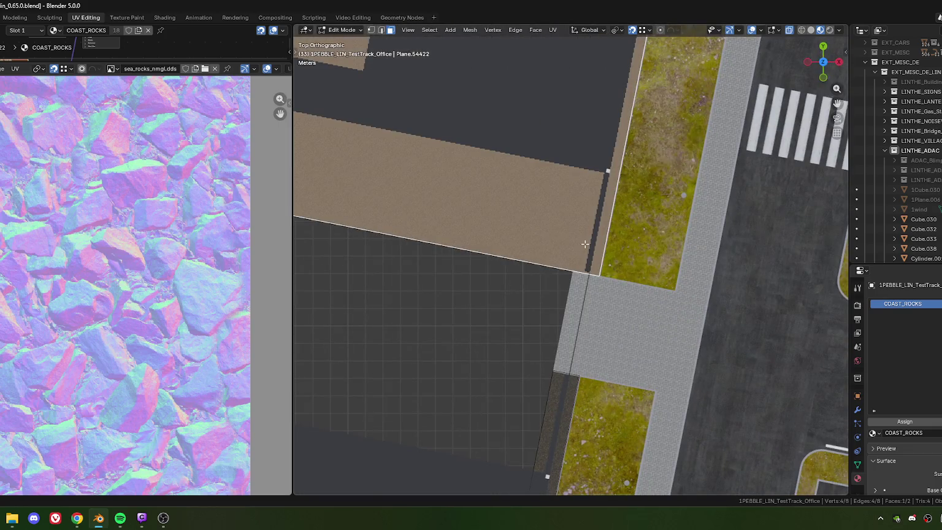
- Knife-cut the paving plane from the building corner along the building's outer edge
scroll(525, 280, "up", 3)
scroll(525, 280, "up", 2)
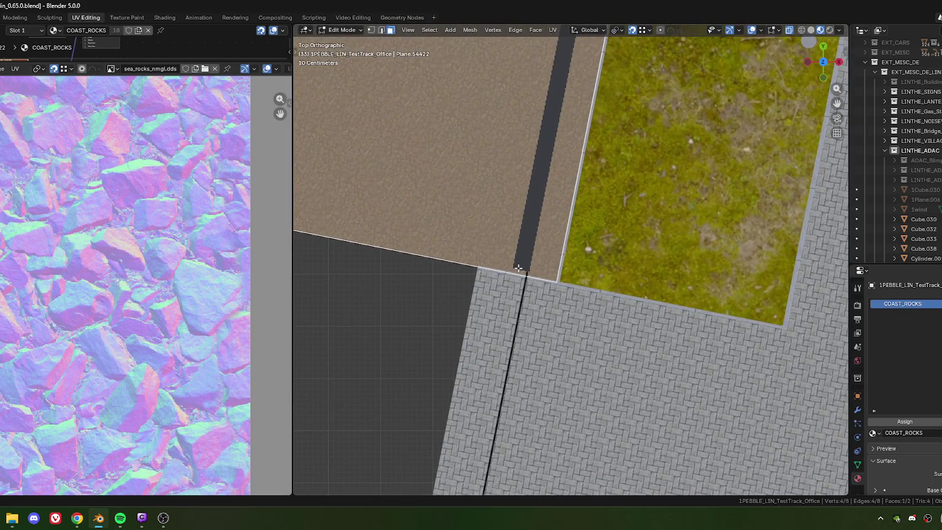
key("k")
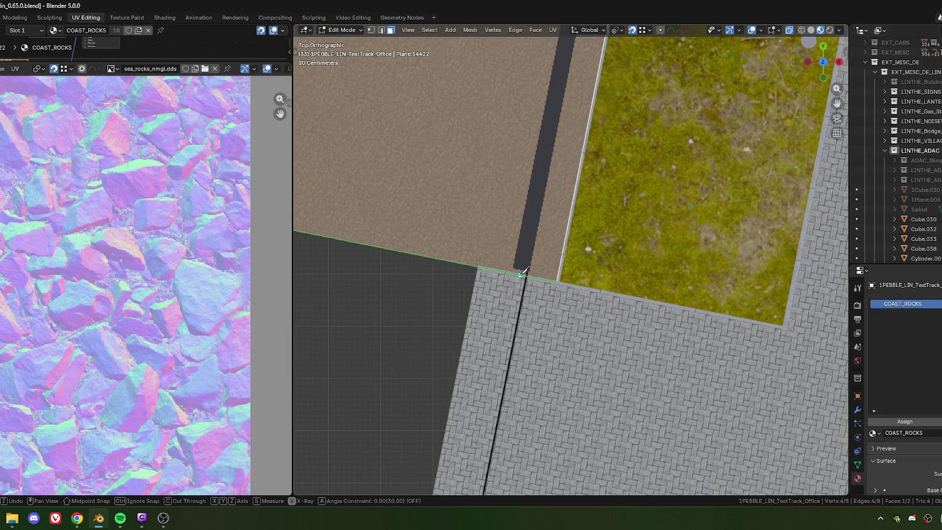
left_click(521, 272)
middle_click_drag(549, 109, 515, 179, "shift")
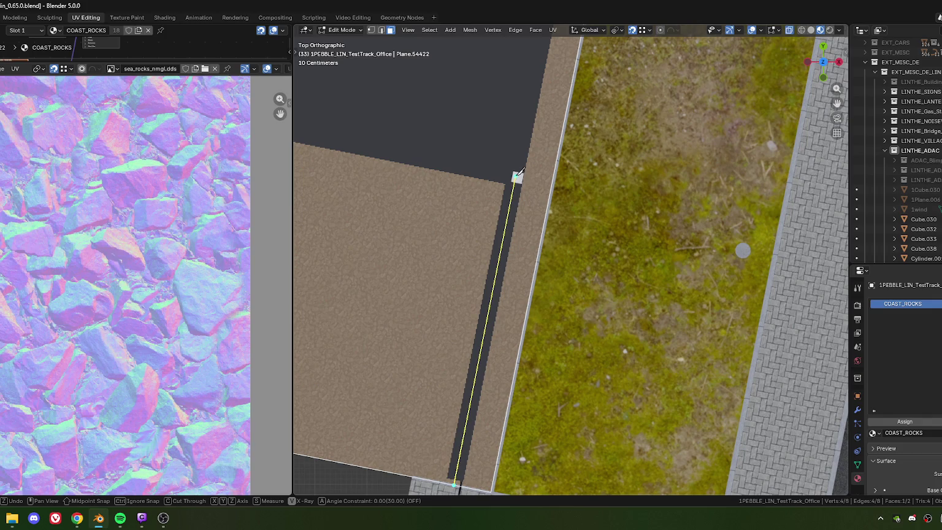
scroll(518, 172, "down", 3)
scroll(519, 196, "down", 2)
scroll(519, 200, "down", 3)
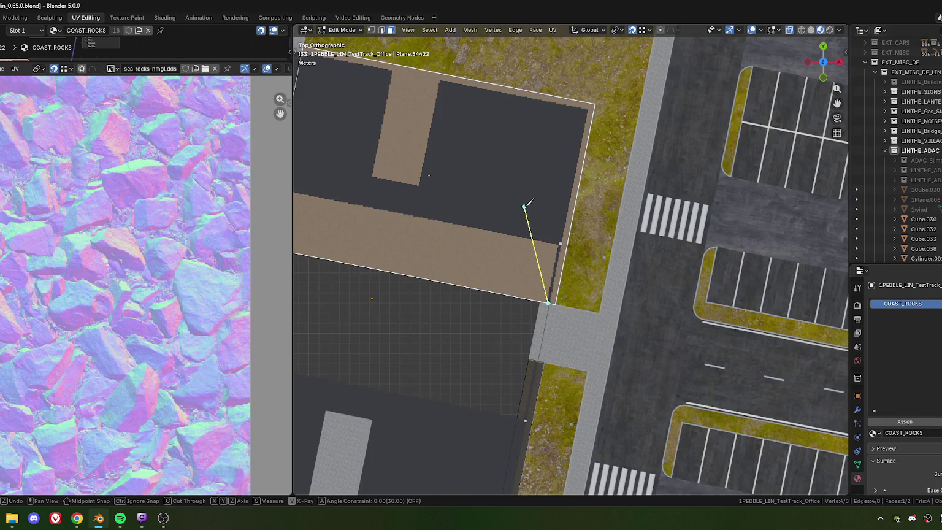
scroll(570, 259, "up", 6)
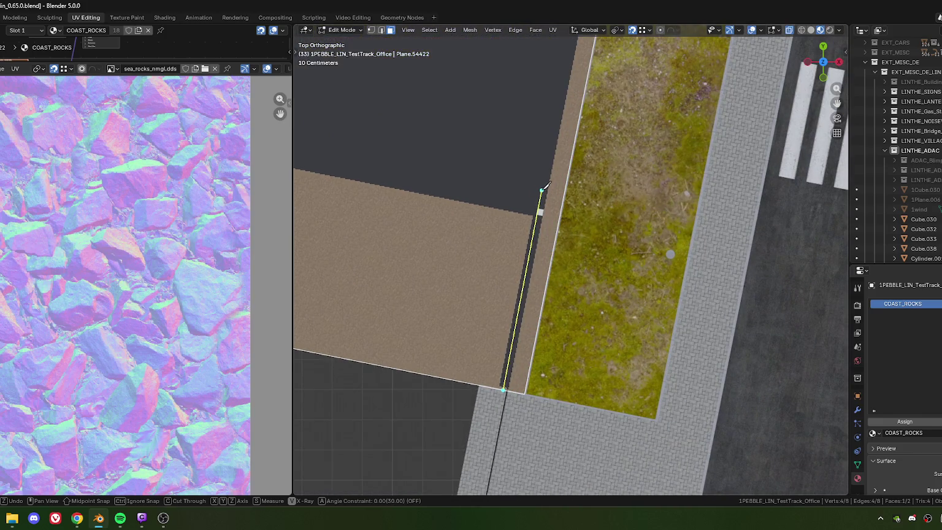
left_click(542, 190)
scroll(527, 202, "down", 3)
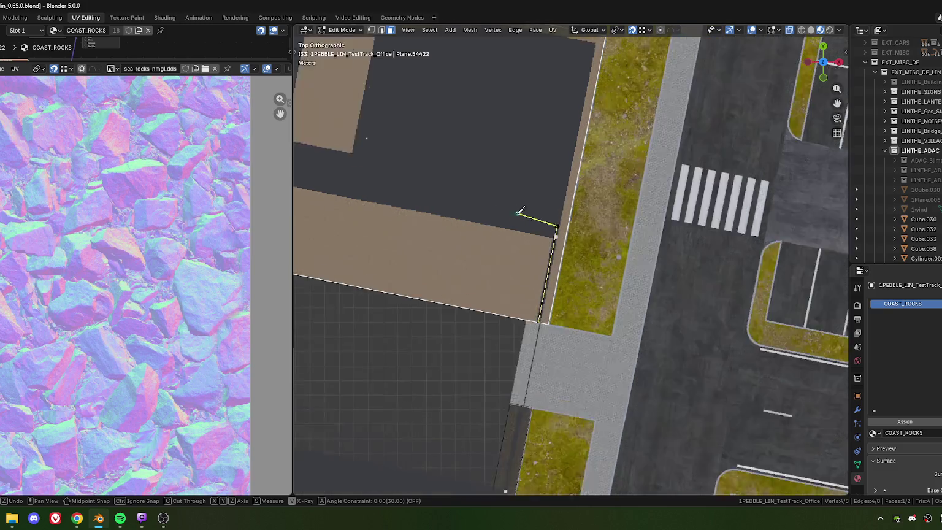
scroll(484, 195, "down", 3)
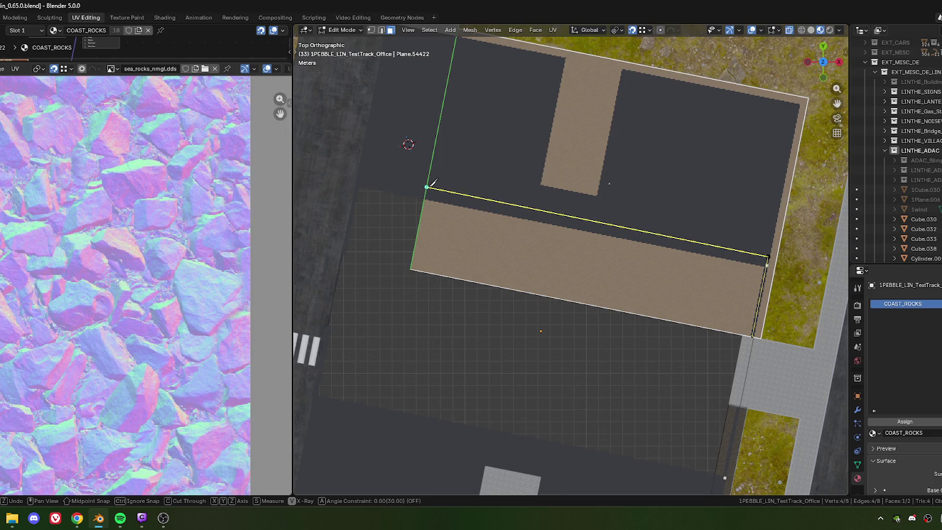
left_click(427, 186)
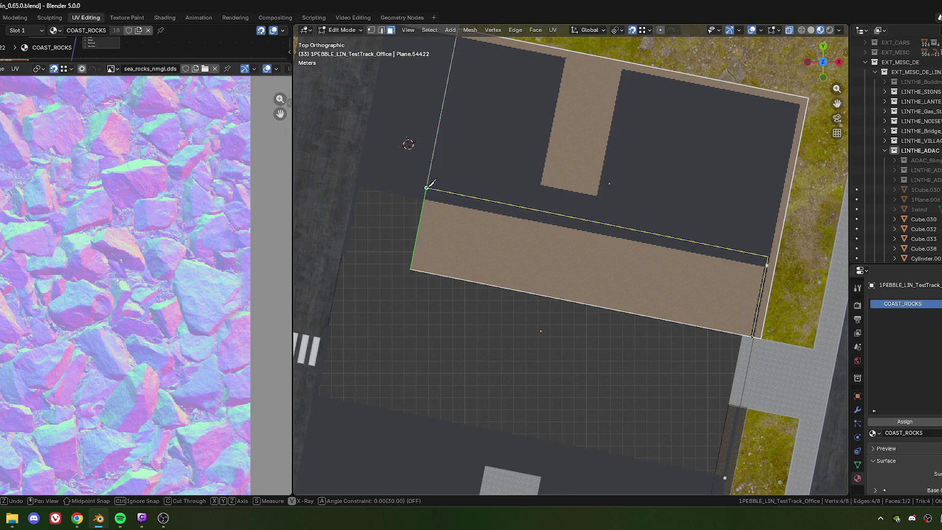
key("Return")
- Delete the leftover corner vertex, leaving 10 vertices and 2 faces
left_click(409, 273)
key("1")
left_click(410, 269)
key("x")
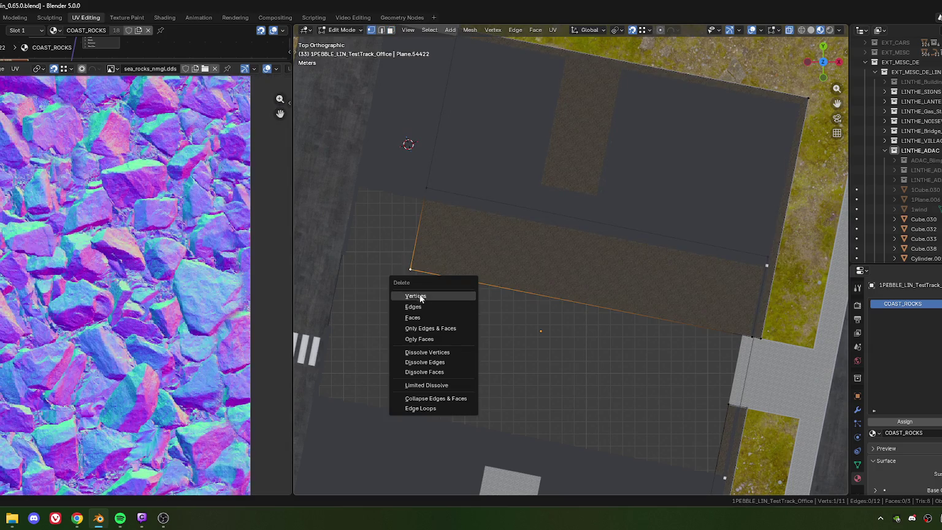
left_click(415, 296)
scroll(421, 278, "down", 3)
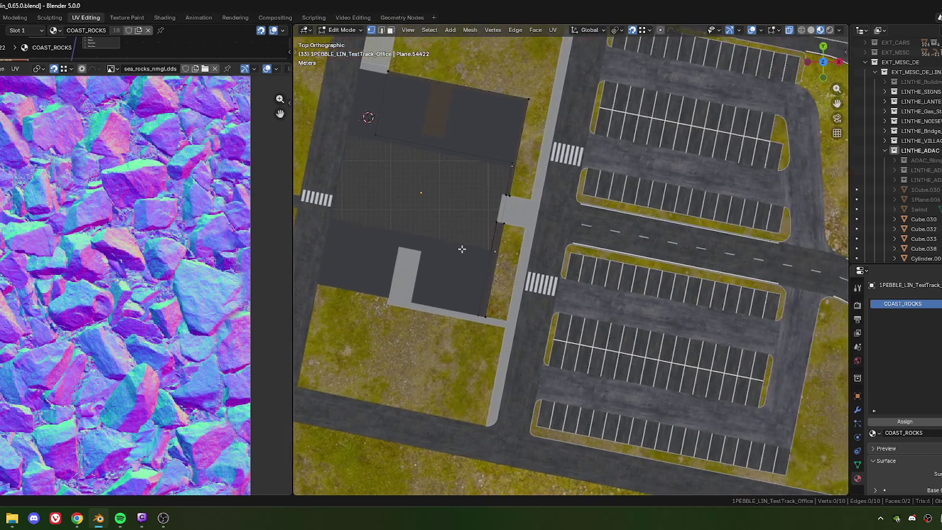
- Select the paving's slanted edge at the building corner and view it from the top
scroll(462, 249, "up", 3)
middle_click_drag(433, 282, 511, 248, "shift")
scroll(564, 279, "up", 5)
middle_click_drag(564, 279, 495, 207)
left_click(495, 207)
mouse_move(553, 226)
middle_mouse_down()
mouse_move(523, 162)
mouse_move(491, 257)
mouse_move(452, 261)
middle_mouse_up()
key("KP_7")
scroll(525, 237, "up", 5)
- Edge-slide it to factor 0.532 flush with the building, then return to Object Mode
key("g")
key("g")
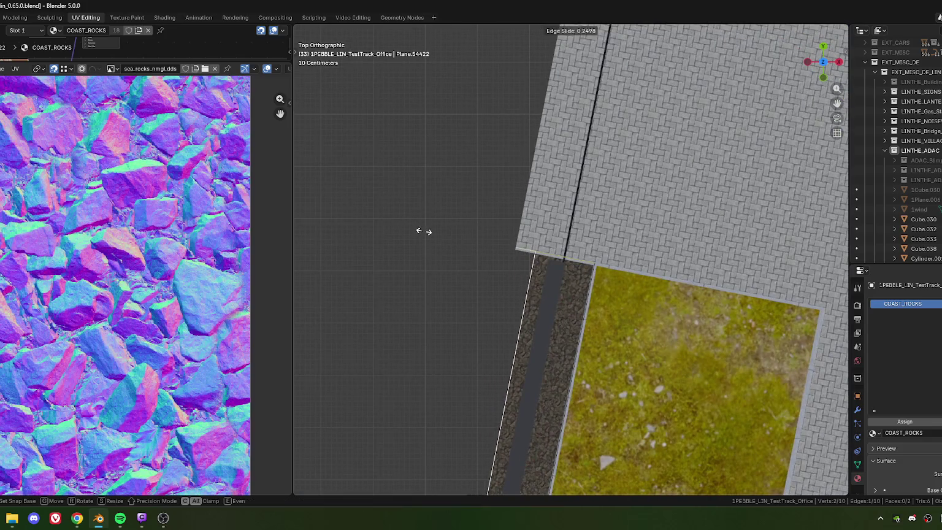
left_click(433, 235)
scroll(452, 256, "down", 5)
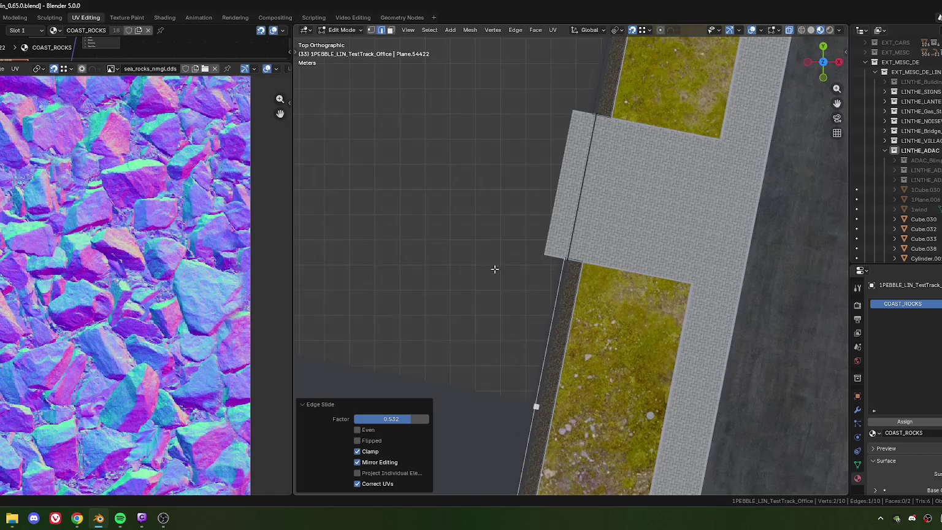
mouse_move(542, 177)
middle_mouse_down()
mouse_move(537, 305)
mouse_move(466, 242)
mouse_move(532, 258)
mouse_move(542, 346)
mouse_move(587, 302)
mouse_move(562, 284)
middle_mouse_up()
scroll(542, 346, "up", 3)
scroll(543, 345, "up", 2)
scroll(586, 302, "down", 2)
scroll(562, 284, "up", 2)
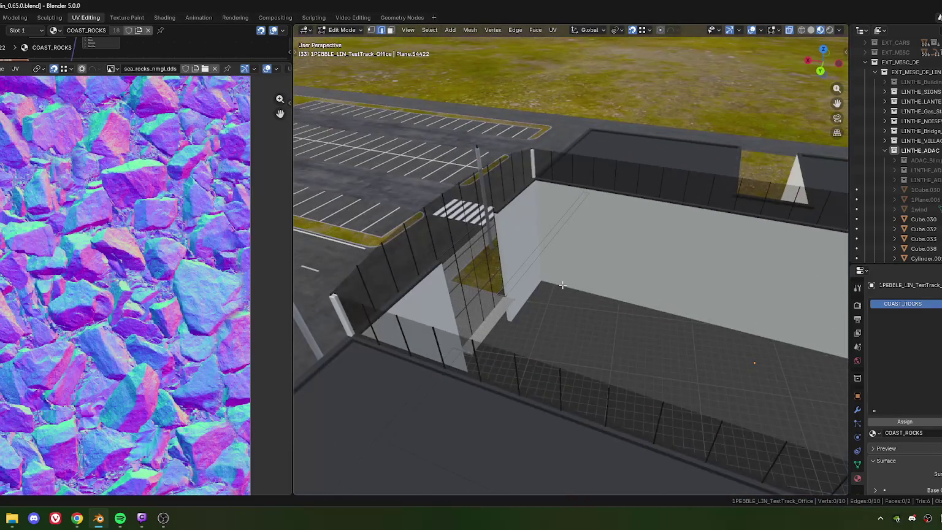
key("Tab")
left_click(532, 293)
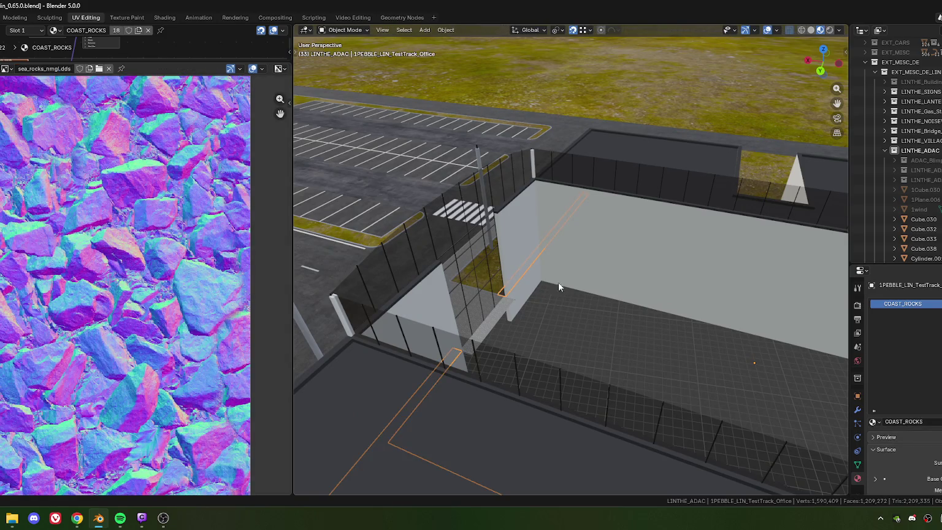
- Enter Edit Mode on LIN_TestTrack_Office and select the base vertices of both courtyard side walls
left_click(591, 322)
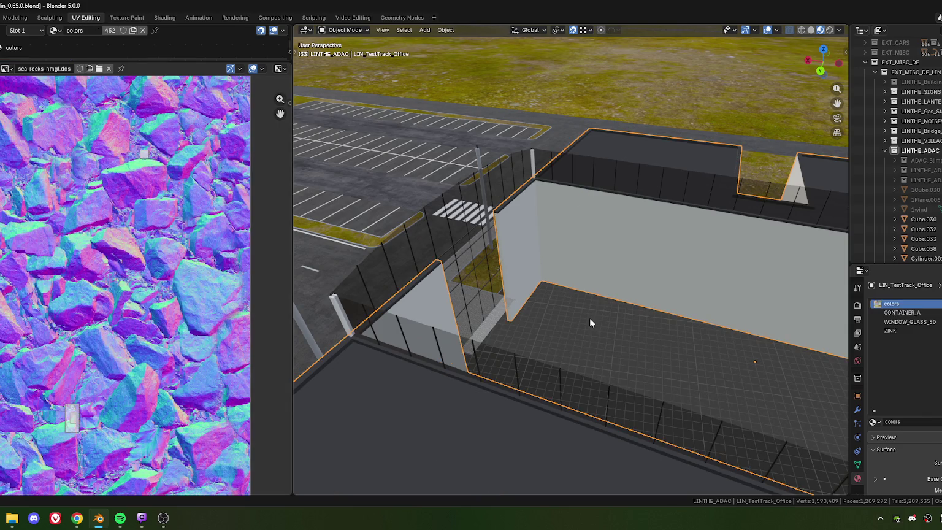
key("Tab")
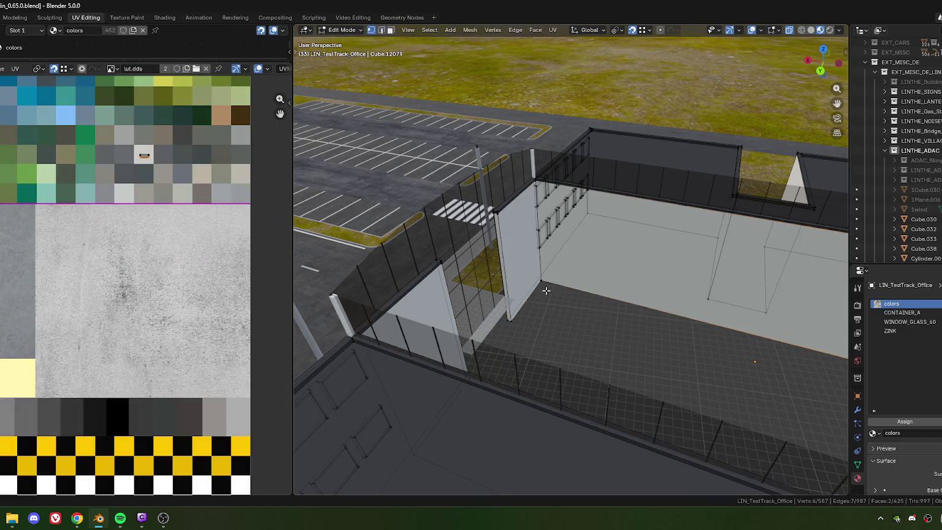
middle_click_drag(616, 322, 487, 325)
left_click(482, 306, "shift")
middle_click_drag(452, 393, 667, 385)
left_click(483, 268, "shift")
middle_click_drag(482, 267, 453, 275)
left_click(518, 247, "shift")
middle_click_drag(525, 371, 615, 357)
scroll(640, 376, "down", 3)
mouse_move(690, 404)
middle_mouse_down()
mouse_move(663, 315)
mouse_move(584, 330)
middle_mouse_up()
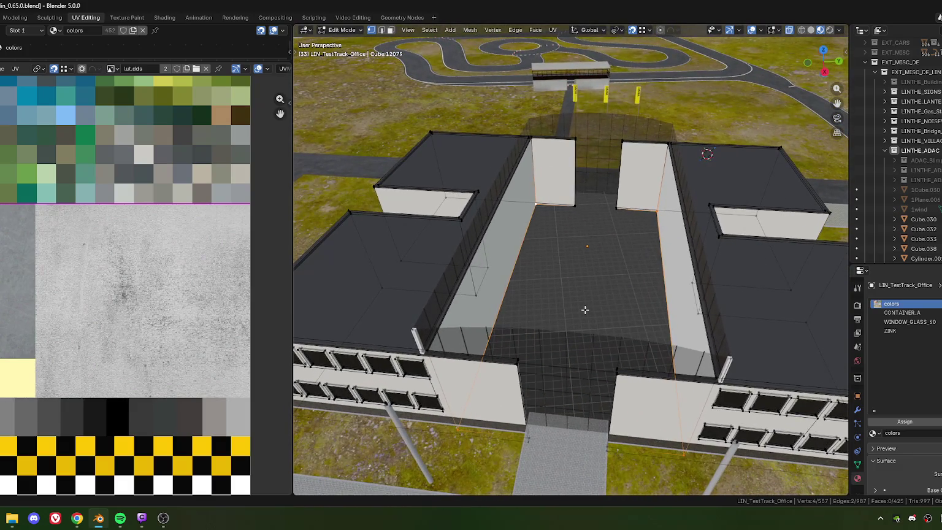
key("shift+d")
- Raise the copied courtyard edges 1.9234 m and fill a face between them
key("z")
left_click(587, 302)
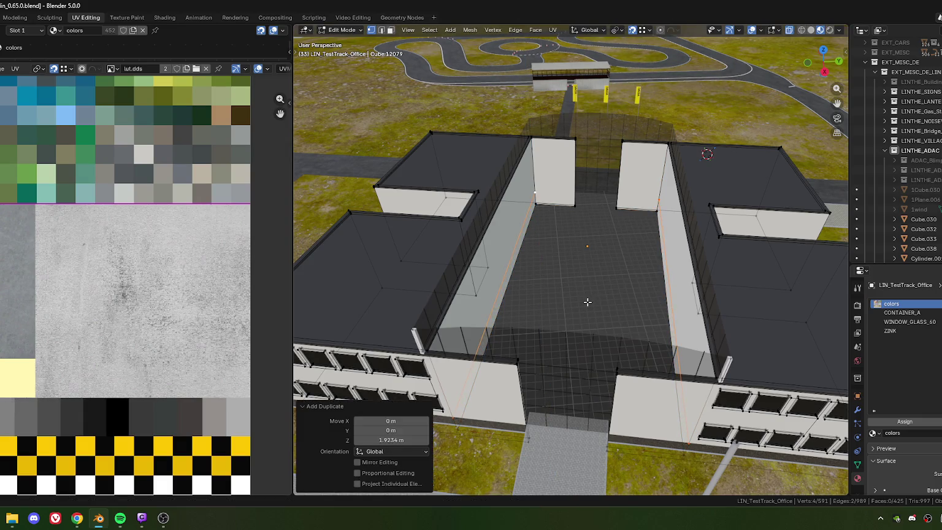
key("f")
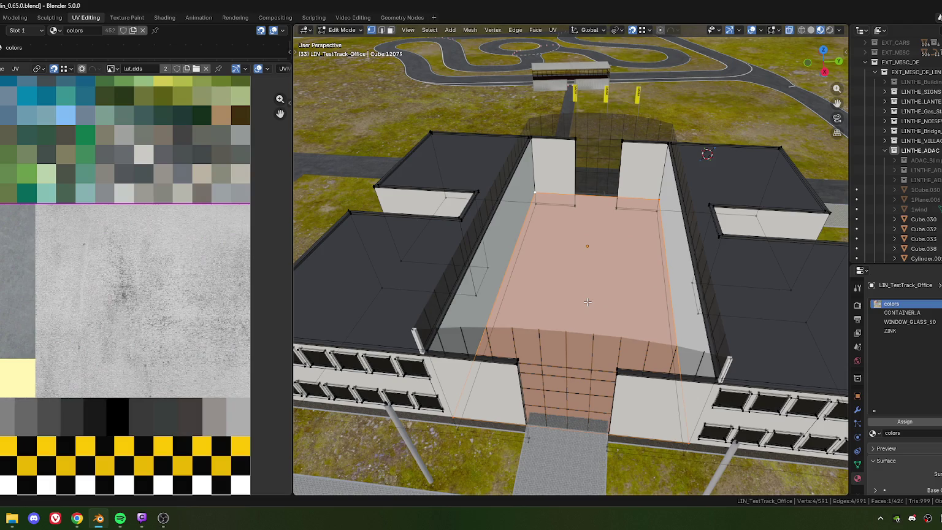
key("KP_7")
scroll(754, 257, "up", 2)
scroll(674, 245, "up", 2)
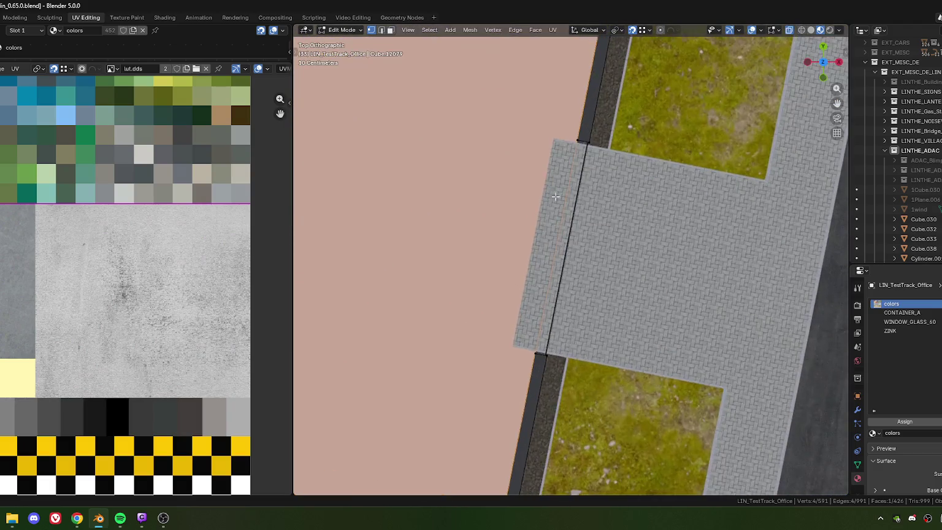
scroll(583, 226, "up", 2)
scroll(513, 217, "up", 2)
- Lift the new courtyard face another 0.80209 m and select it in face mode
key("g")
key("z")
left_click(512, 217)
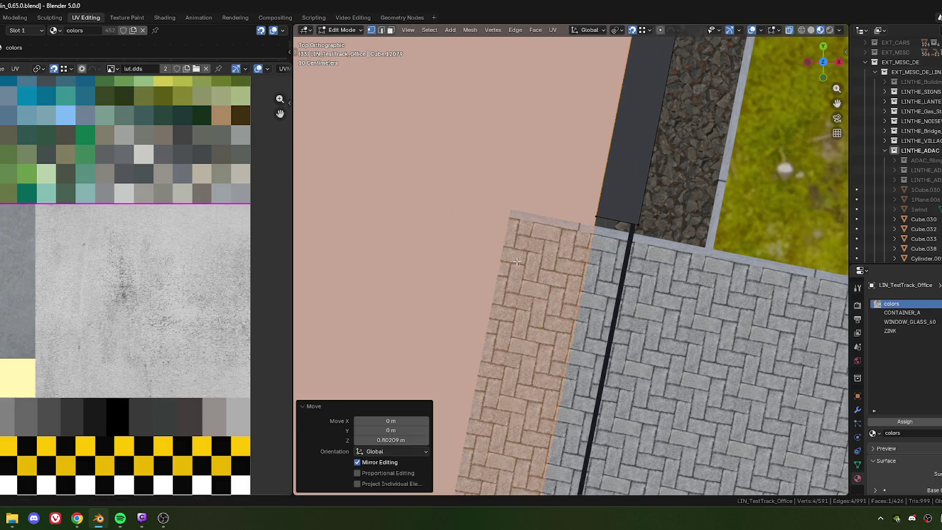
scroll(512, 217, "down", 2)
scroll(561, 301, "down", 2)
middle_click_drag(576, 318, 585, 315, "shift")
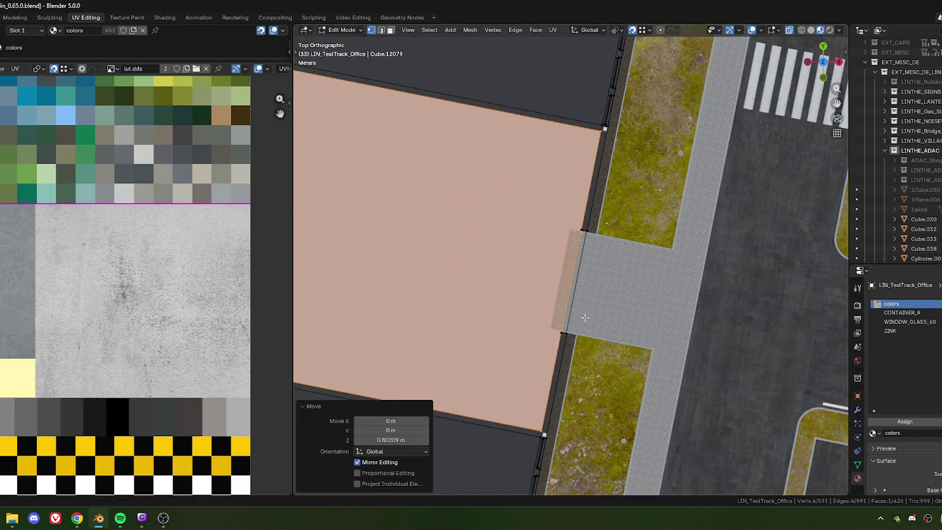
scroll(598, 205, "down", 2)
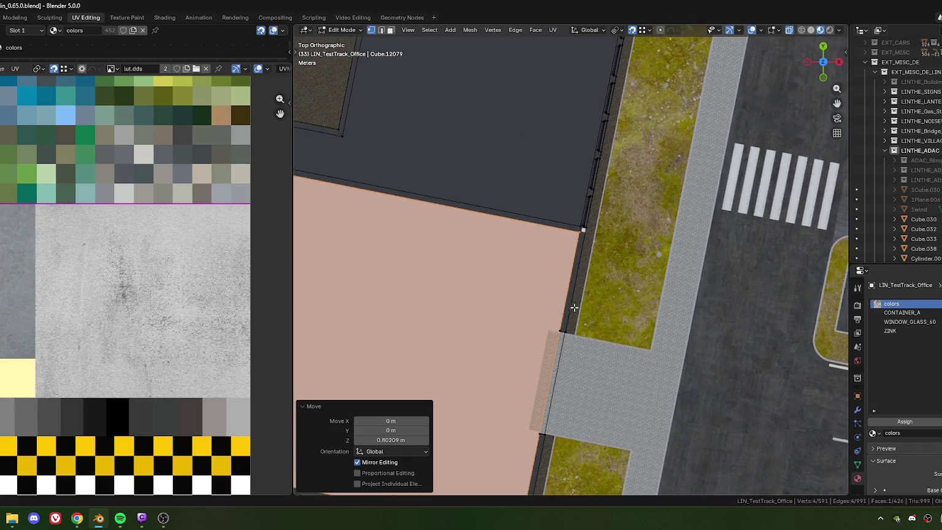
scroll(577, 227, "down", 1)
scroll(552, 252, "down", 2)
scroll(524, 285, "down", 2)
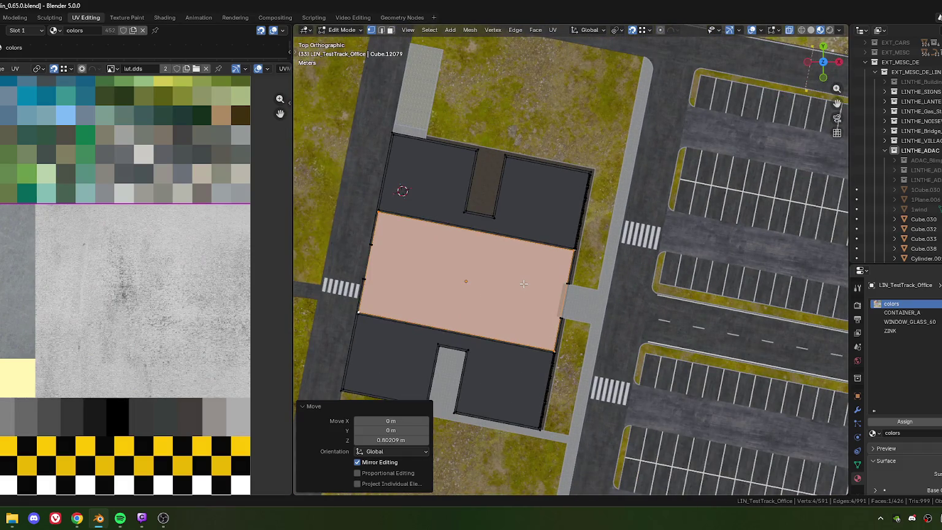
mouse_move(503, 299)
middle_mouse_down("shift")
mouse_move(555, 239)
mouse_move(502, 265)
middle_mouse_up("shift")
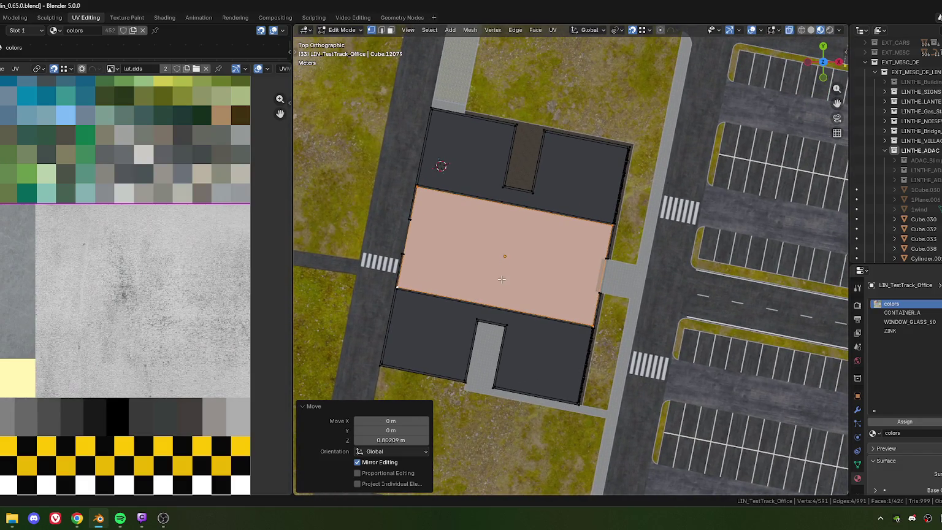
key("3")
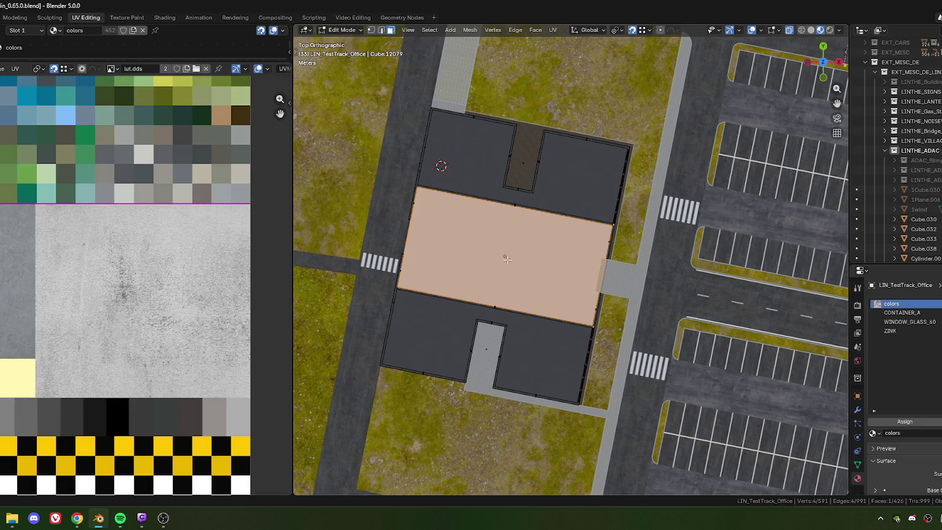
left_click(505, 256)
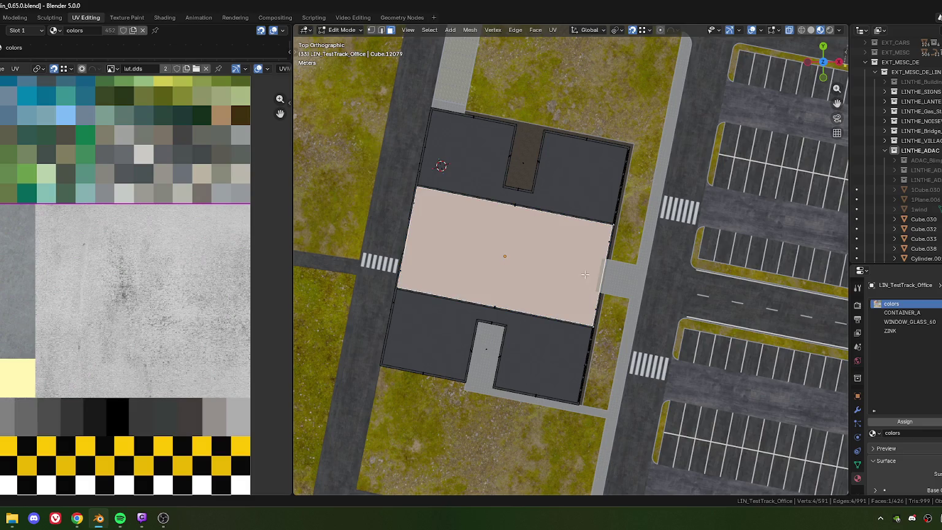
- Scale the courtyard face 1.011 along X to widen it
scroll(584, 275, "up", 4)
mouse_move(584, 274)
middle_mouse_down("shift")
mouse_move(451, 245)
mouse_move(497, 318)
middle_mouse_up("shift")
scroll(514, 245, "up", 4)
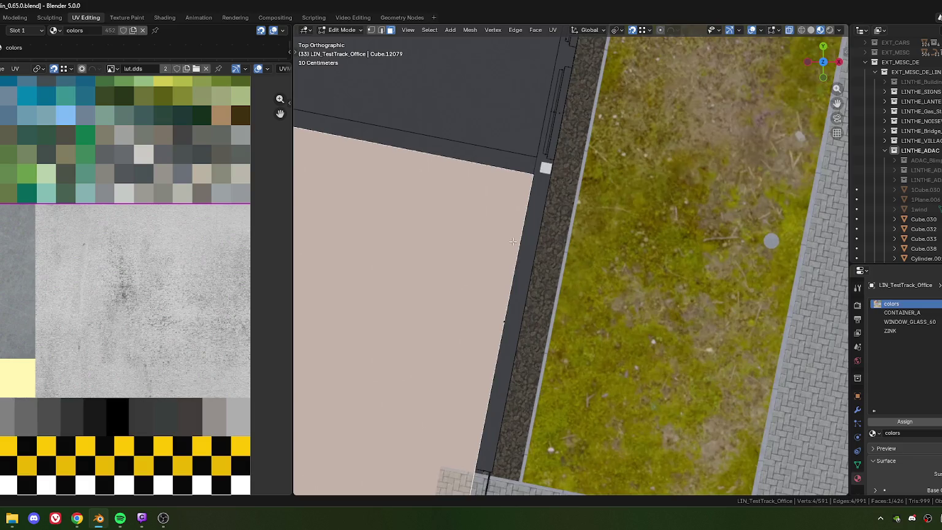
middle_click_drag(514, 246, 532, 290, "shift")
scroll(552, 220, "up", 3)
scroll(553, 220, "up", 7)
key("s")
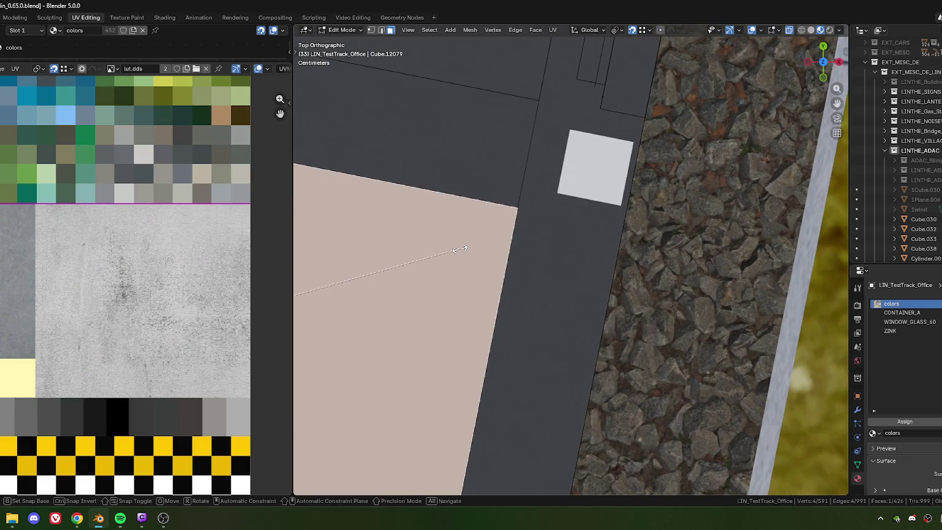
key("y")
key("y")
key("x")
key("x")
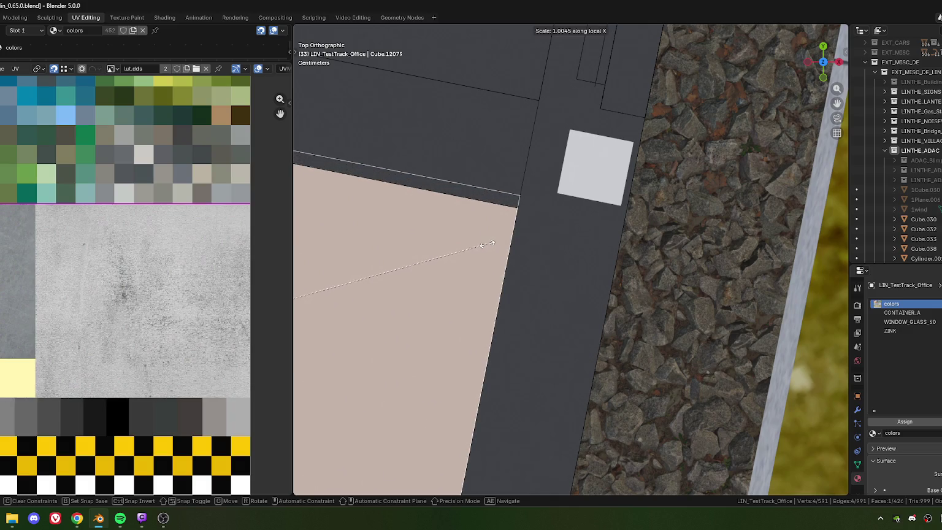
left_click(521, 240)
- Scale the face 1.010 along Y so it meets the walls at both wings
scroll(525, 237, "down", 7)
middle_click_drag(579, 342, 496, 165, "shift")
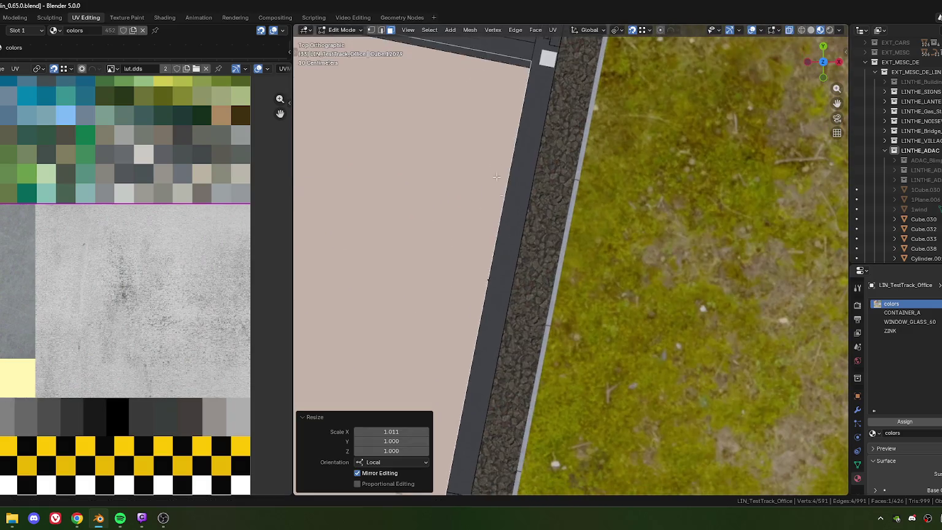
scroll(496, 165, "down", 5)
scroll(521, 203, "down", 5)
scroll(551, 233, "up", 2)
key("s")
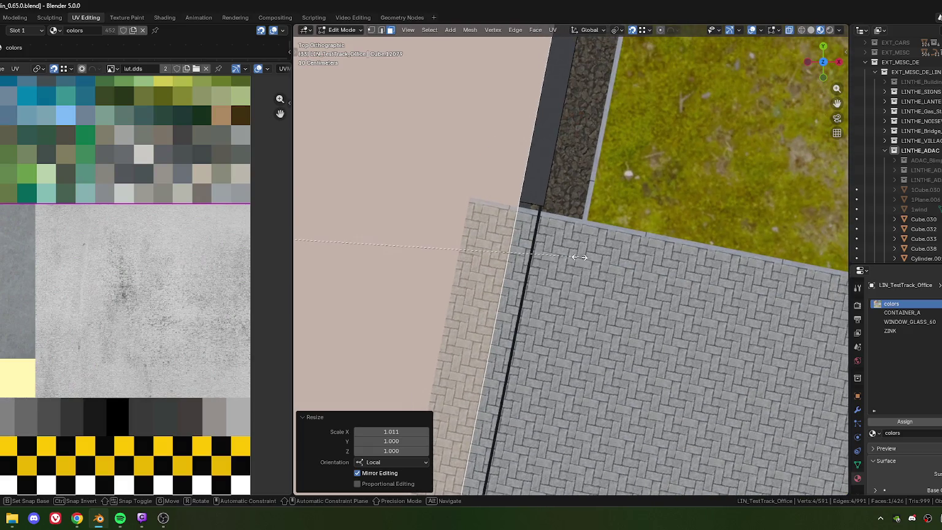
key("y")
key("y")
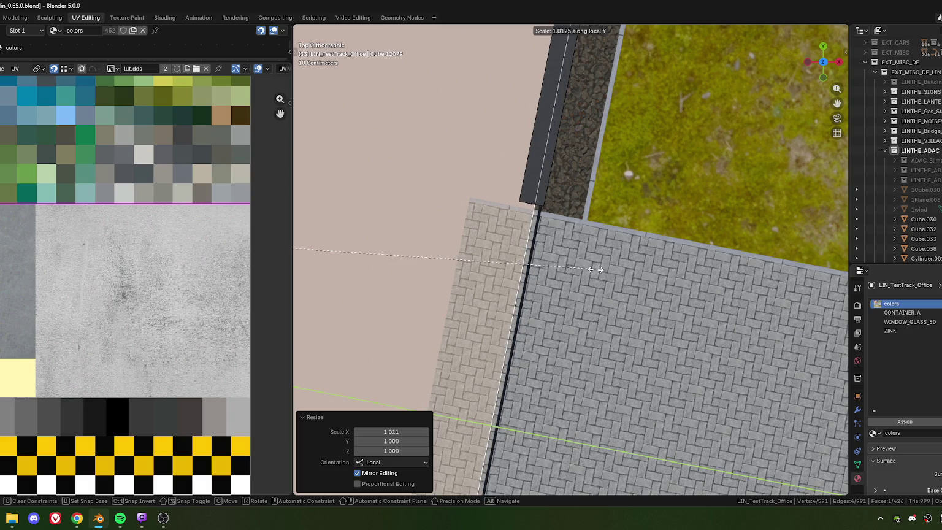
left_click(594, 269)
key("alt+Tab")
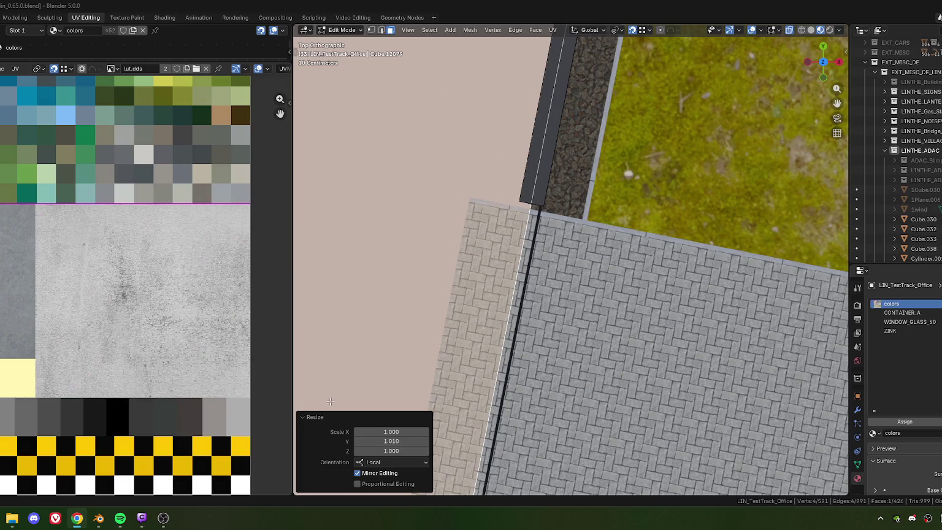
scroll(613, 313, "down", 4)
scroll(613, 313, "down", 5)
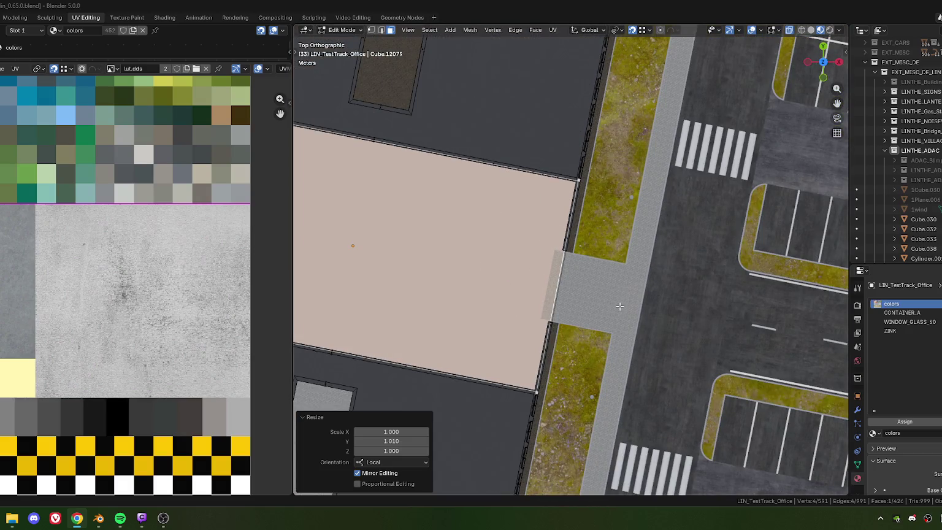
mouse_move(511, 278)
middle_mouse_down()
mouse_move(533, 257)
mouse_move(519, 245)
mouse_move(525, 229)
mouse_move(531, 255)
mouse_move(534, 246)
middle_mouse_up()
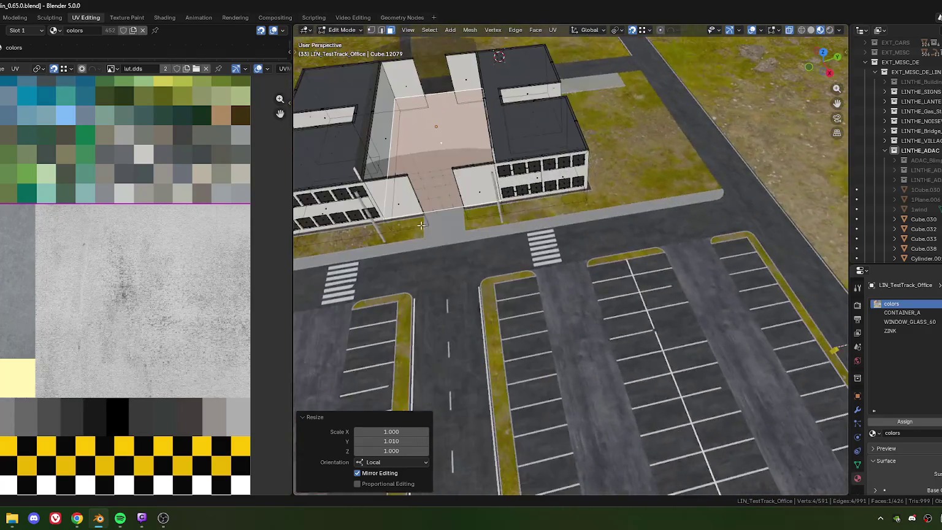
- Widen the 3D viewport, orbit past the entrance, and view the courtyard roof face from top
left_click_drag(291, 303, 157, 295)
middle_click_drag(407, 289, 472, 319)
scroll(466, 238, "up", 5)
middle_click_drag(466, 237, 471, 268)
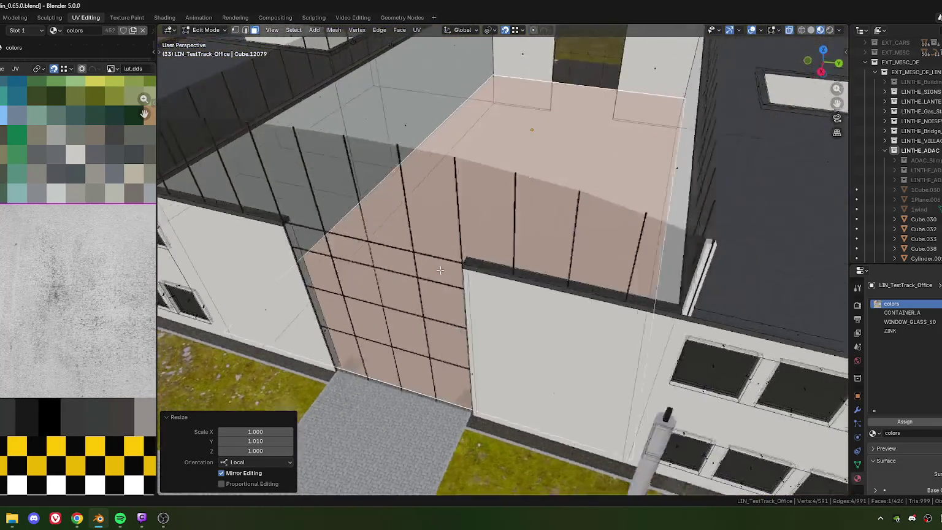
scroll(471, 268, "down", 4)
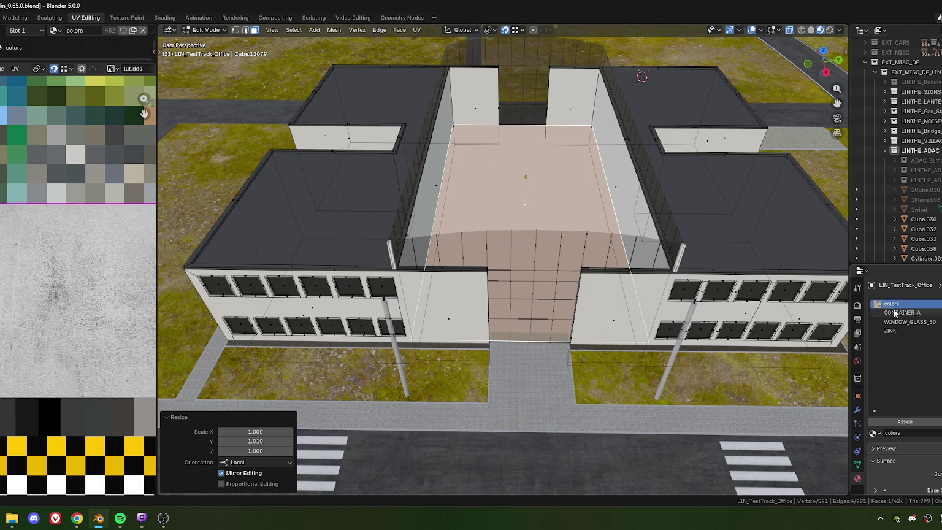
key("KP_7")
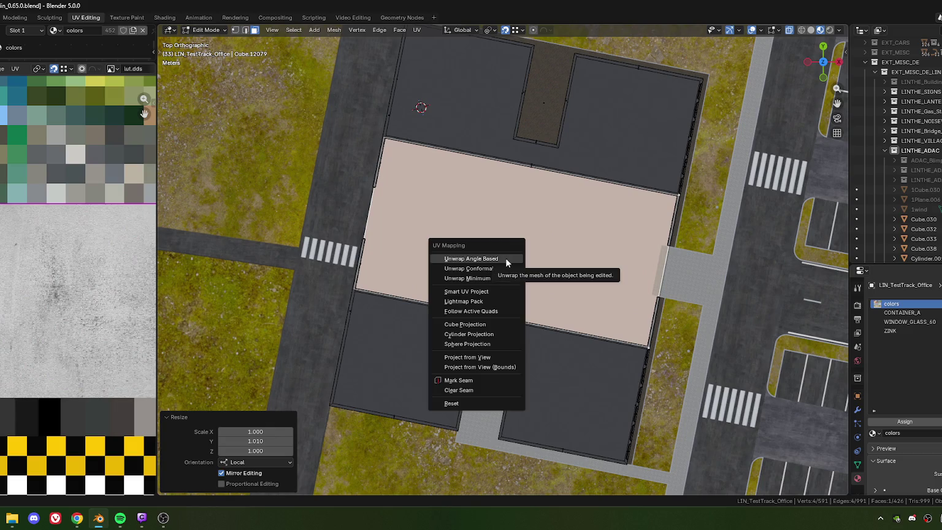
- Unwrap the courtyard roof face and scale its UVs down
left_click(506, 261)
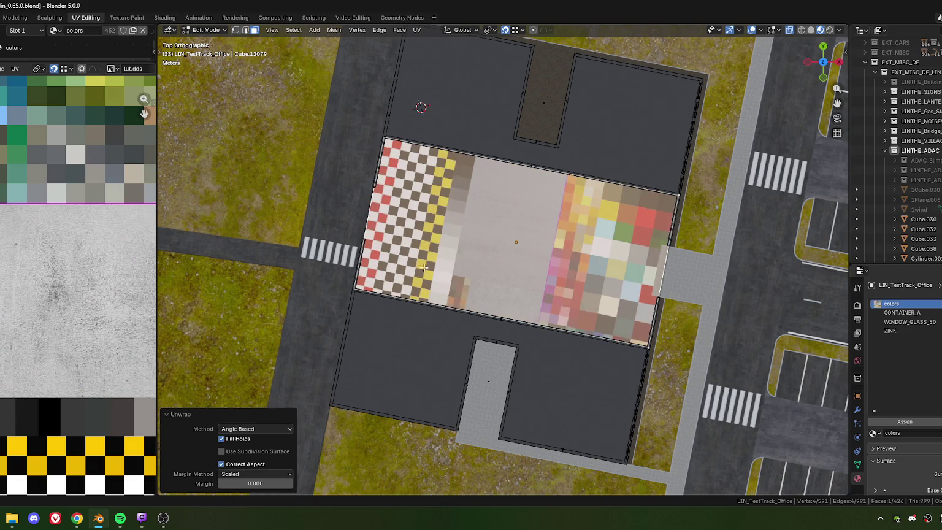
scroll(65, 292, "down", 5)
key("s")
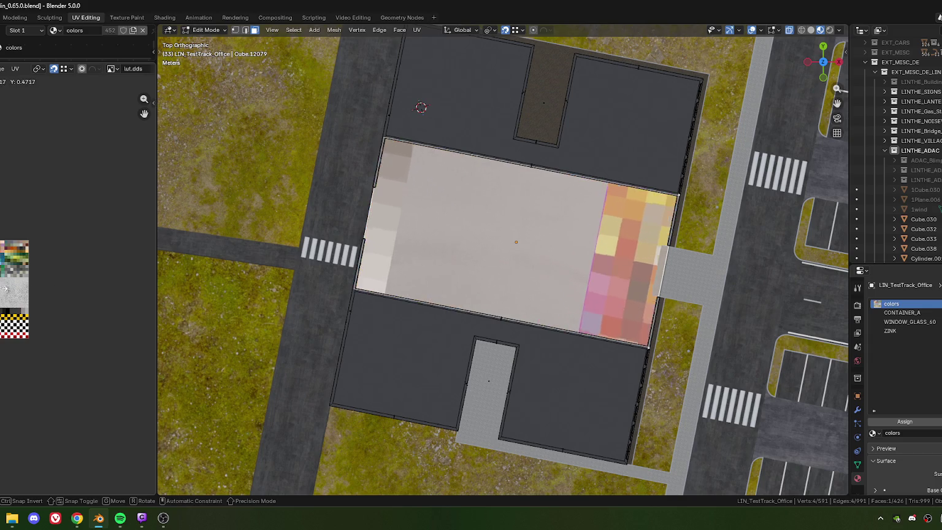
left_click(11, 270)
- Slide the courtyard UV island onto the concrete area at the atlas's left edge
scroll(11, 270, "up", 5)
scroll(11, 270, "up", 2)
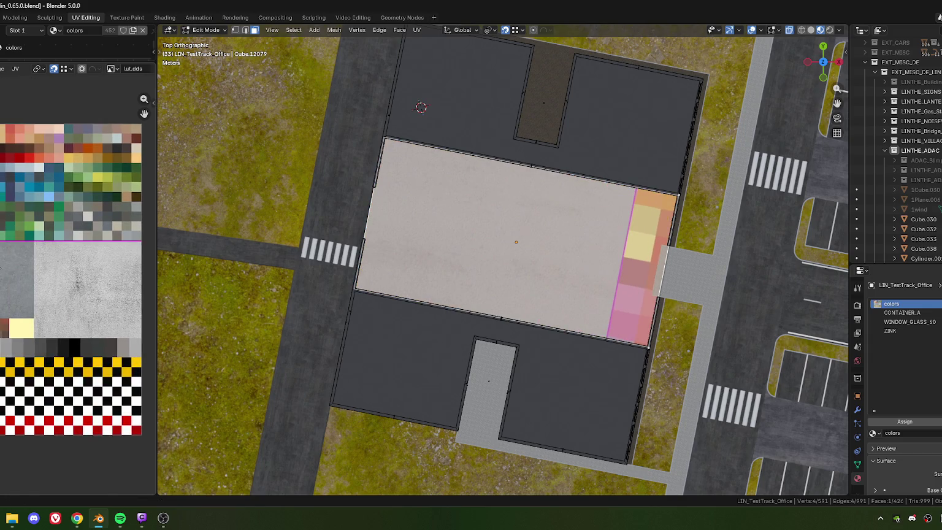
left_click_drag(11, 270, 73, 272)
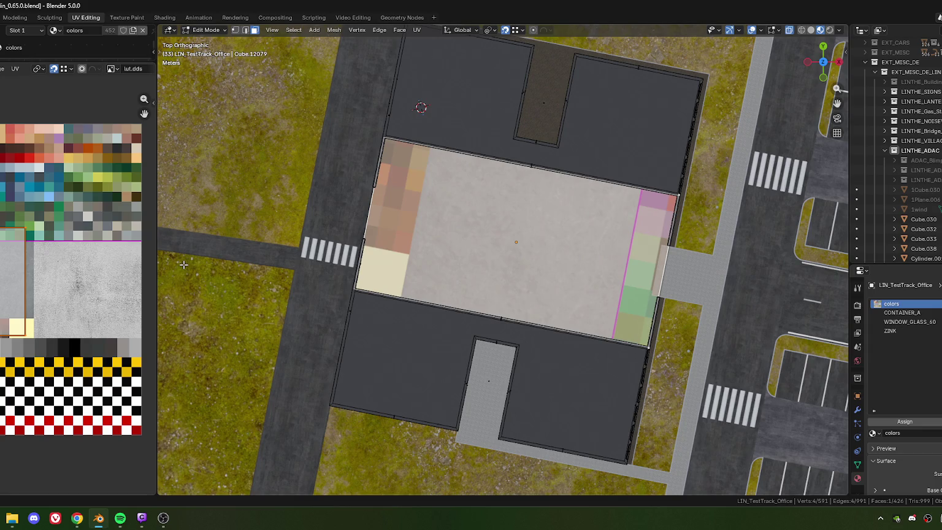
left_click_drag(157, 270, 407, 270)
left_click(148, 262)
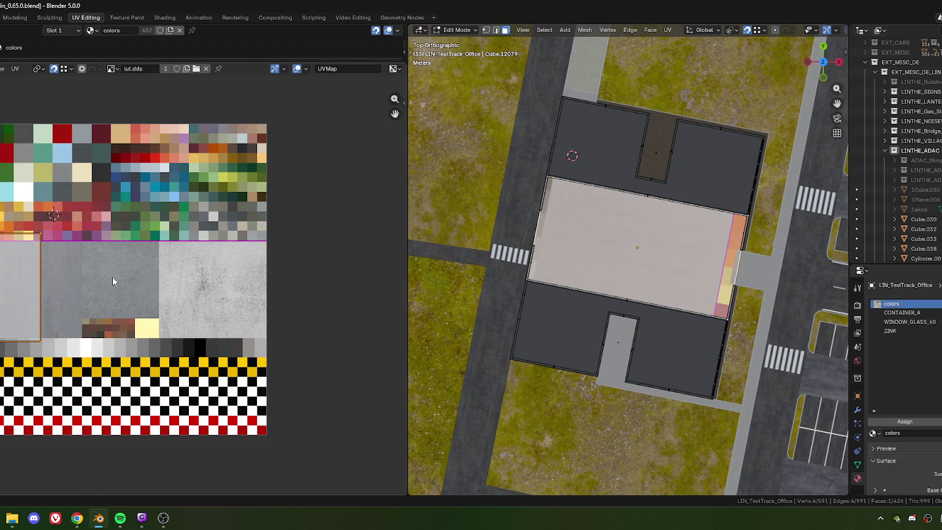
- Undo the last move, rotate the roof UV island 90° and shift it left onto concrete
key("ctrl+z")
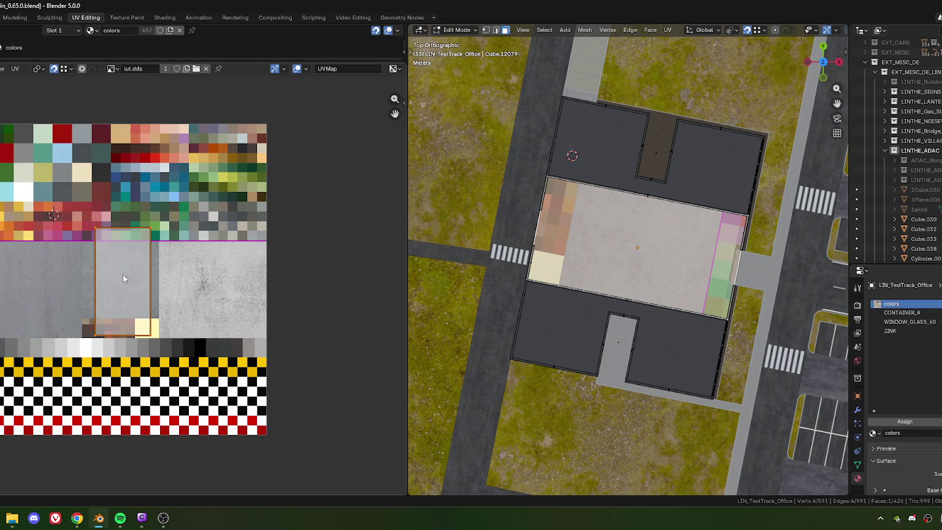
type("r90")
key("Return")
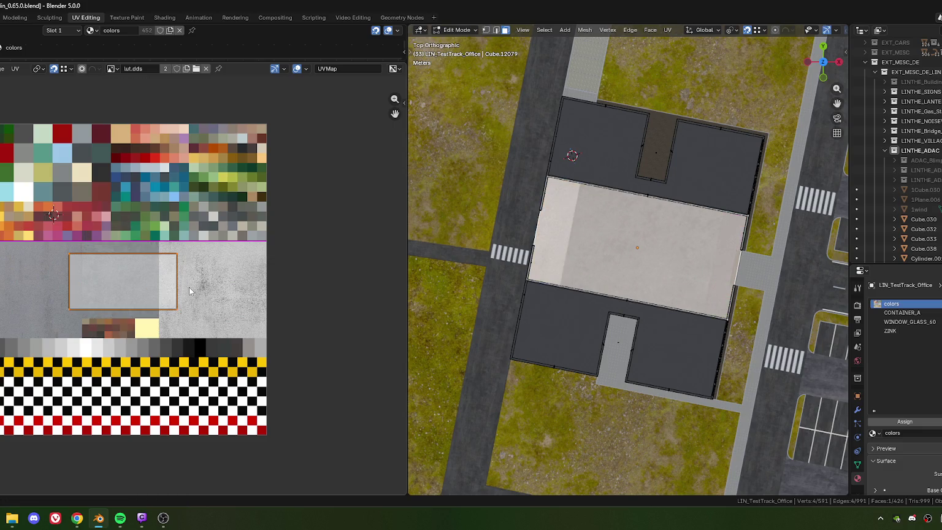
key("g")
left_click(162, 306)
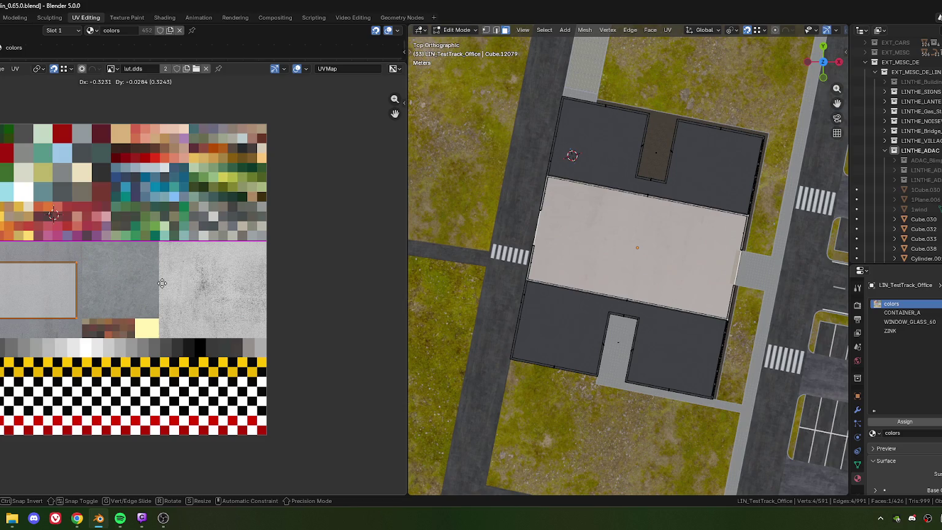
- Stretch and reposition the island entirely within the grey swatch, then return to Object Mode
key("s")
key("y")
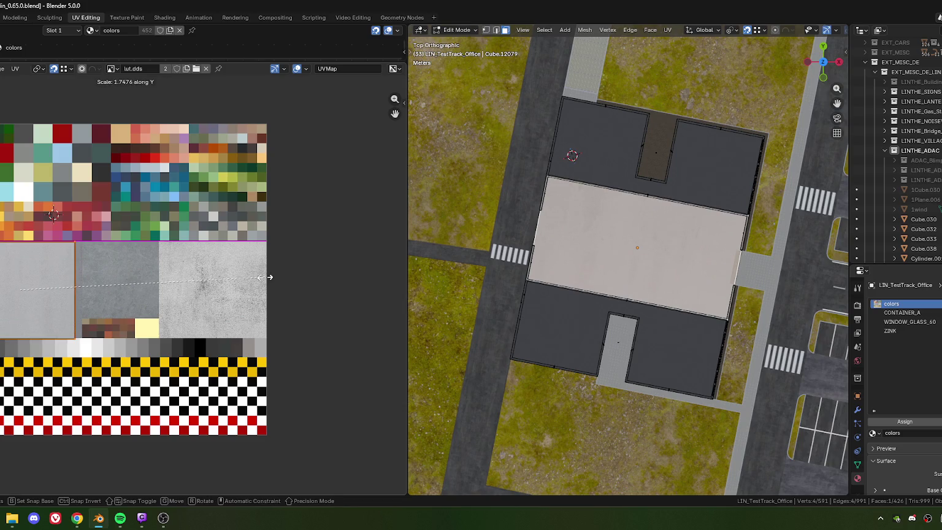
key("x")
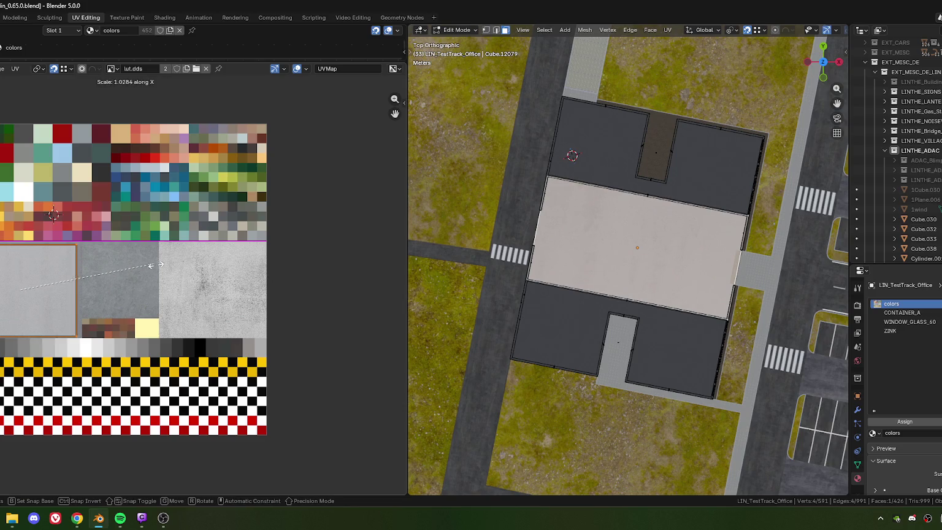
left_click(163, 268)
key("g")
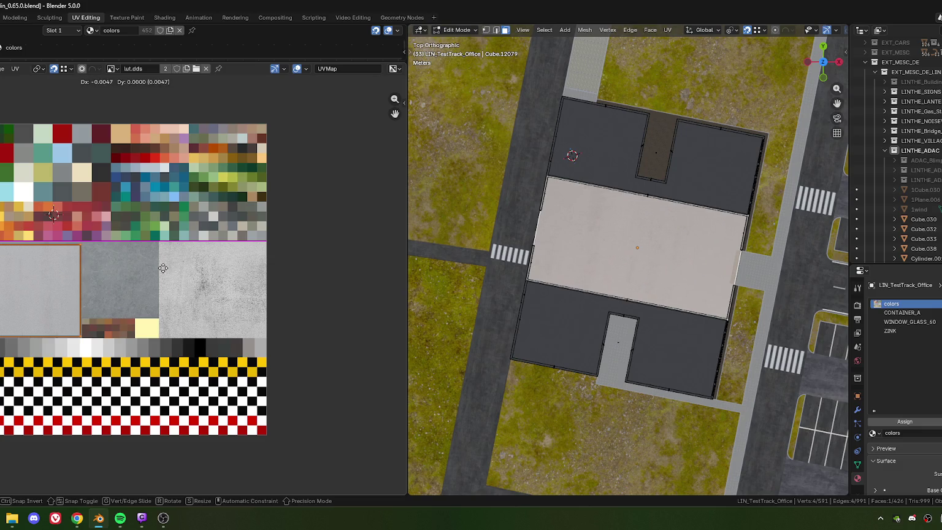
left_click(160, 262)
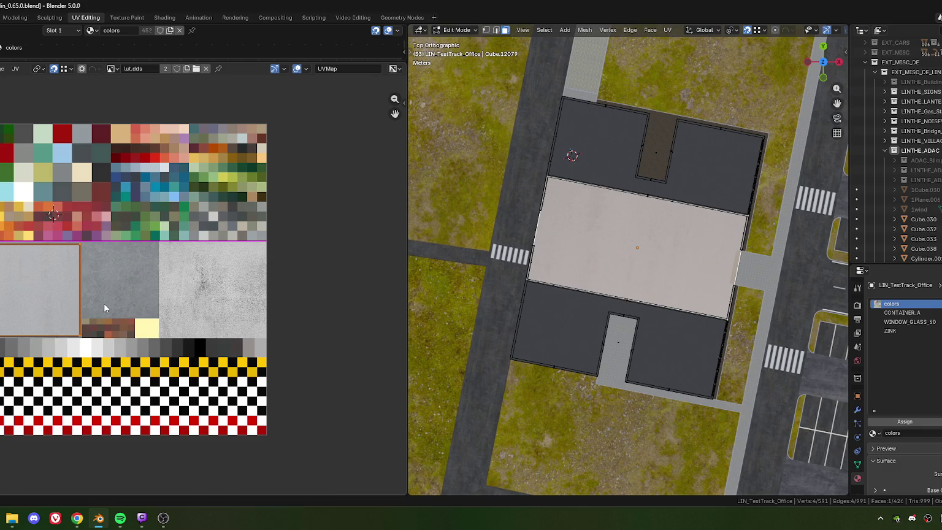
scroll(103, 304, "up", 2)
scroll(89, 317, "down", 1)
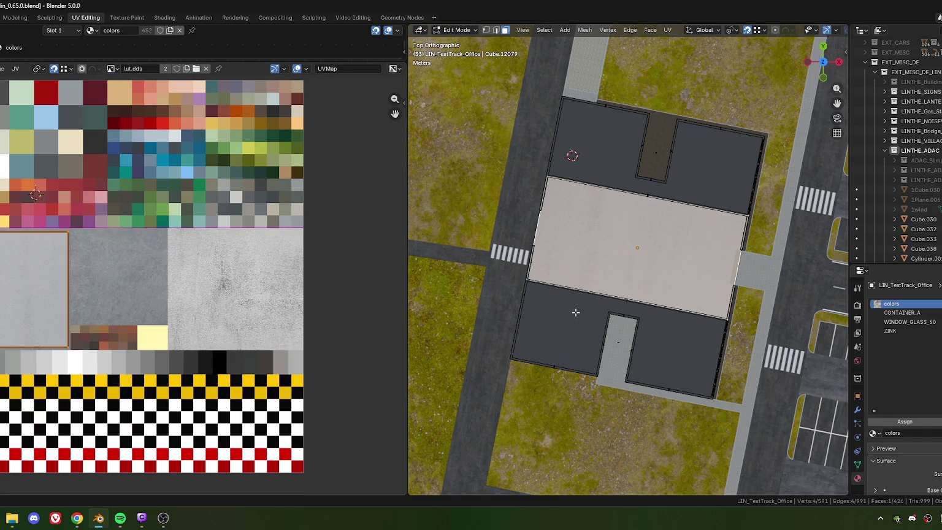
key("Tab")
middle_click_drag(684, 309, 595, 240)
- Select the grass beds, shrink the UV panel, and orbit down around the office building
scroll(596, 266, "up", 4)
scroll(586, 260, "up", 1)
scroll(582, 285, "up", 1)
scroll(573, 286, "up", 1)
scroll(595, 275, "up", 1)
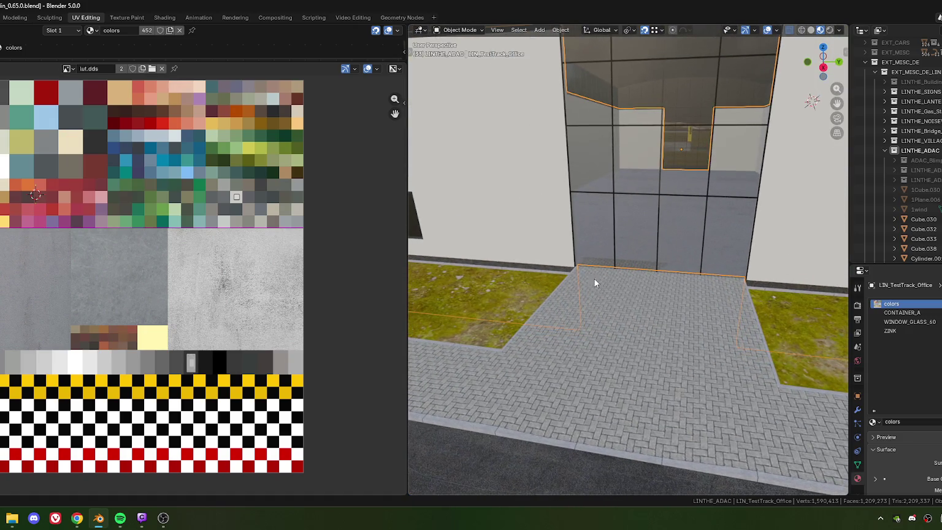
left_click(410, 313)
left_click_drag(407, 313, 109, 307)
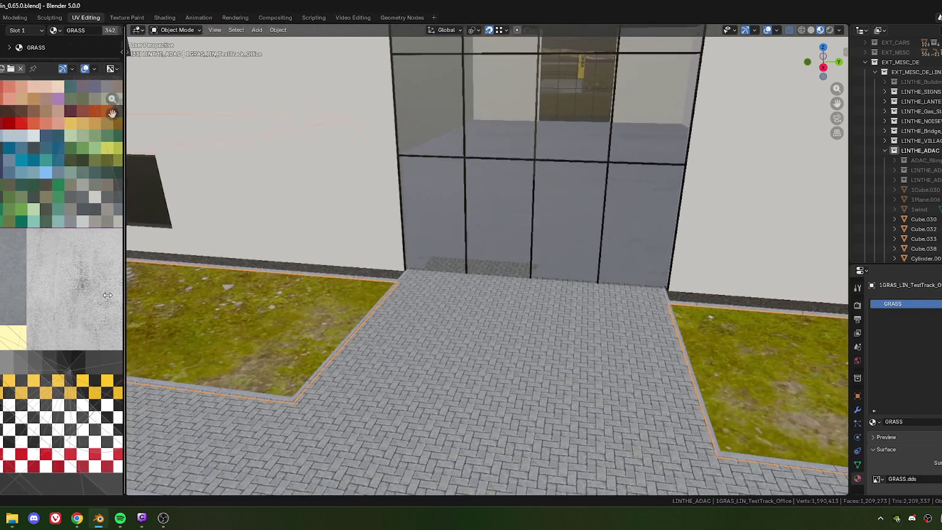
scroll(472, 202, "down", 6)
mouse_move(479, 235)
middle_mouse_down()
mouse_move(520, 291)
mouse_move(493, 250)
mouse_move(532, 279)
mouse_move(525, 317)
mouse_move(539, 274)
middle_mouse_up()
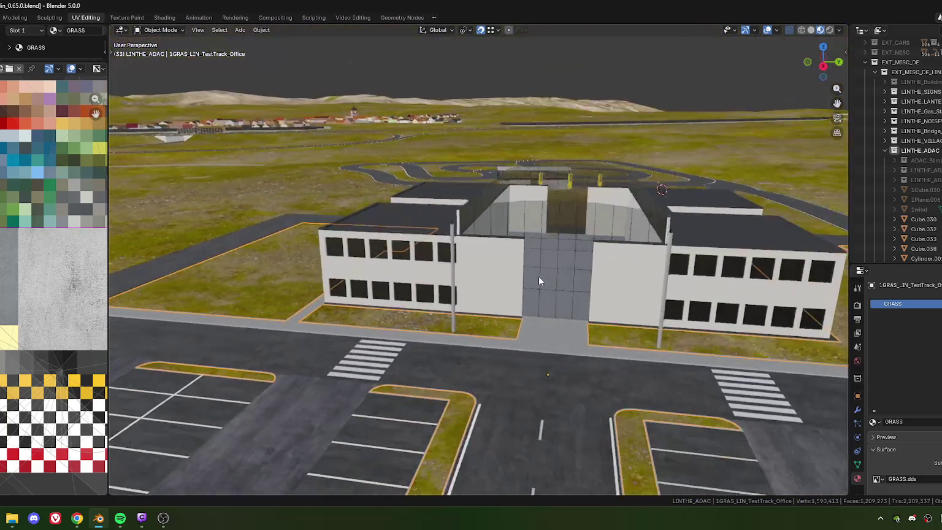
scroll(535, 286, "up", 3)
scroll(535, 289, "up", 2)
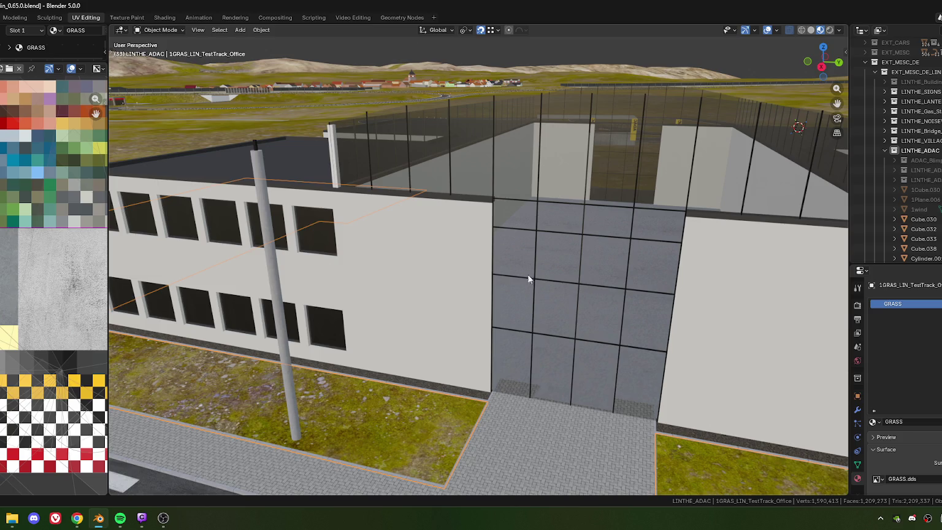
scroll(616, 238, "down", 5)
mouse_move(617, 238)
middle_mouse_down()
mouse_move(464, 266)
mouse_move(554, 287)
mouse_move(637, 259)
mouse_move(606, 247)
middle_mouse_up()
- Orbit and zoom around the glass entrance to look down on the roof and fence
scroll(513, 282, "up", 4)
scroll(514, 286, "down", 3)
mouse_move(484, 284)
middle_mouse_down()
mouse_move(452, 279)
mouse_move(484, 284)
middle_mouse_up()
scroll(482, 282, "up", 3)
scroll(469, 300, "up", 3)
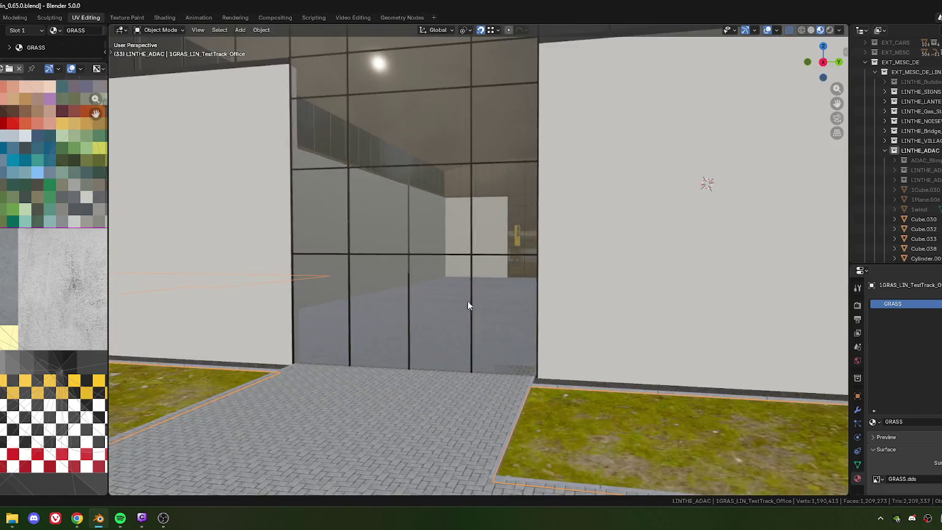
scroll(483, 297, "up", 1)
scroll(492, 295, "up", 1)
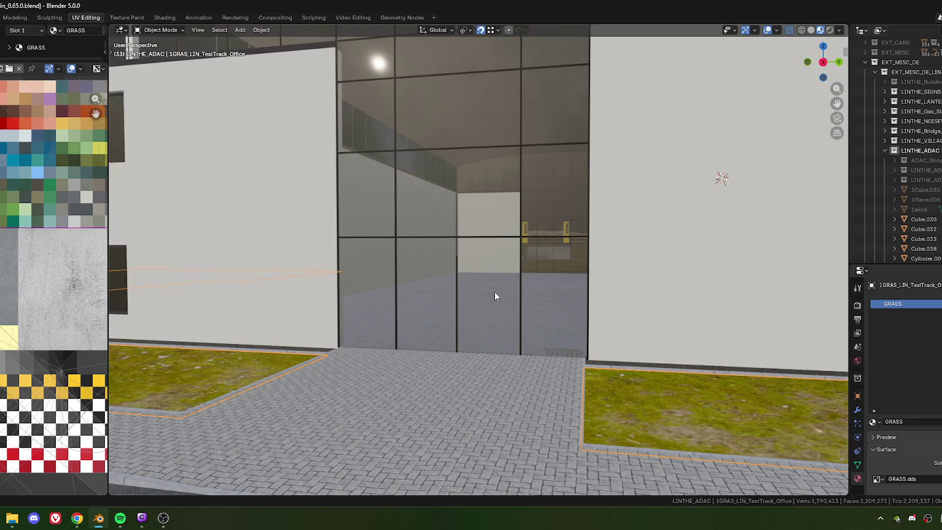
scroll(495, 291, "down", 2)
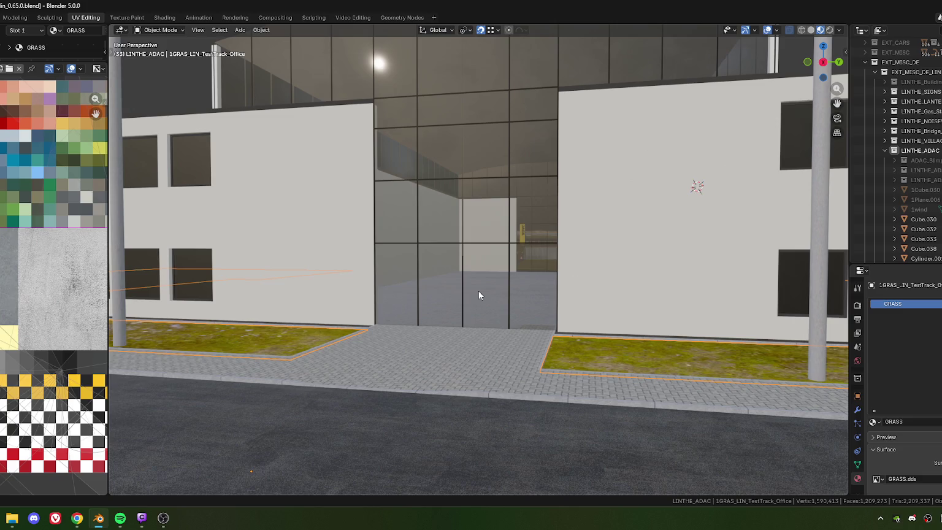
scroll(478, 280, "up", 1)
scroll(496, 294, "up", 1)
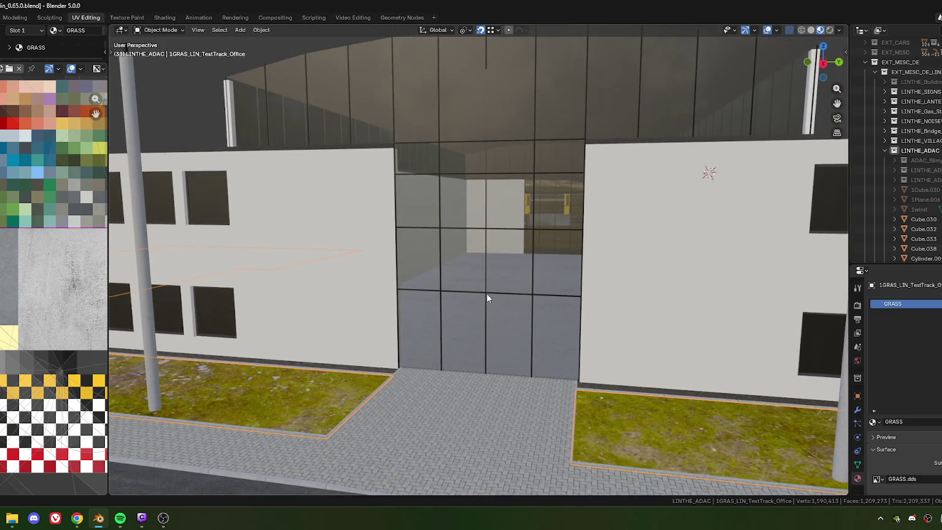
mouse_move(574, 302)
middle_mouse_down()
mouse_move(562, 330)
mouse_move(548, 331)
mouse_move(562, 320)
mouse_move(534, 259)
mouse_move(538, 227)
mouse_move(485, 251)
mouse_move(576, 263)
middle_mouse_up()
- Select rooftop pillar Cube.038 and enter Edit Mode, picking one of its faces
left_click(596, 283)
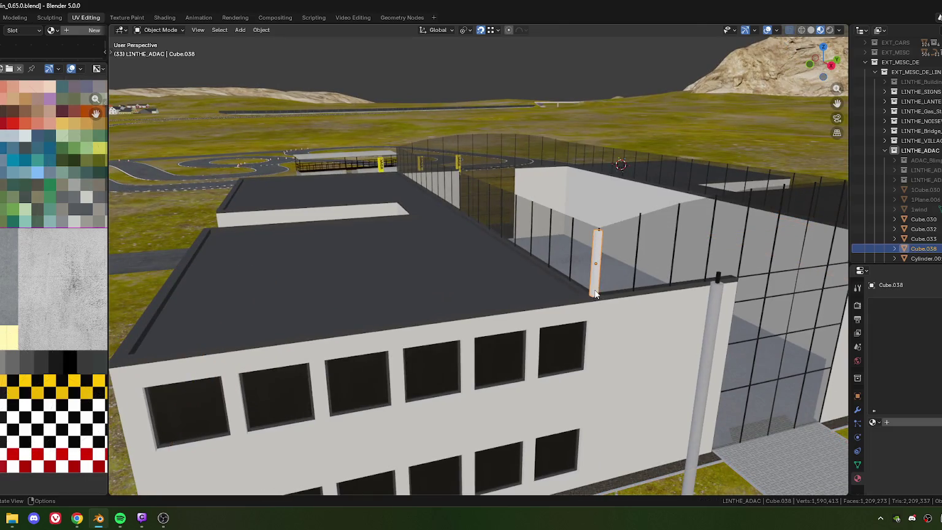
mouse_move(560, 267)
middle_mouse_down("shift")
mouse_move(551, 251)
mouse_move(525, 260)
mouse_move(547, 257)
middle_mouse_up("shift")
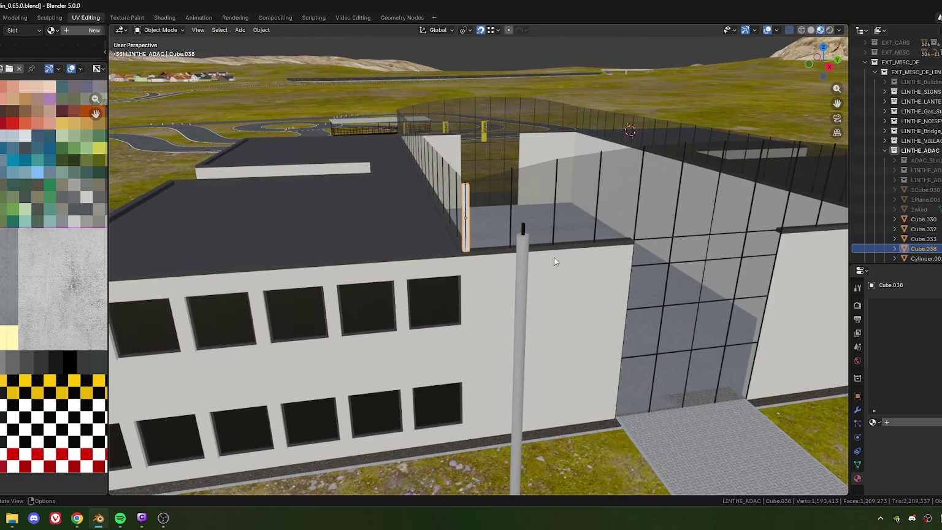
key("alt+Tab")
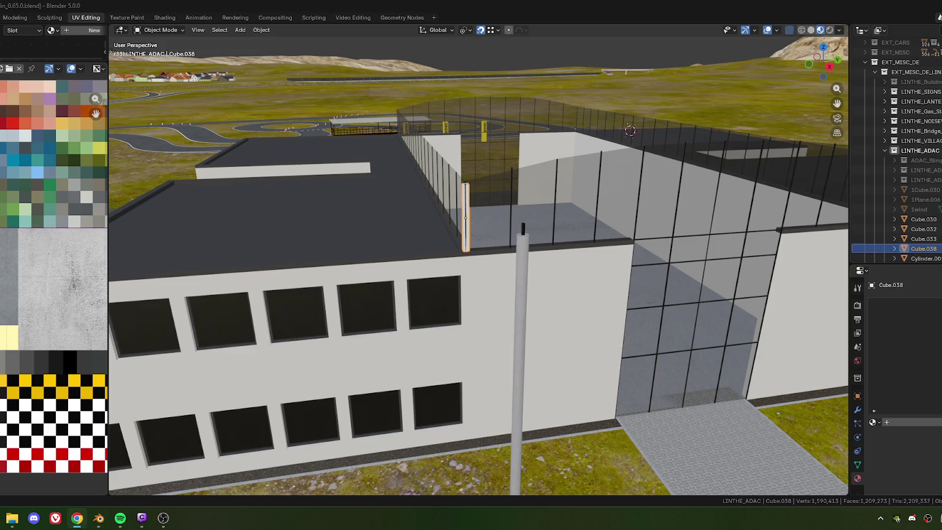
middle_click(554, 236)
mouse_move(432, 195)
middle_mouse_down()
mouse_move(523, 239)
mouse_move(452, 227)
middle_mouse_up()
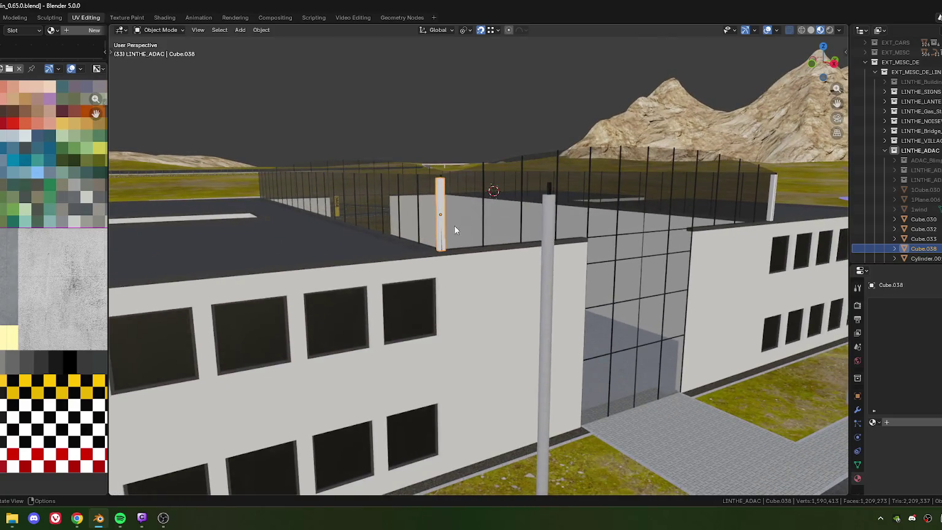
key("Tab")
left_click(440, 250)
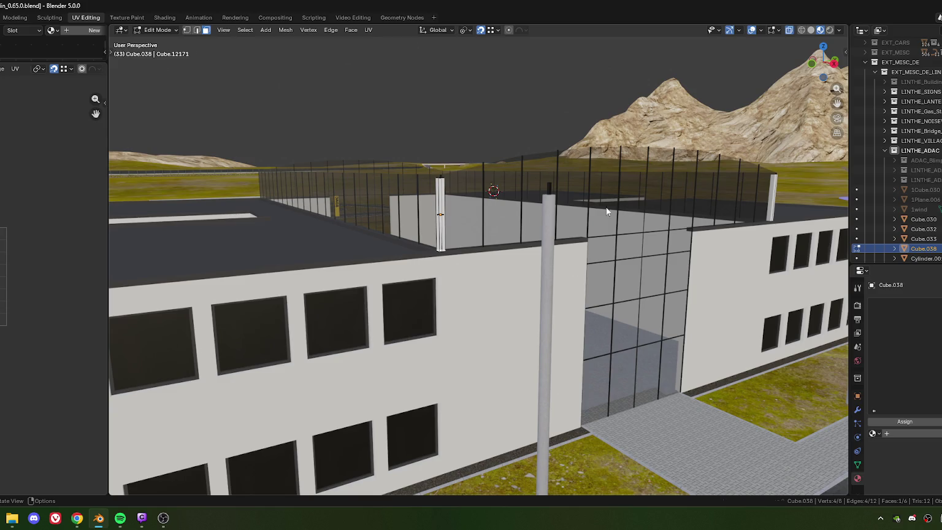
- Return to Object Mode and select the rooftop fence object Cube.030
key("Tab")
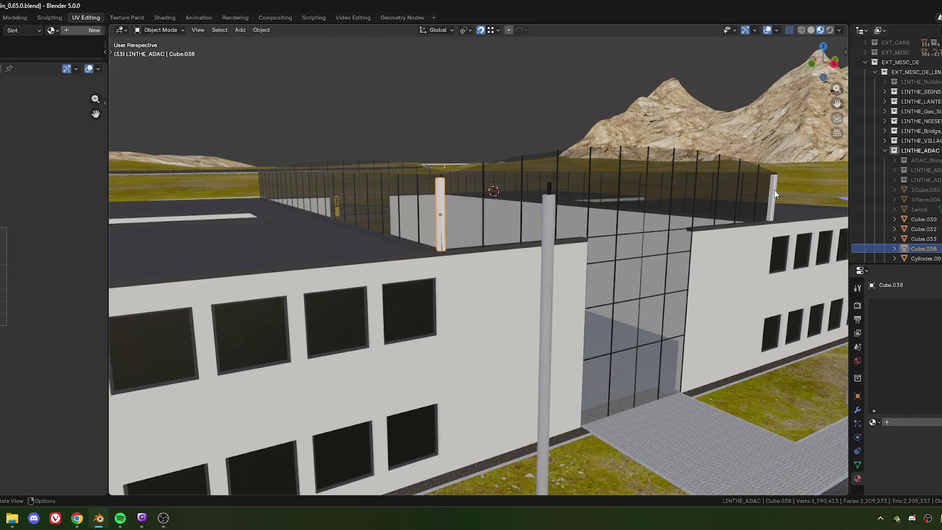
left_click(774, 193)
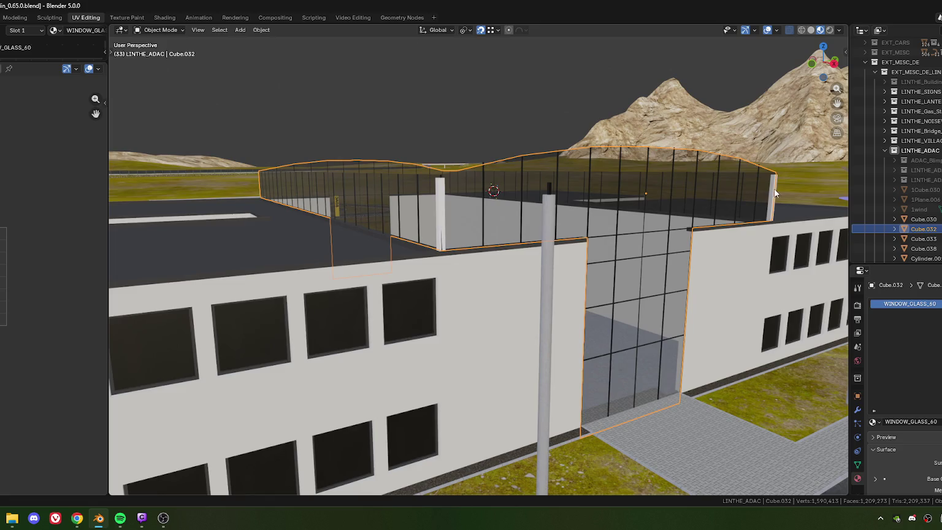
scroll(724, 242, "up", 2)
scroll(692, 248, "up", 4)
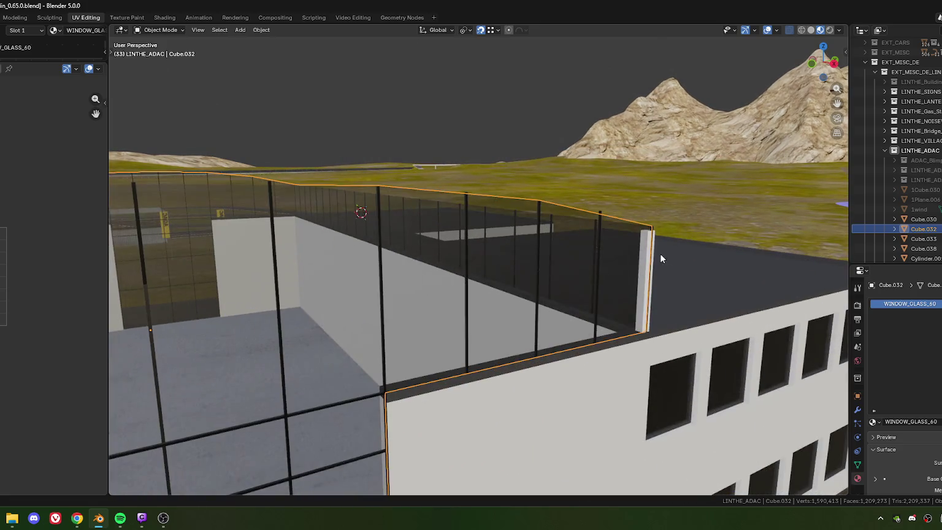
left_click(654, 256)
mouse_move(655, 256)
middle_mouse_down()
mouse_move(418, 327)
mouse_move(448, 257)
mouse_move(395, 290)
mouse_move(529, 223)
mouse_move(455, 261)
mouse_move(501, 243)
mouse_move(505, 253)
mouse_move(542, 215)
middle_mouse_up()
- Delete the two stray upright poles from Cube.030 and return to Object Mode
key("Tab")
key("l")
middle_click_drag(519, 130, 606, 263)
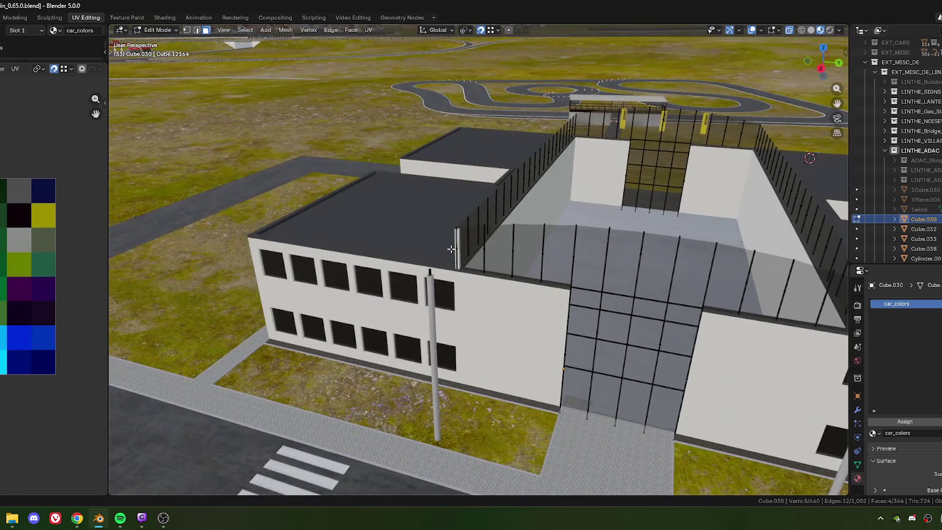
key("l")
key("x")
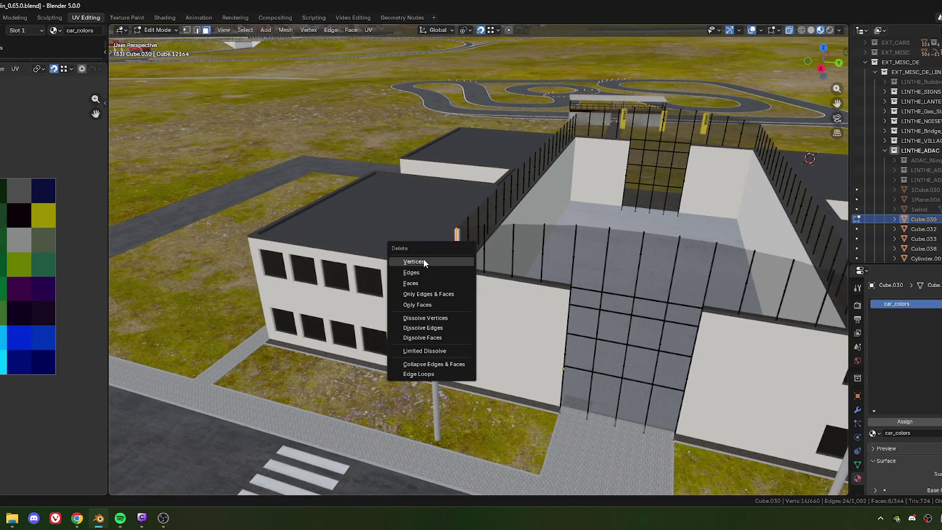
left_click(423, 258)
mouse_move(589, 257)
middle_mouse_down()
mouse_move(589, 282)
mouse_move(432, 250)
middle_mouse_up()
scroll(432, 251, "up", 5)
key("Tab")
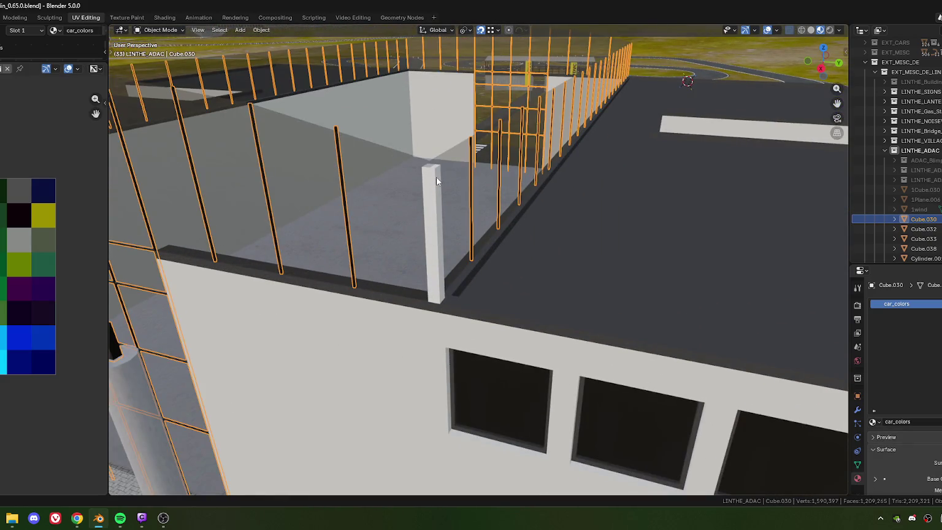
- Select both roof pillars, Cube.033 and Cube.038, together
left_click(437, 212)
scroll(437, 212, "down", 5)
middle_click_drag(437, 212, 511, 251)
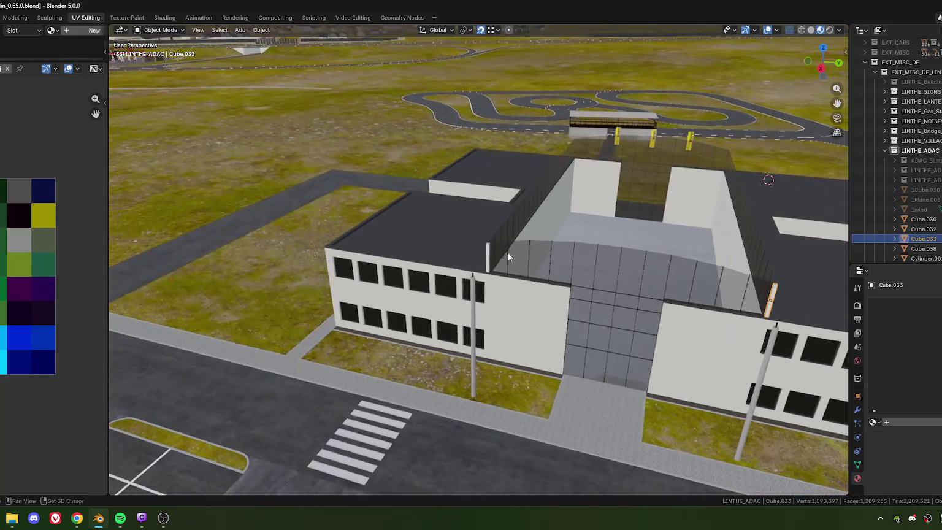
scroll(474, 275, "up", 4)
left_click(477, 286, "shift")
right_click(445, 227)
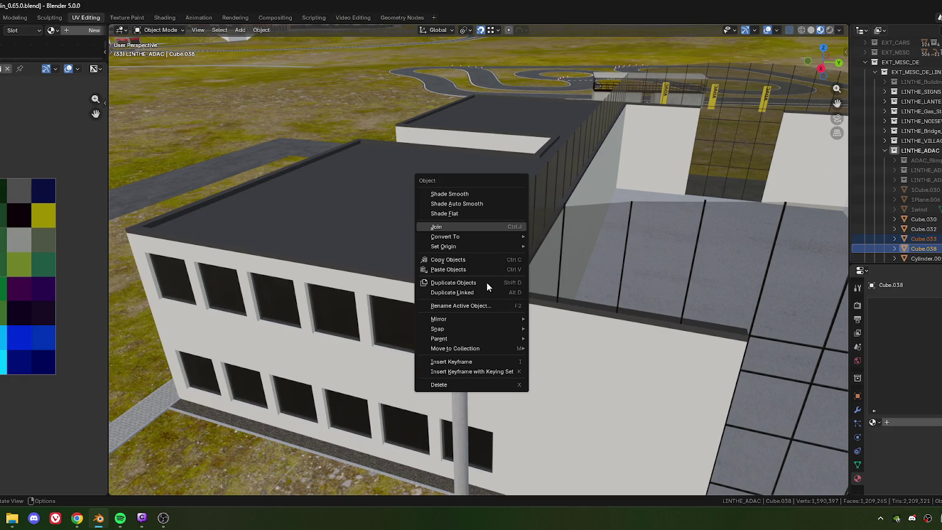
- Join the two pillars into one object and delete its two selected faces only
key("Return")
mouse_move(490, 281)
middle_mouse_down()
mouse_move(511, 262)
mouse_move(581, 273)
mouse_move(561, 272)
middle_mouse_up()
key("Tab")
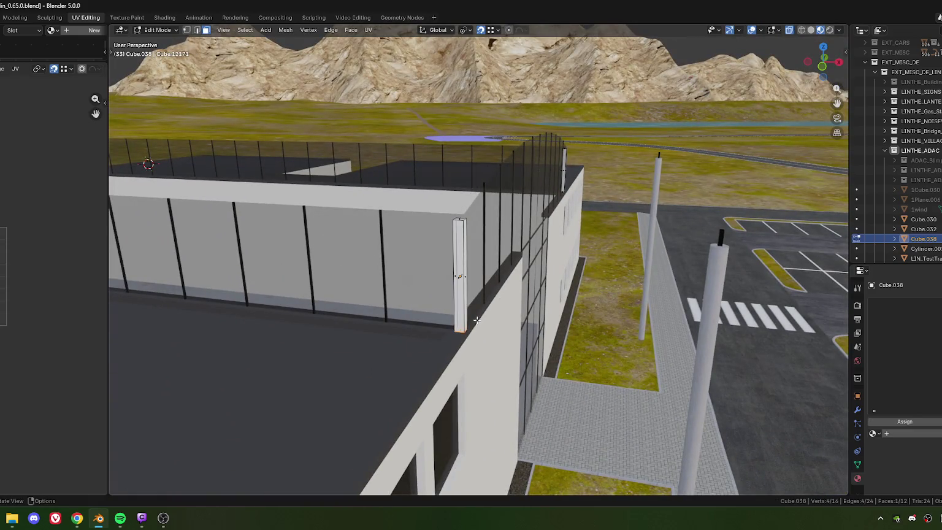
key("x")
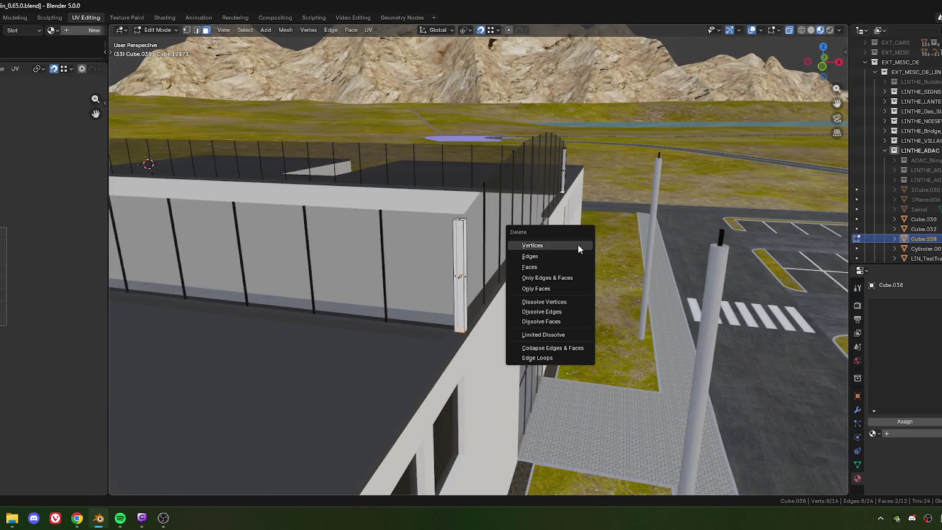
left_click(535, 288)
- Select the whole merged pillar mesh and unwrap all its faces
mouse_move(465, 281)
middle_mouse_down("shift")
mouse_move(490, 259)
mouse_move(477, 268)
middle_mouse_up("shift")
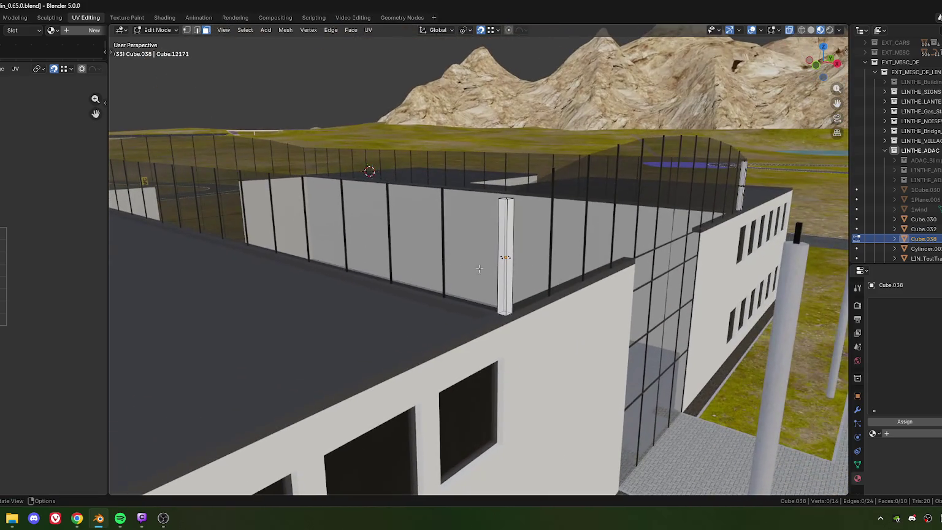
key("a")
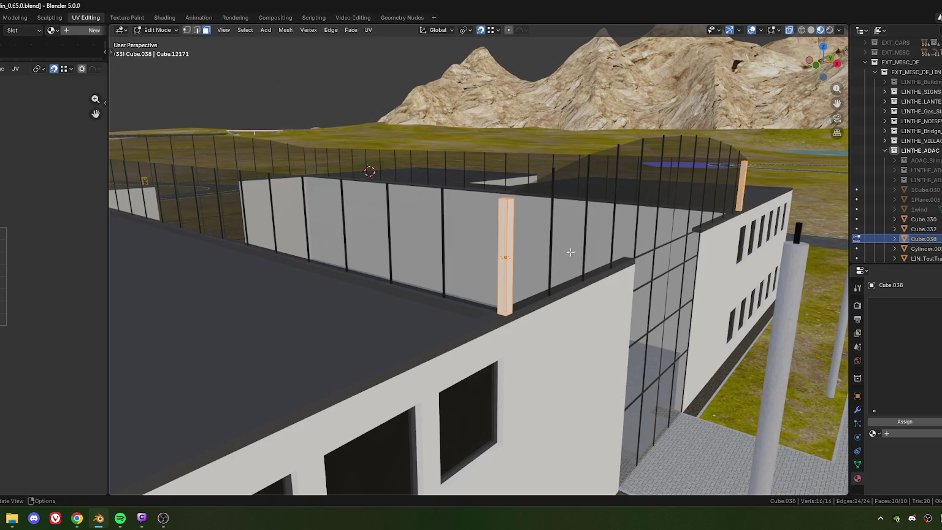
key("u")
left_click(576, 267)
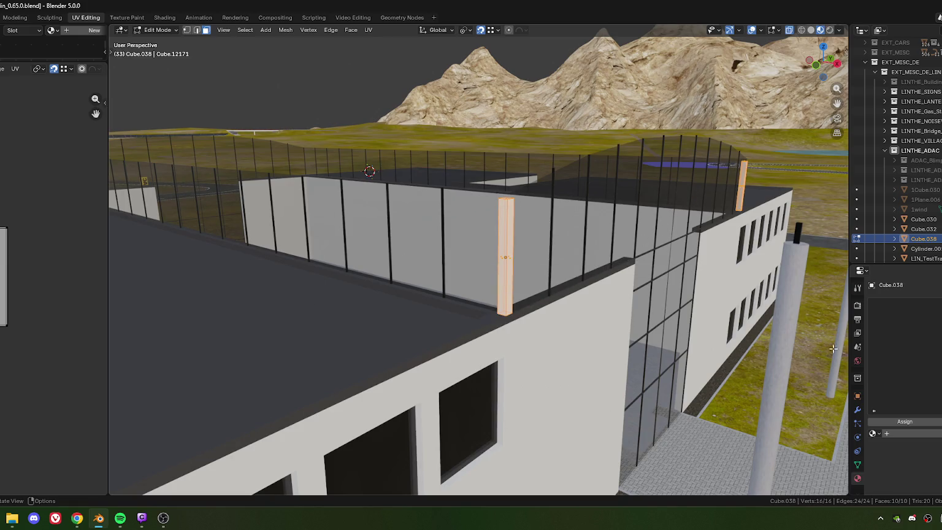
- Assign the 'colors' material to the pillar
left_click(875, 433)
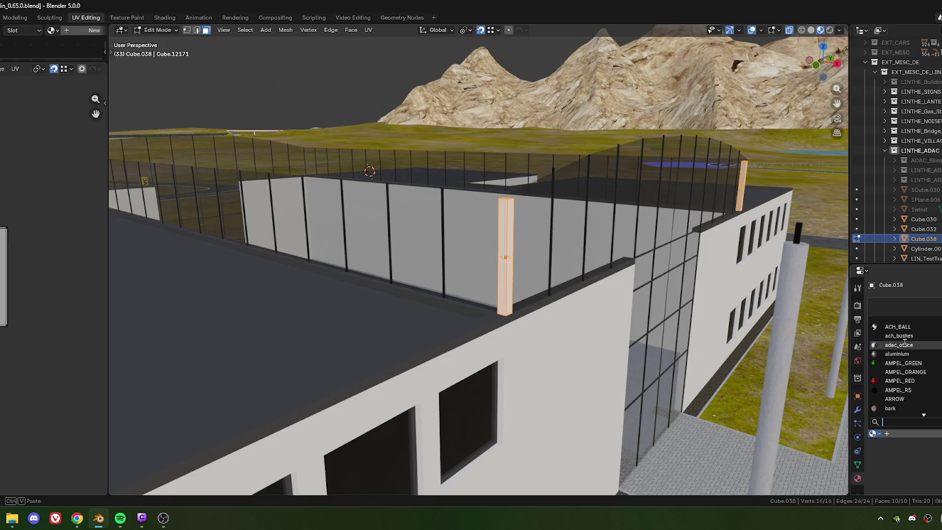
type("colo")
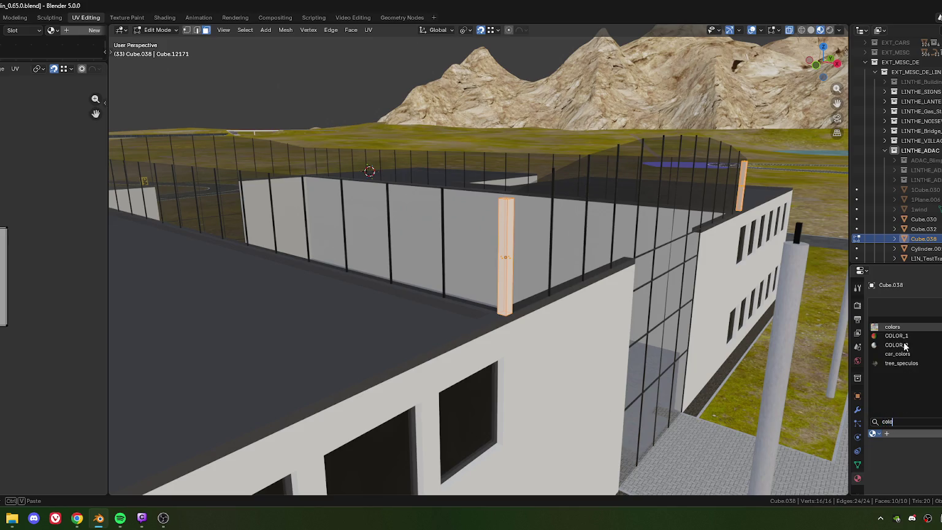
key("Return")
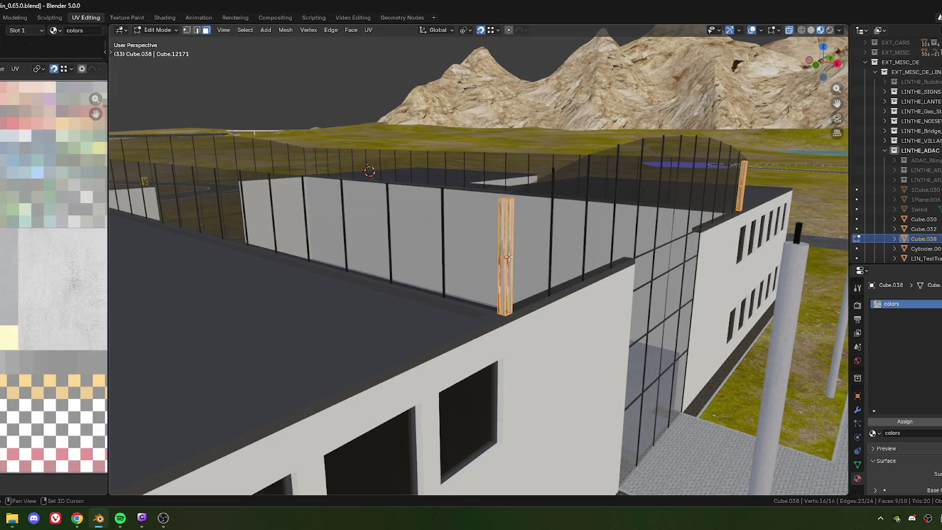
scroll(55, 309, "down", 5)
- Scale the pillar's UV island, move it onto the concrete area, and return to Object Mode
key("s")
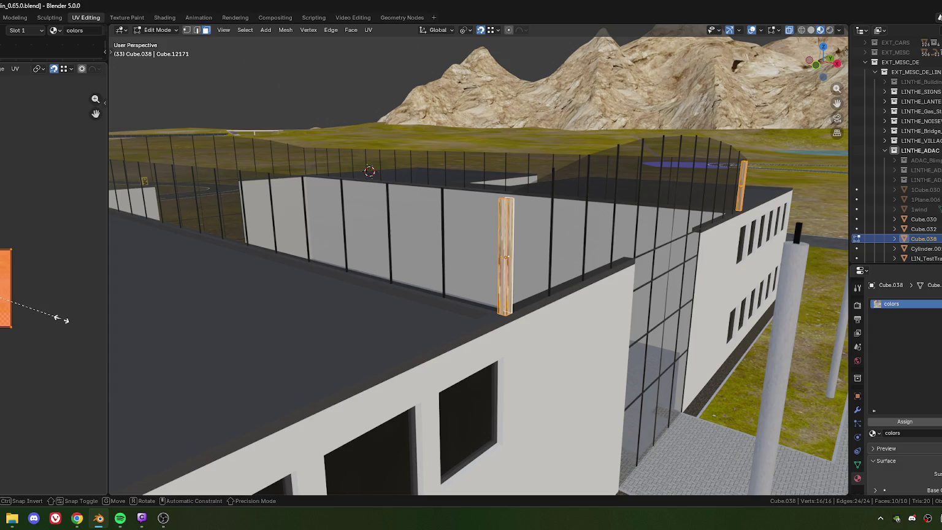
key("Return")
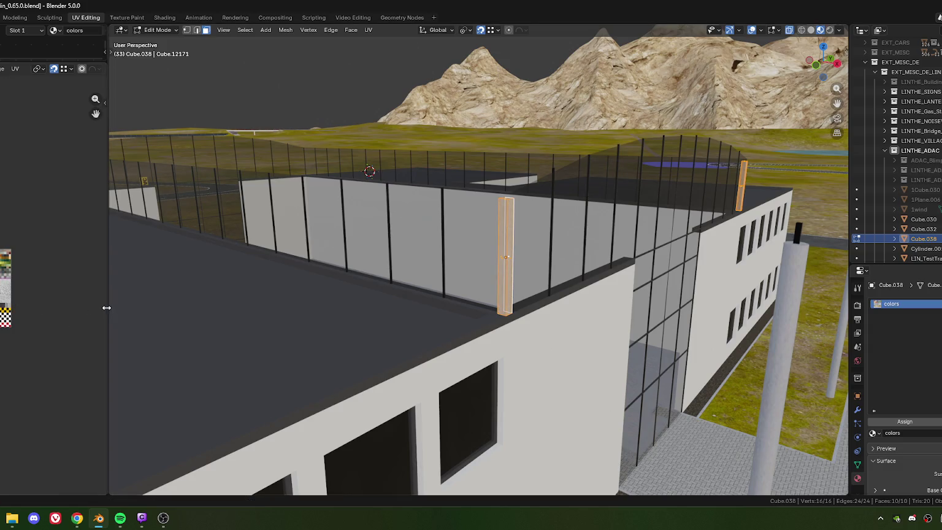
left_click_drag(107, 310, 352, 307)
key("g")
left_click(163, 293)
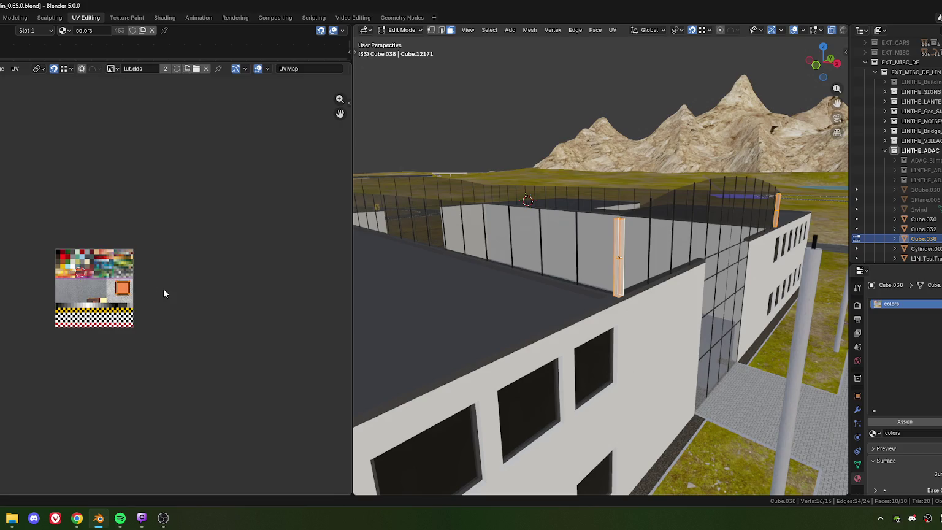
key("Tab")
mouse_move(610, 337)
middle_mouse_down()
mouse_move(584, 315)
mouse_move(627, 313)
mouse_move(697, 342)
mouse_move(758, 338)
mouse_move(678, 374)
mouse_move(627, 304)
middle_mouse_up()
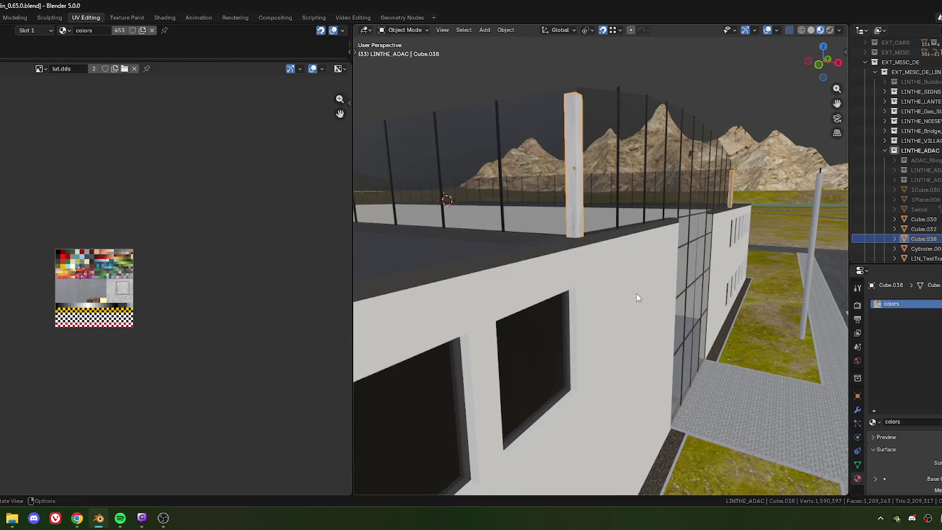
middle_click_drag(637, 293, 138, 292)
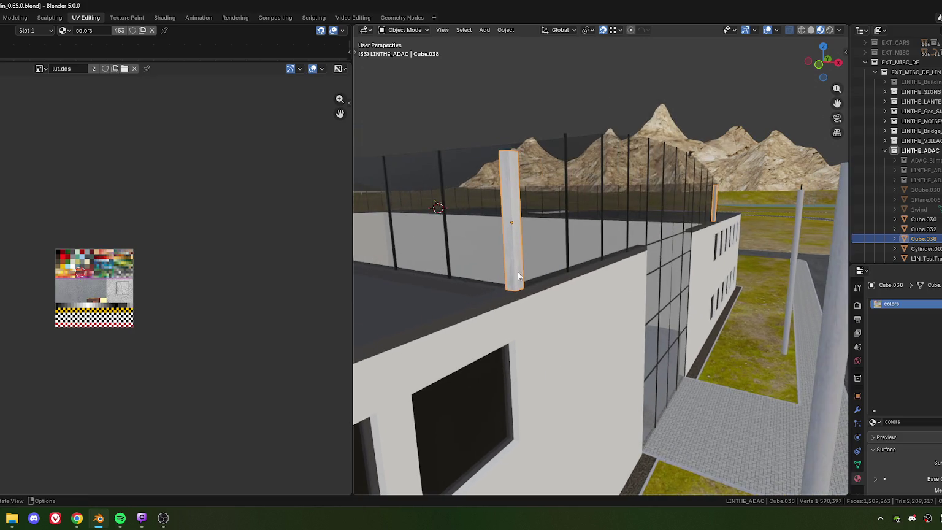
scroll(138, 296, "up", 6)
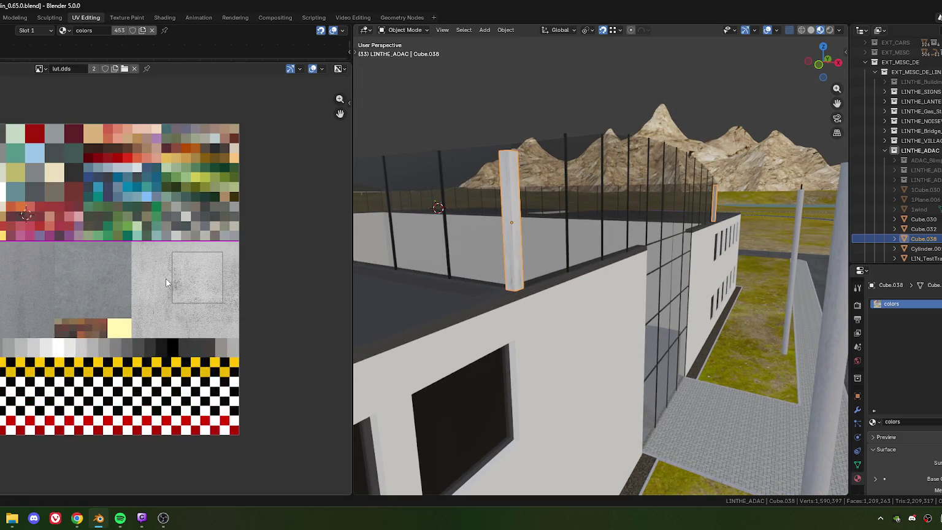
- Shrink the pillar's UV island to about a third of its size
key("Tab")
key("KP_Decimal")
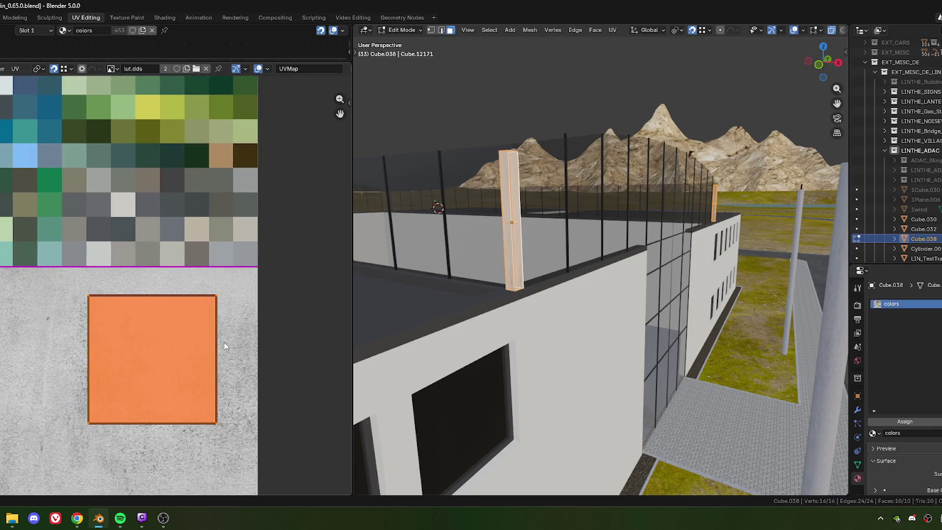
key("s")
left_click(184, 334)
scroll(184, 334, "down", 5)
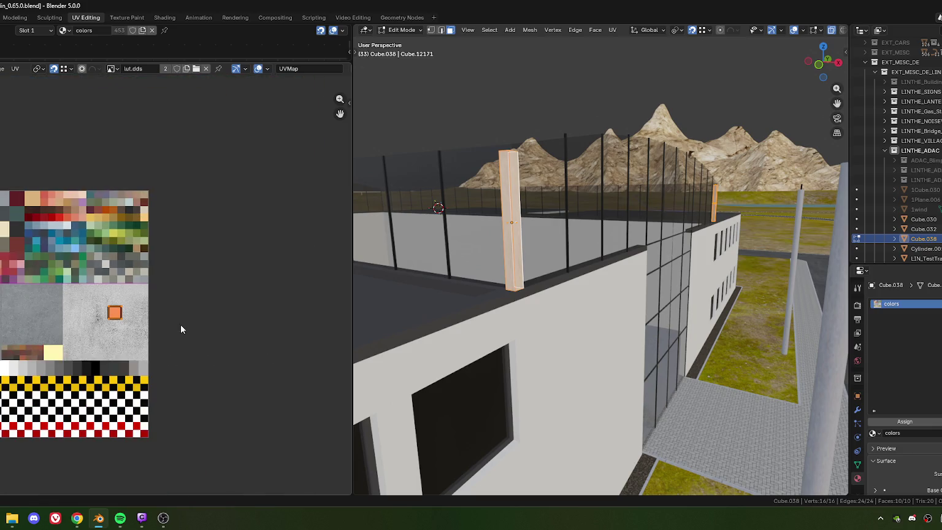
scroll(171, 334, "up", 5)
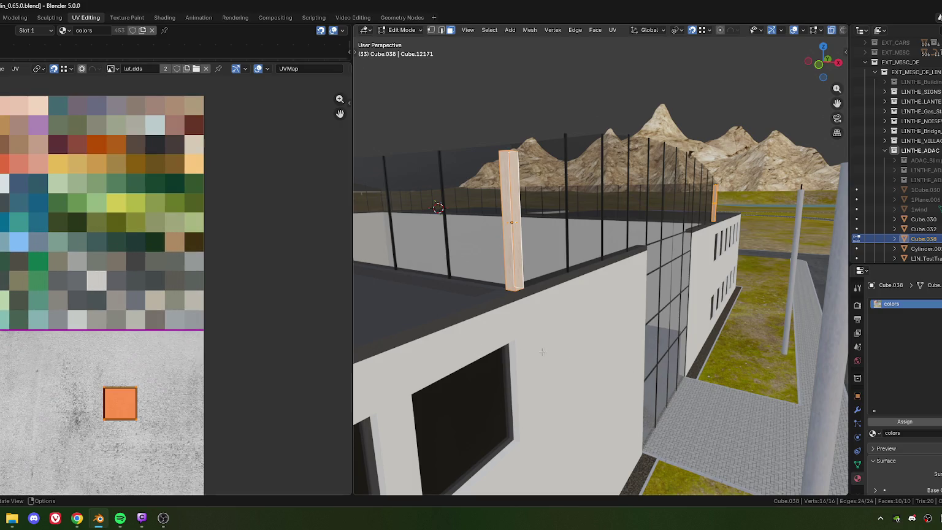
key("Tab")
- Check which UV cell the office building's front wall uses
left_click(565, 363)
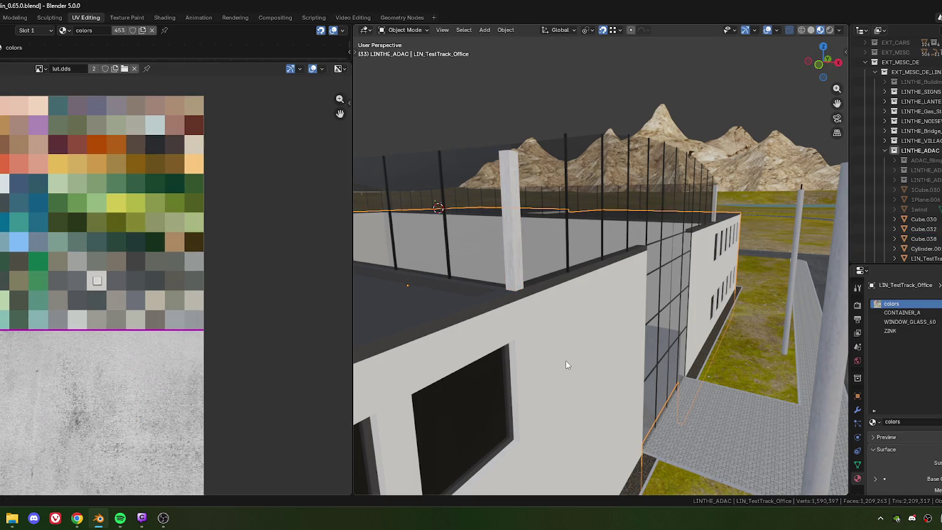
key("Tab")
middle_click_drag(557, 358, 582, 373)
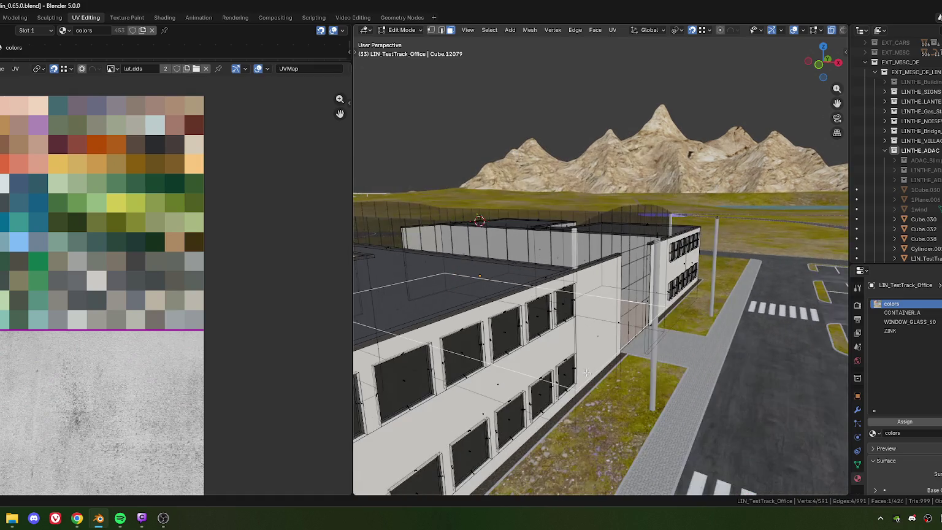
mouse_move(598, 337)
middle_mouse_down()
mouse_move(520, 365)
mouse_move(530, 355)
middle_mouse_up()
left_click(499, 313)
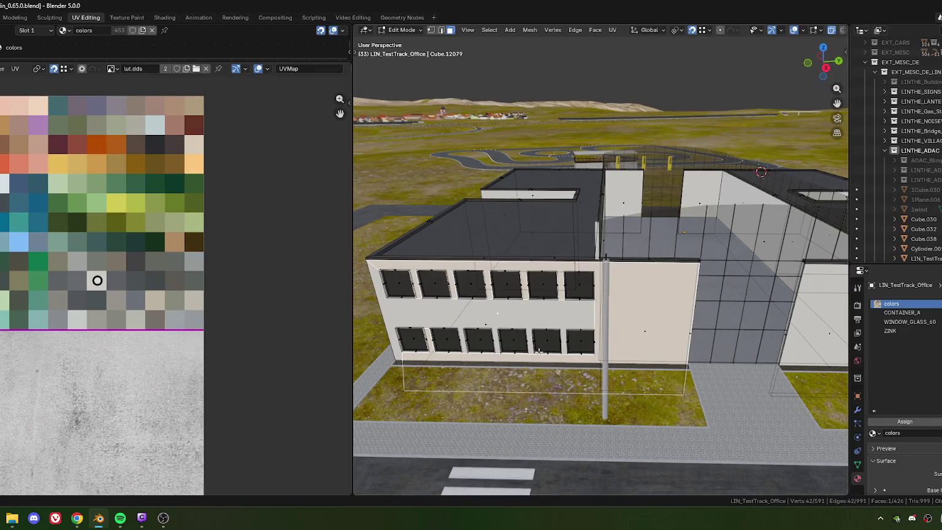
middle_click_drag(501, 335, 238, 303)
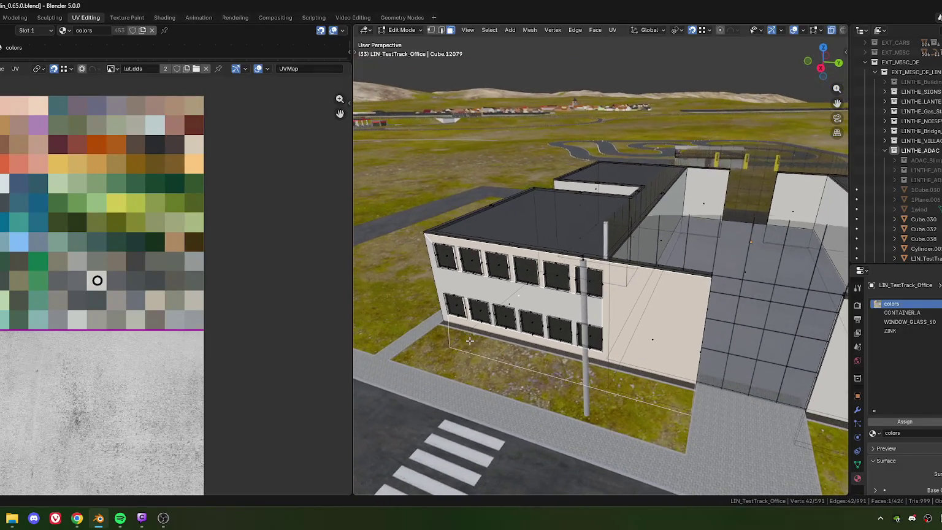
middle_click_drag(505, 314, 605, 244)
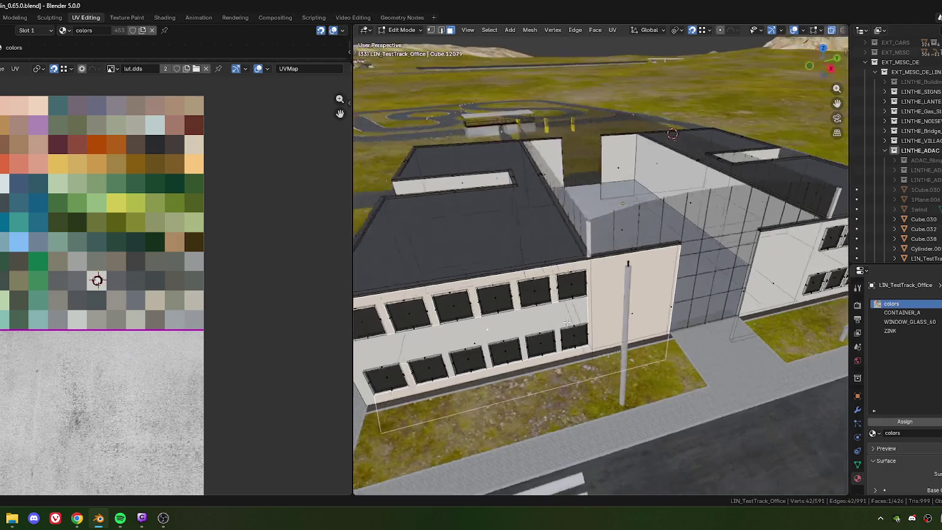
key("Tab")
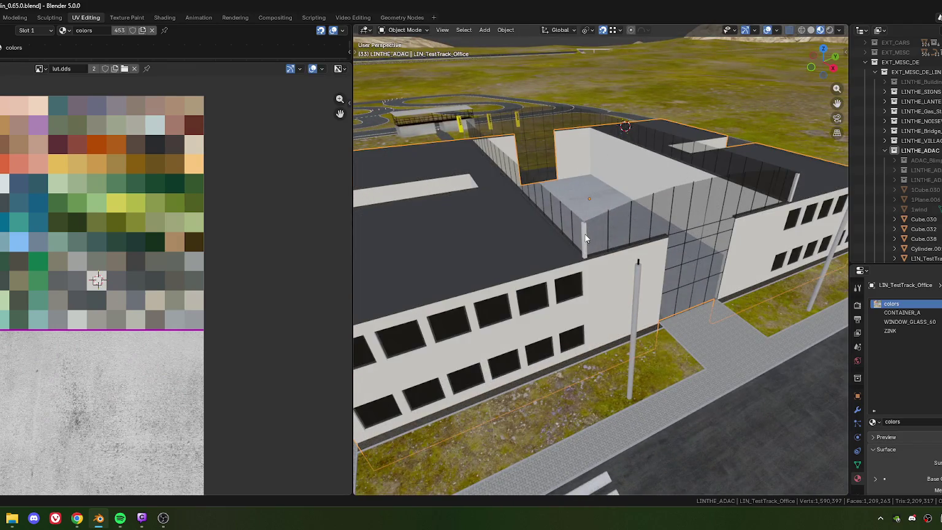
- Move and scale the pillar's UV island down onto the same light grey cell
left_click(581, 256)
key("Tab")
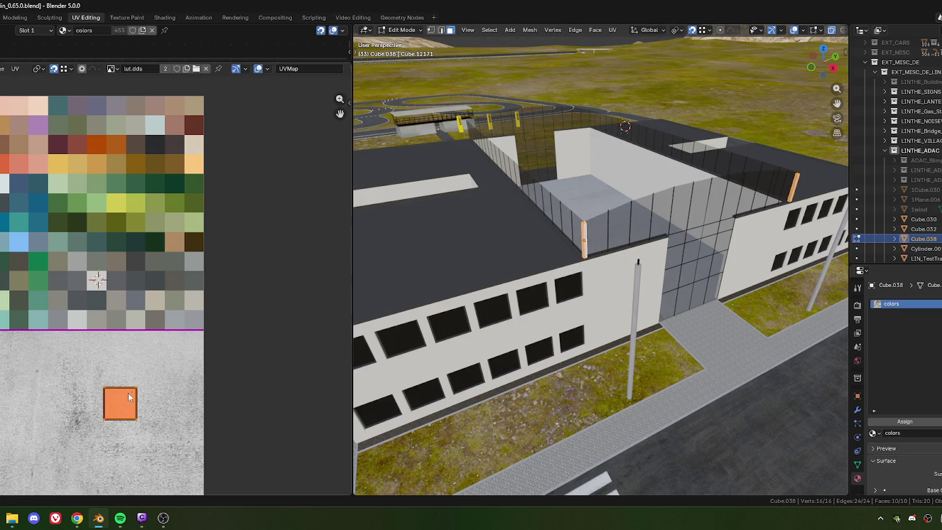
key("g")
left_click(134, 283)
key("s")
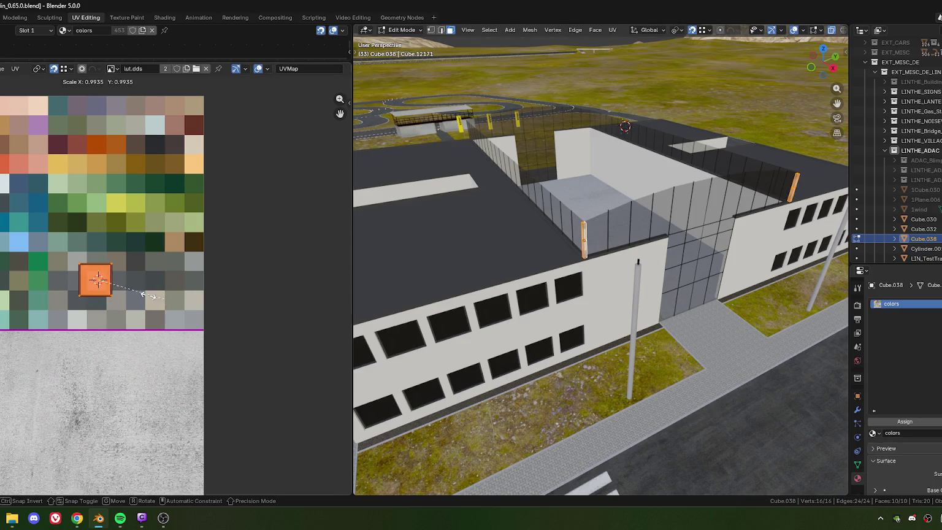
left_click(121, 297)
mouse_move(607, 257)
middle_mouse_down()
mouse_move(626, 249)
mouse_move(543, 284)
middle_mouse_up()
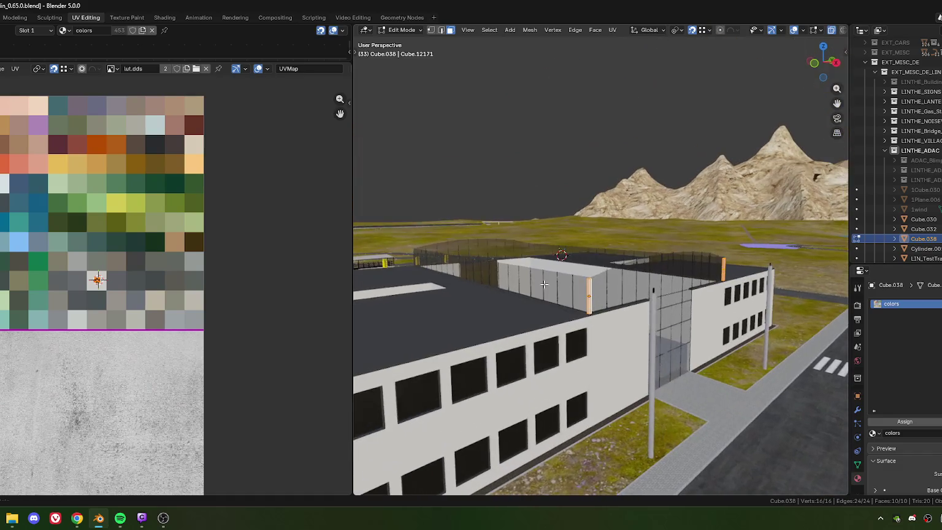
left_click_drag(353, 312, 83, 311)
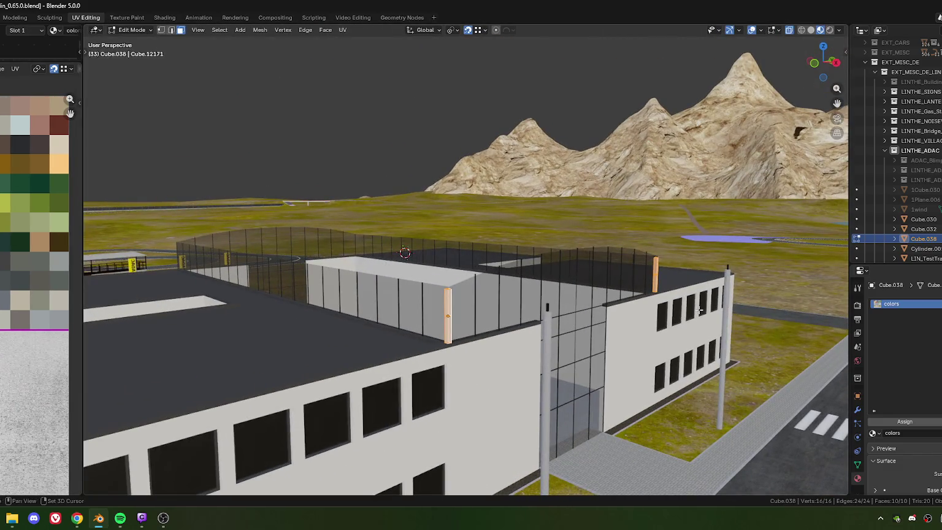
key("alt+Tab")
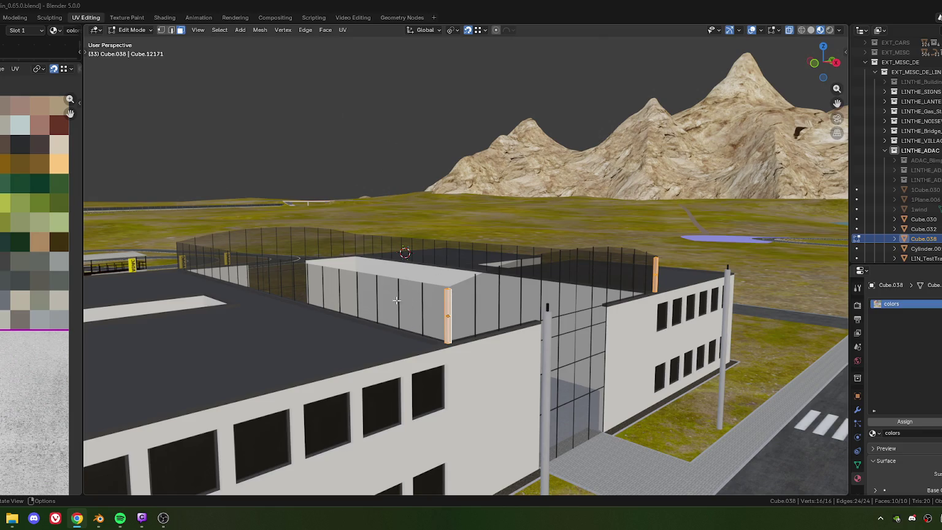
- Select the two opposite side faces of the corner fence post Cube.038
mouse_move(448, 305)
middle_mouse_down()
mouse_move(408, 285)
mouse_move(454, 303)
mouse_move(479, 302)
mouse_move(472, 292)
mouse_move(444, 321)
mouse_move(472, 280)
mouse_move(464, 316)
middle_mouse_up()
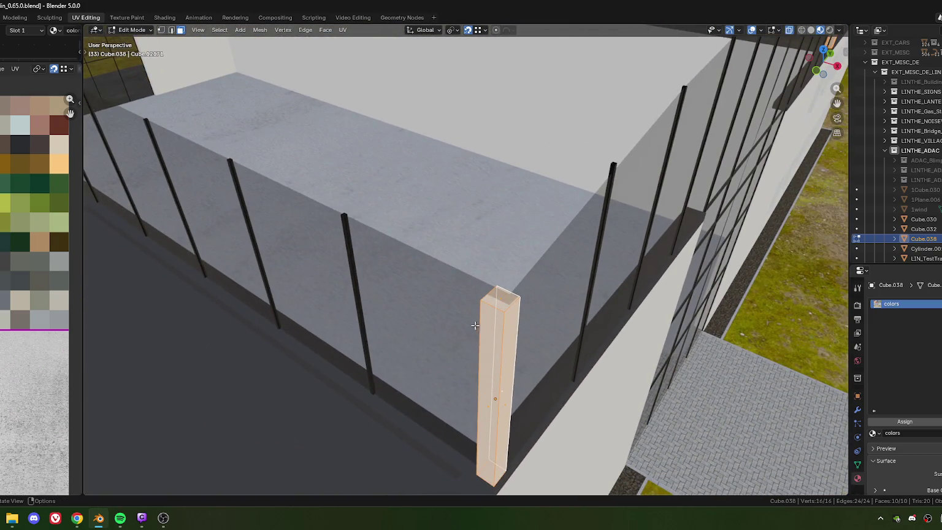
middle_click_drag(487, 382, 548, 221)
left_click(548, 221)
scroll(548, 221, "down", 5)
left_click(530, 142, "shift")
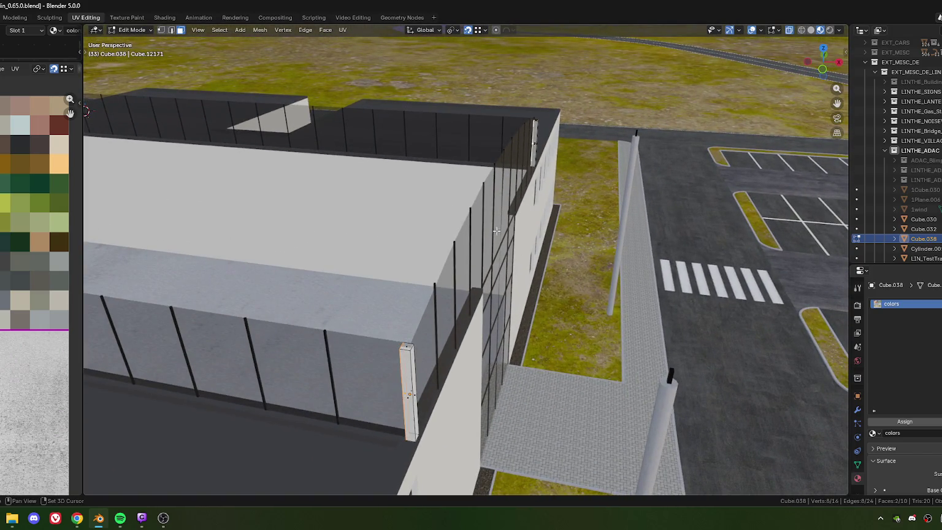
scroll(485, 278, "up", 4)
scroll(485, 278, "up", 3)
scroll(488, 296, "down", 2)
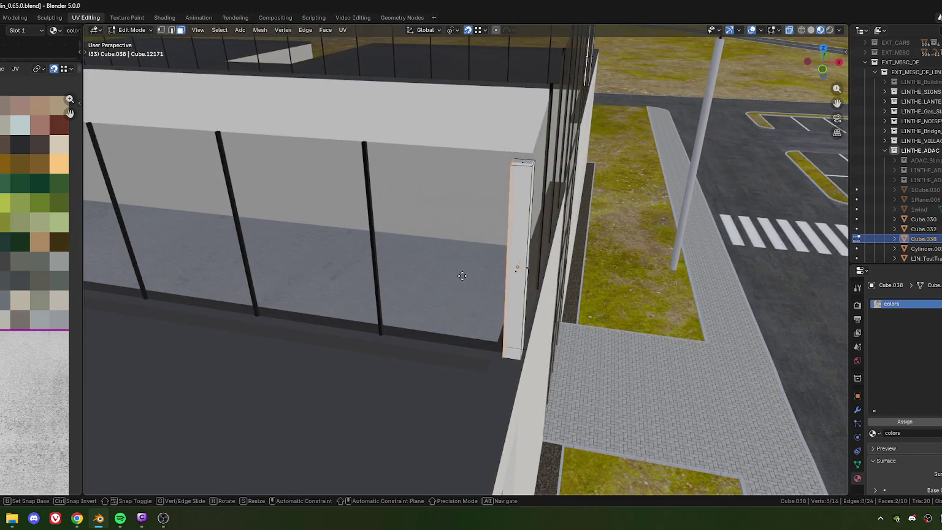
- Move the post's side faces about −0.2 m outward along local Y
key("g")
key("x")
key("x")
key("Escape")
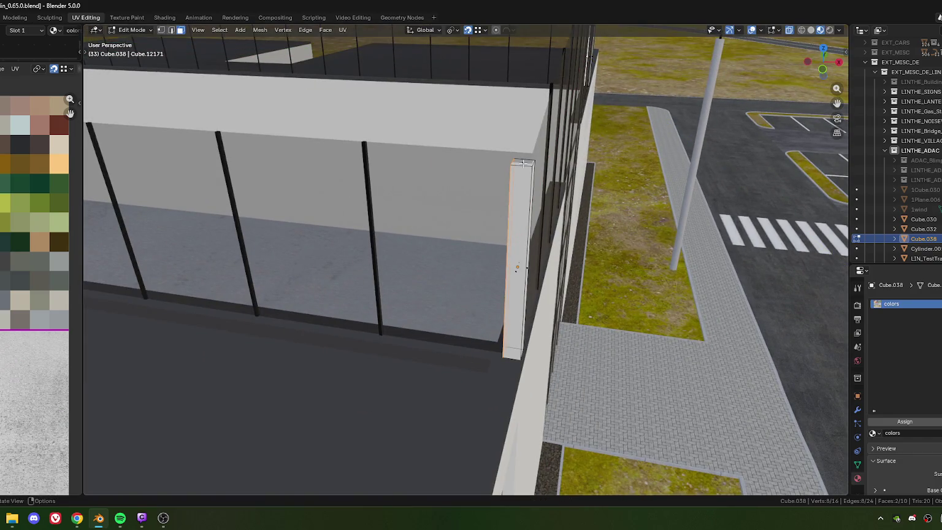
key("g")
key("y")
left_click(531, 171)
key("g")
key("y")
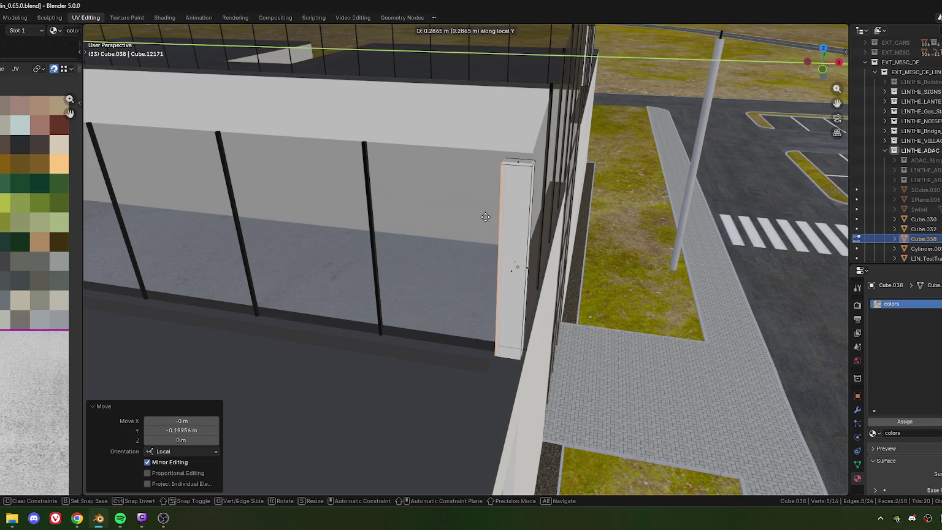
- Confirm the face move and trim its distance to 0.3 m
left_click(485, 217)
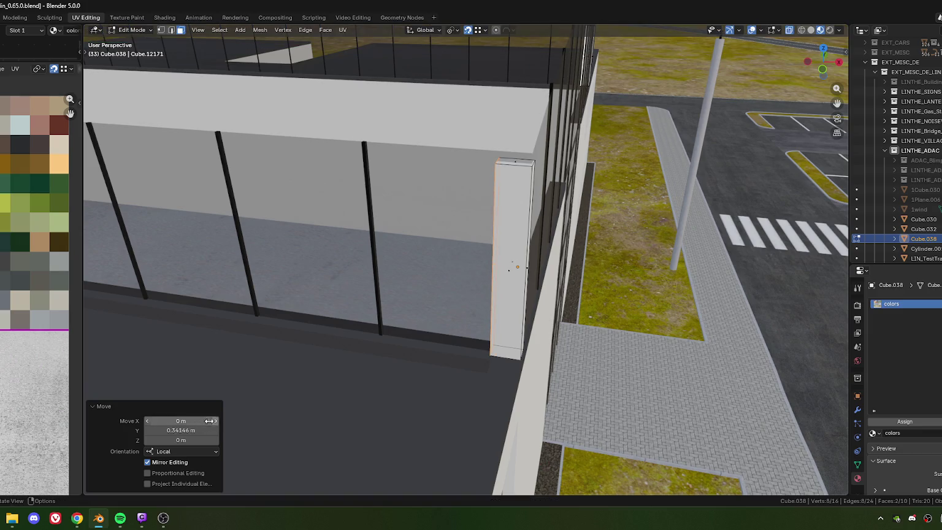
left_click(189, 430)
left_click_drag(158, 431, 191, 430)
key("BackSpace")
key("Return")
- Change the post faces' move distance to exactly 0.4 m along local Y
mouse_move(278, 227)
middle_mouse_down()
mouse_move(545, 339)
mouse_move(467, 318)
mouse_move(533, 300)
middle_mouse_up()
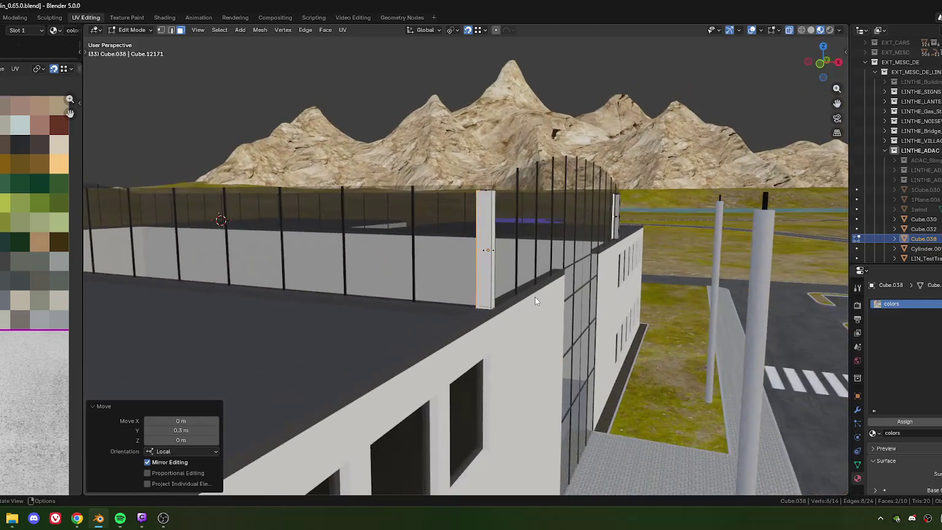
scroll(529, 316, "up", 3)
scroll(505, 325, "up", 3)
middle_click_drag(506, 325, 439, 325)
left_click(177, 431)
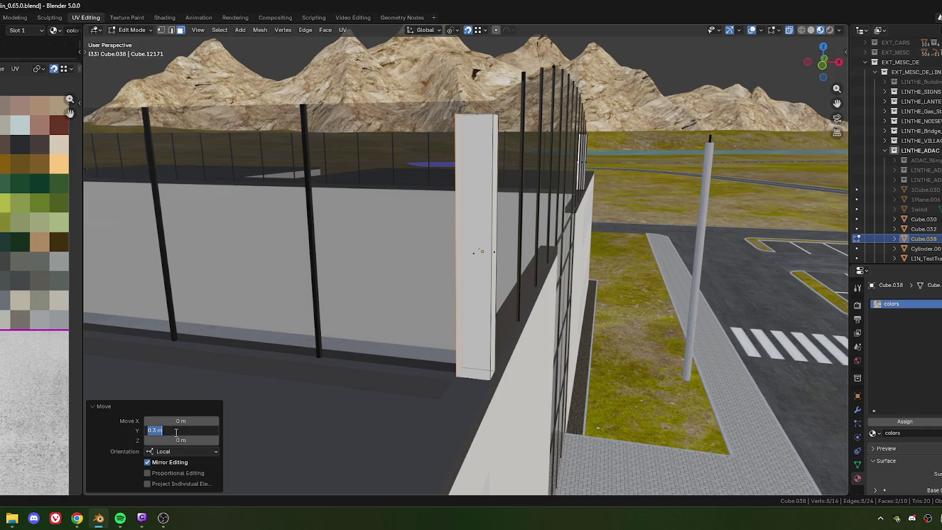
type("0.4")
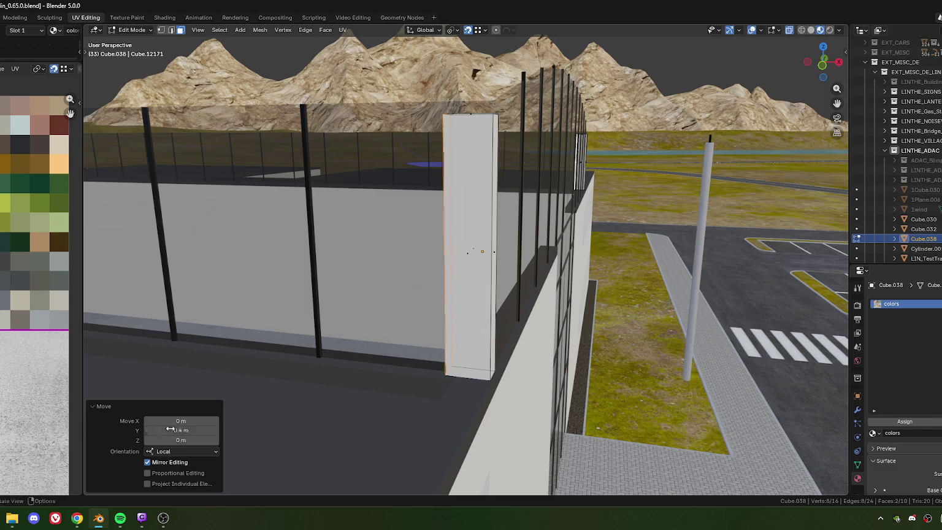
key("Return")
- Box-select the corner pillar and add the other corner pillar to the selection
scroll(457, 309, "down", 5)
middle_click_drag(457, 310, 459, 291)
scroll(457, 309, "up", 2)
scroll(459, 291, "up", 5)
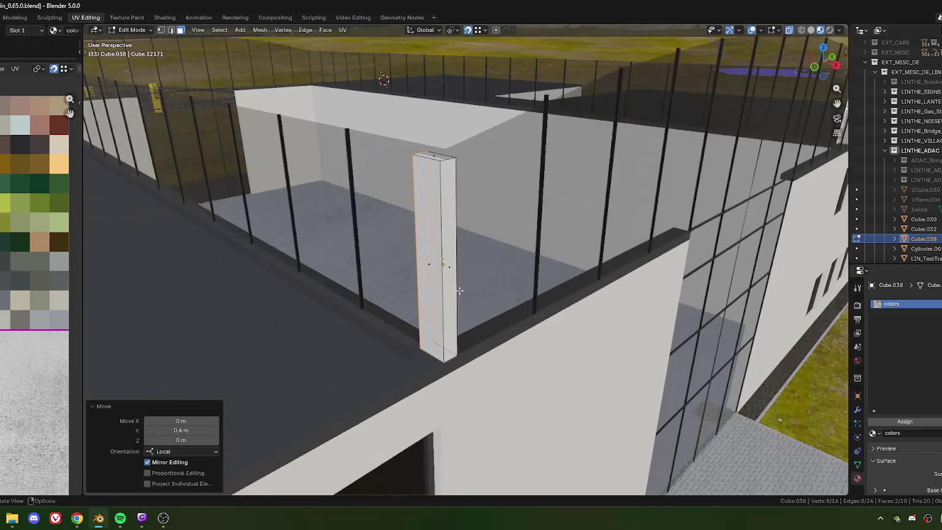
left_click_drag(398, 146, 476, 298)
scroll(475, 297, "down", 8)
key("a")
- Bring the midpoint of the rooftop fence into view
scroll(535, 273, "up", 5)
middle_click_drag(535, 273, 310, 309)
scroll(475, 309, "down", 5)
middle_click_drag(476, 309, 475, 303)
scroll(494, 305, "up", 4)
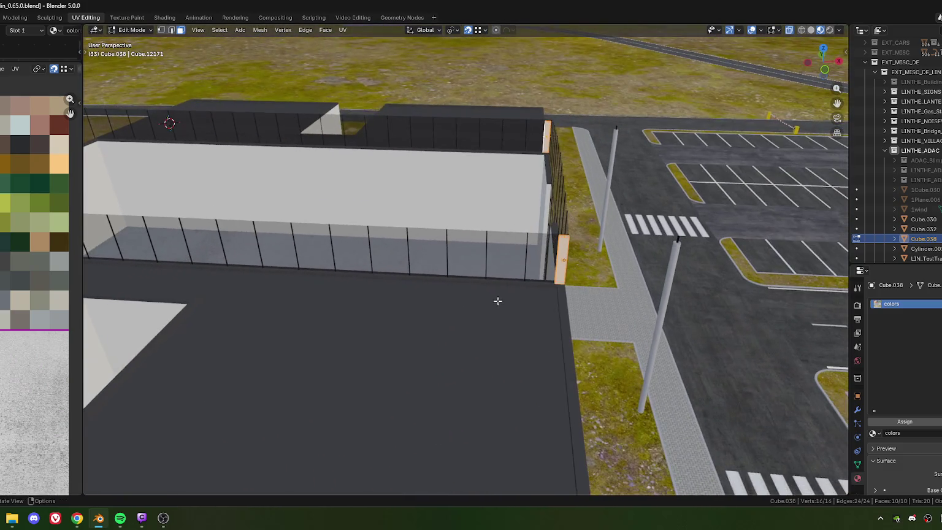
middle_click_drag(429, 269, 466, 279, "shift")
right_click(466, 280, "shift")
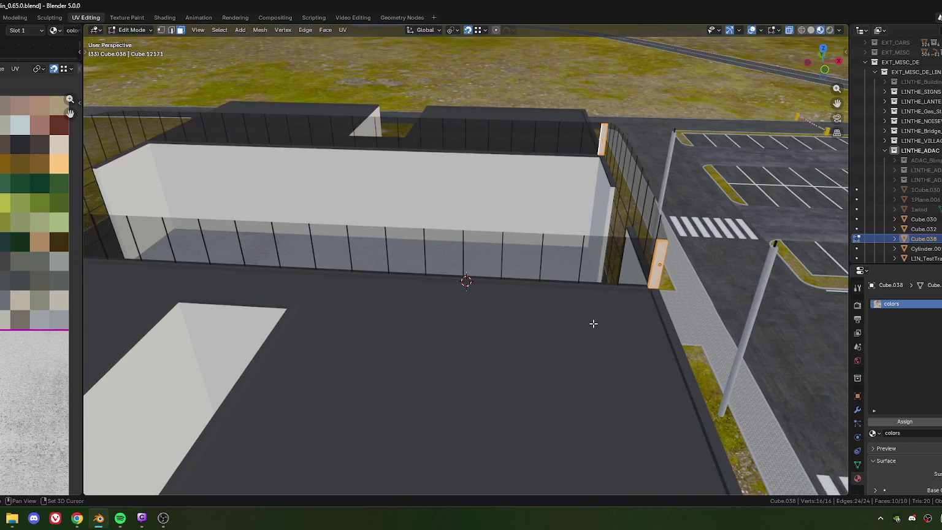
- Duplicate the pillar and slide the copy along local Y to the fence midpoint
key("shift+d")
key("y")
key("y")
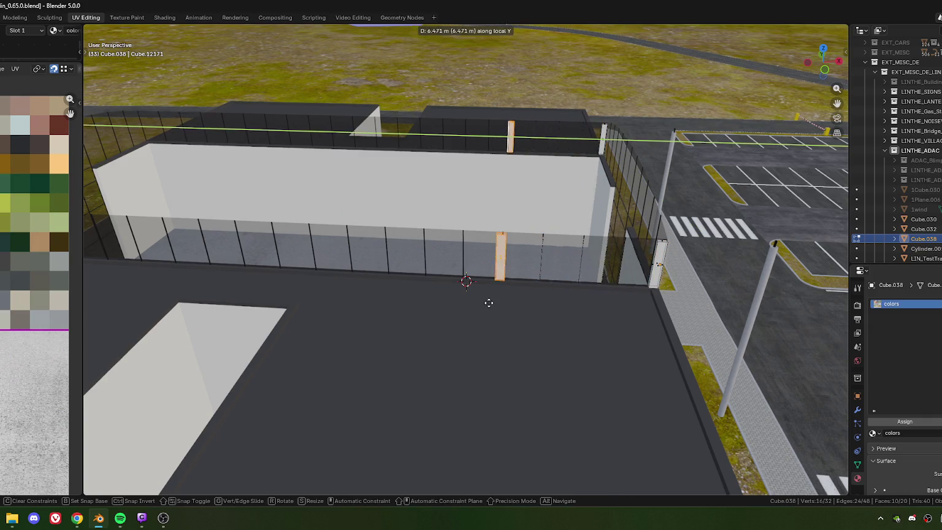
left_click(466, 278)
scroll(477, 311, "up", 2)
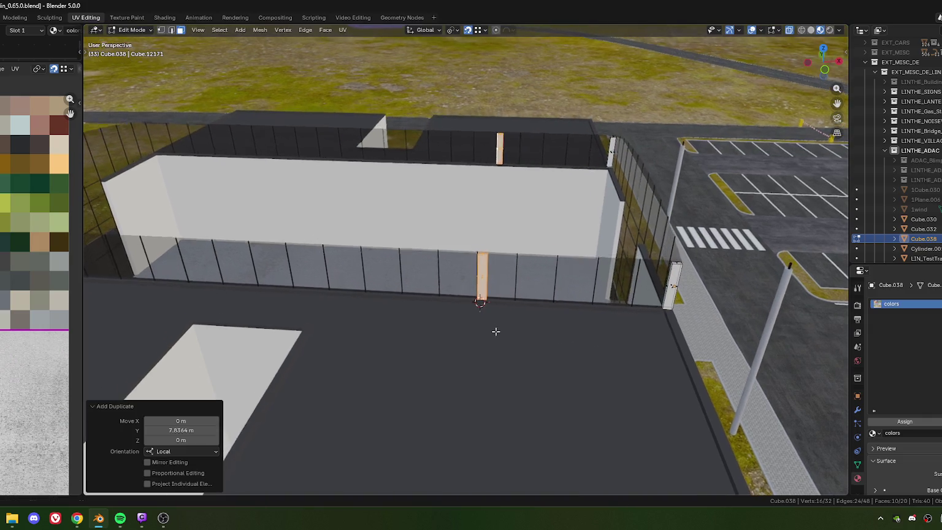
scroll(496, 330, "up", 3)
scroll(481, 337, "up", 4)
middle_click_drag(505, 323, 496, 308)
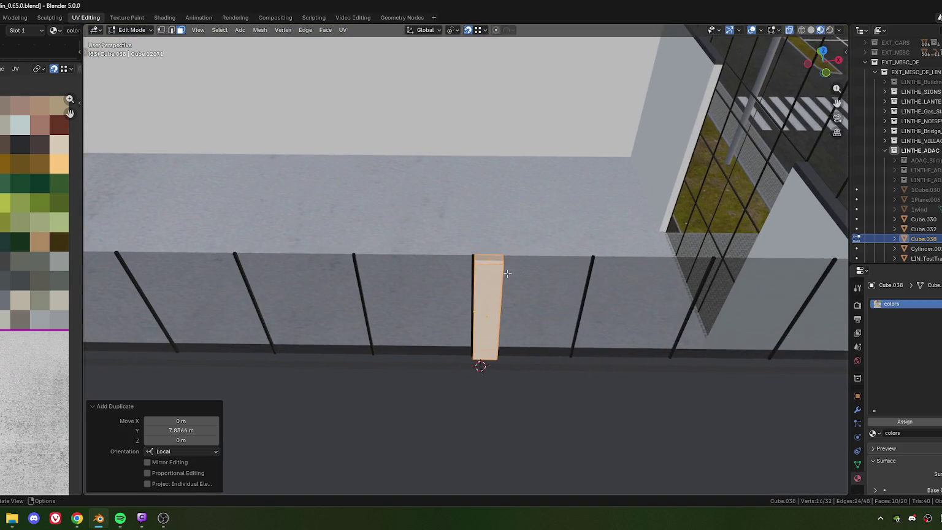
- Nudge the copied pillar along local Y onto a fence post, 8.8996 m along
key("KP_7")
scroll(509, 267, "up", 3)
middle_click_drag(563, 347, 493, 347)
key("g")
key("y")
key("y")
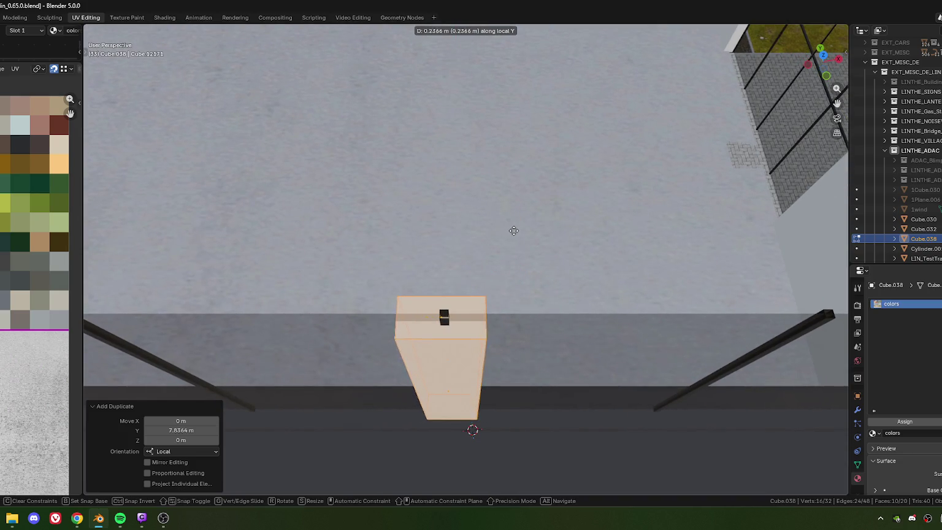
left_click(518, 232)
- Duplicate the pillar again and place the new copy farther along the fence
scroll(496, 315, "down", 5)
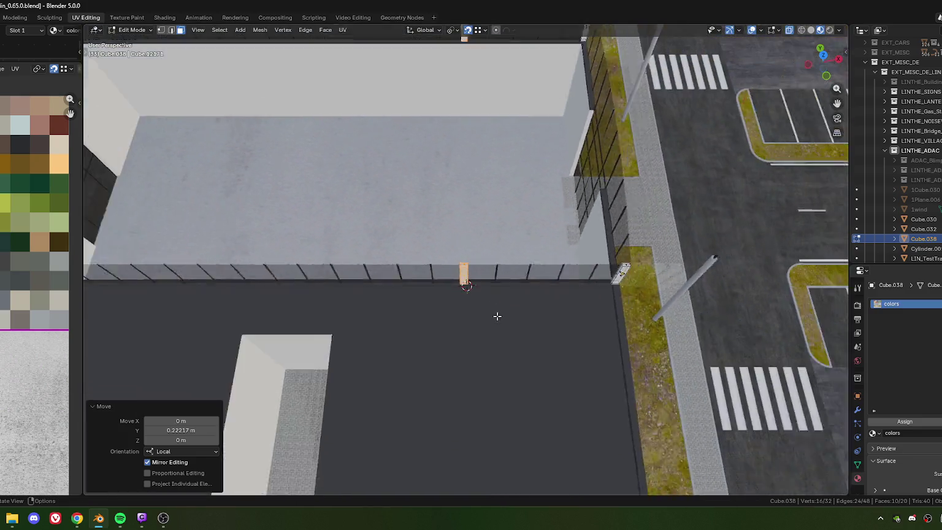
middle_click_drag(496, 315, 494, 322)
scroll(494, 322, "up", 2)
scroll(491, 319, "down", 2)
scroll(488, 311, "up", 1)
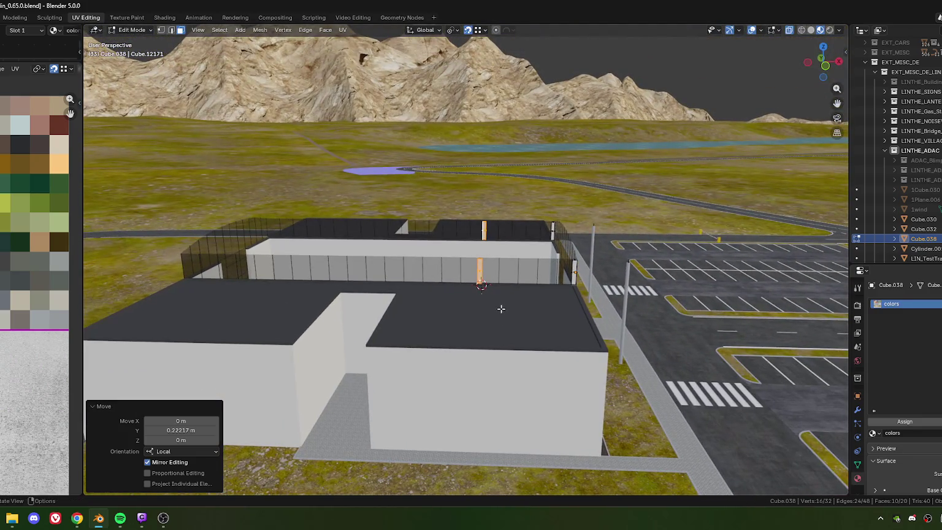
middle_click_drag(418, 270, 473, 286, "shift")
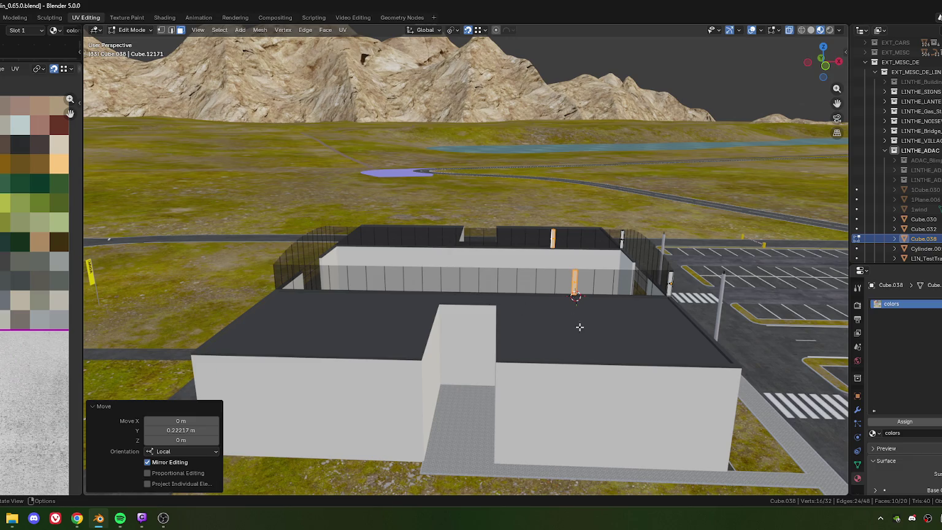
key("shift+d")
key("y")
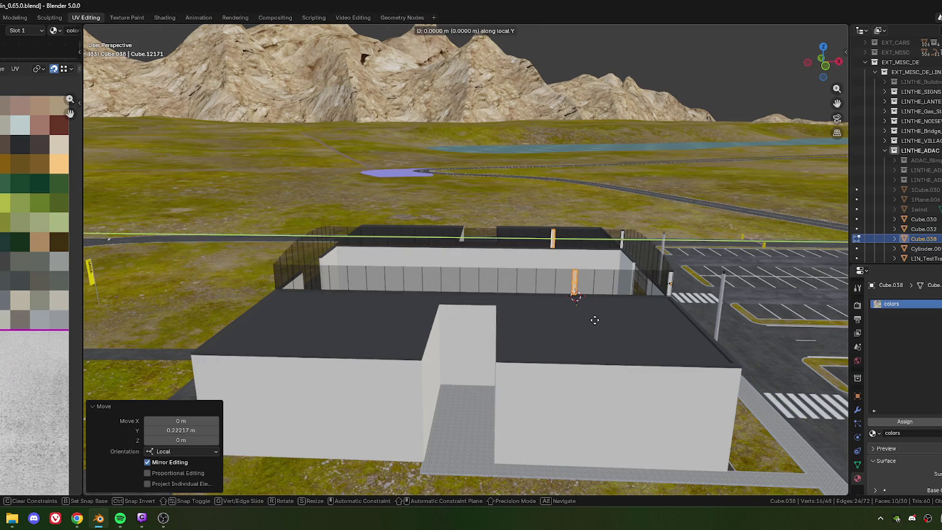
left_click(521, 340)
- Move the new pillar along local Y by 4.28374/2, i.e. 2.1419 m
scroll(521, 340, "up", 3)
middle_click_drag(542, 358, 550, 344)
key("g")
key("y")
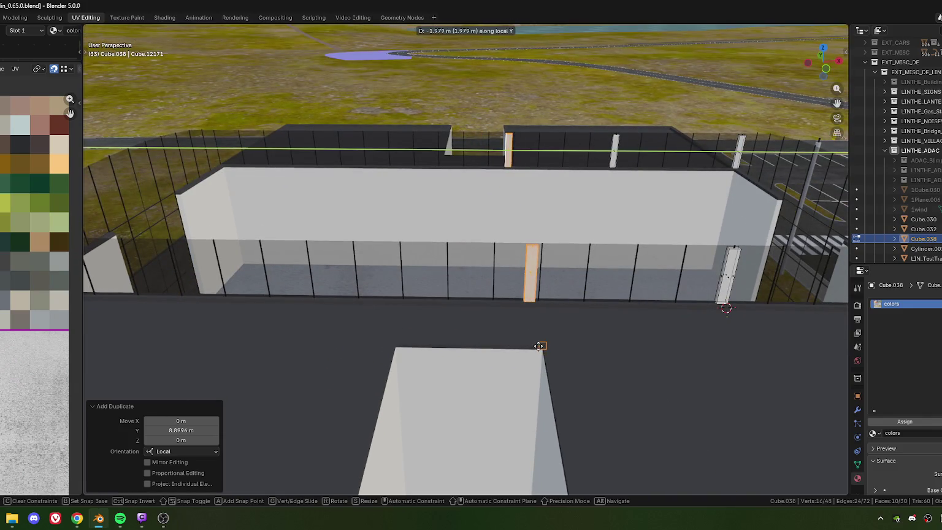
left_click(536, 346)
left_click_drag(184, 430, 197, 432)
left_click(200, 432)
type("2")
key("Return")
- Move a pillar along local Y to the building's far corner
middle_click_drag(196, 431, 451, 310)
scroll(453, 313, "up", 1)
scroll(462, 325, "up", 2)
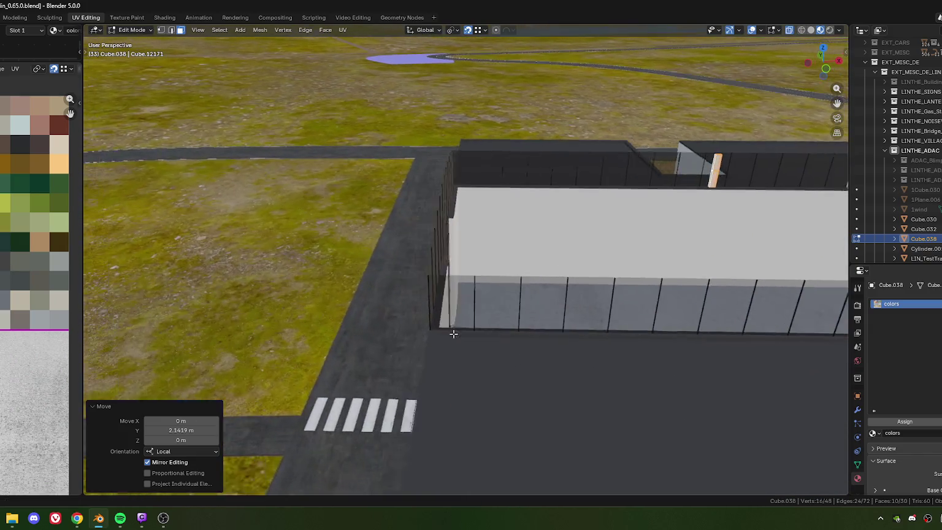
scroll(472, 337, "up", 2)
scroll(480, 346, "up", 1)
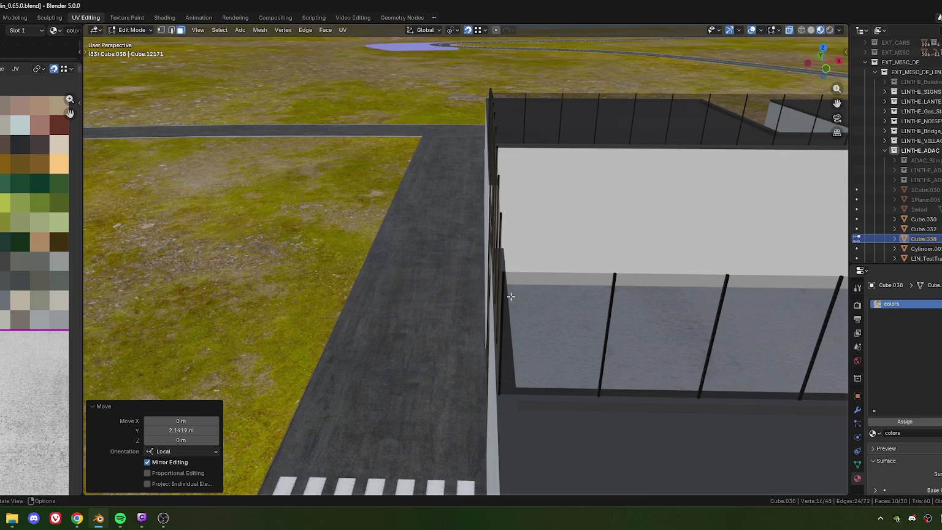
middle_click_drag(510, 296, 525, 330)
scroll(525, 330, "up", 2)
key("g")
key("y")
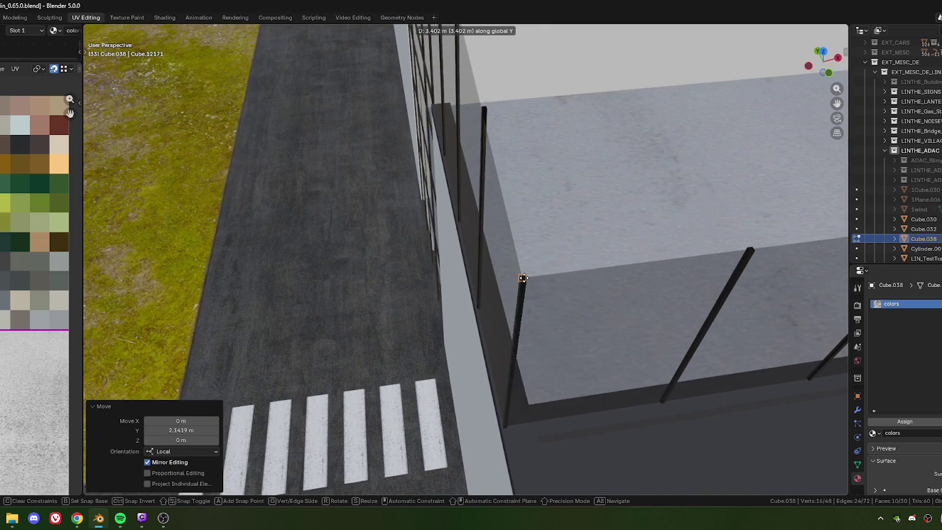
key("y")
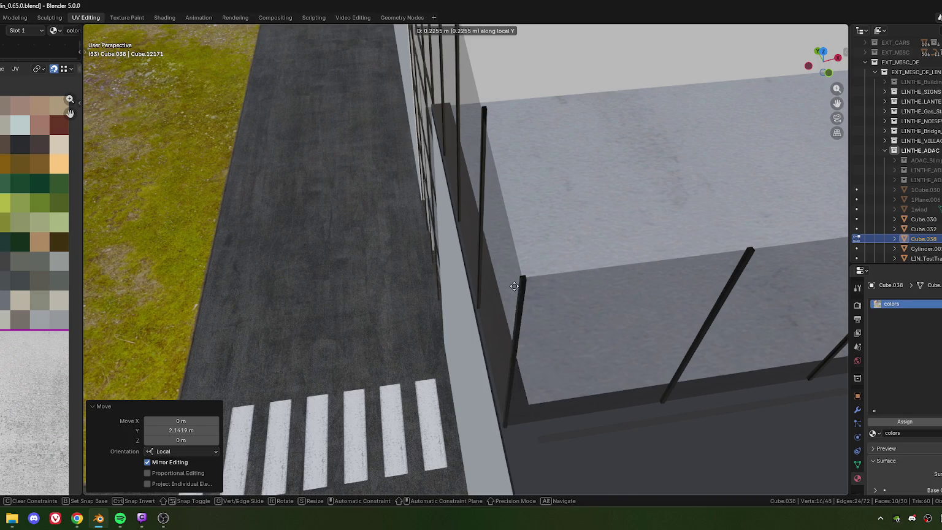
left_click(512, 276)
- Place another pillar along the fence and fine-tune it 0.008519 m along local Y
mouse_move(512, 301)
middle_mouse_down()
mouse_move(526, 382)
mouse_move(591, 376)
mouse_move(496, 352)
middle_mouse_up()
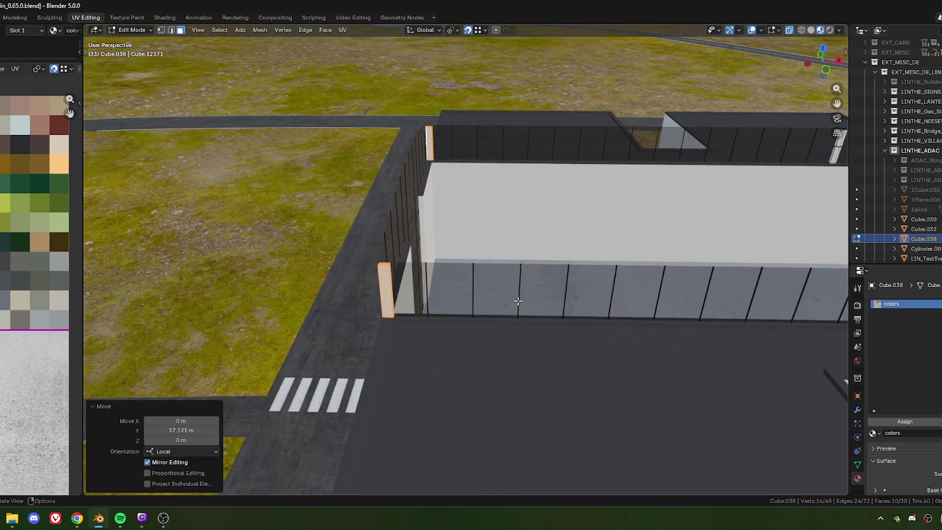
middle_click_drag(588, 309, 459, 370, "shift")
key("g")
key("y")
key("y")
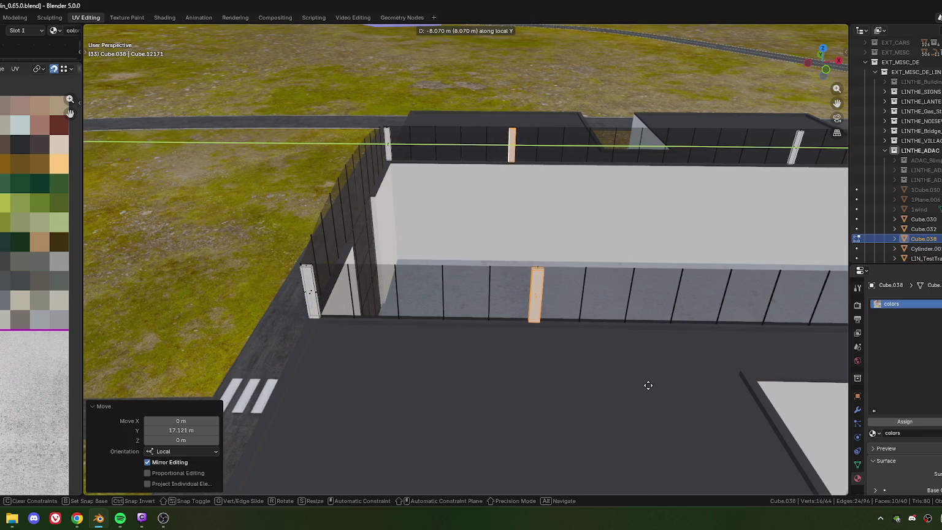
left_click(616, 358)
scroll(472, 344, "up", 3)
scroll(468, 350, "up", 3)
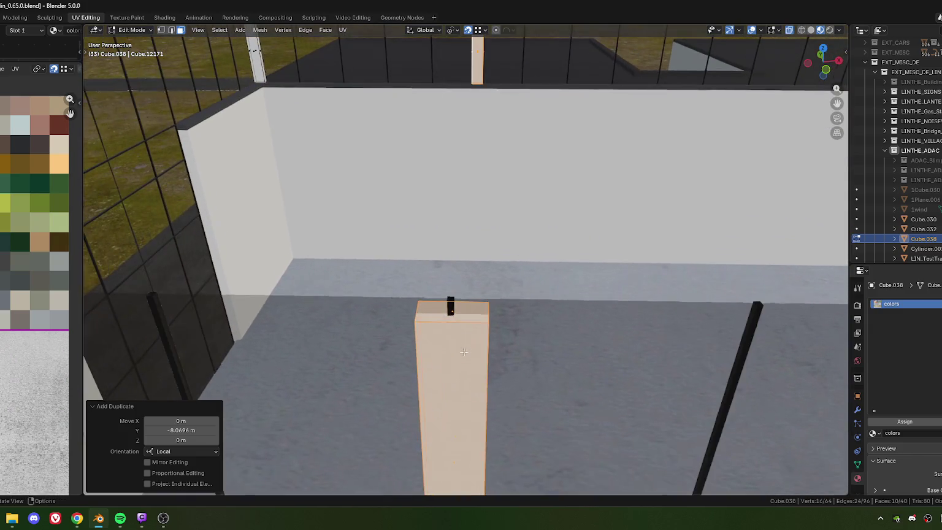
key("g")
key("y")
key("y")
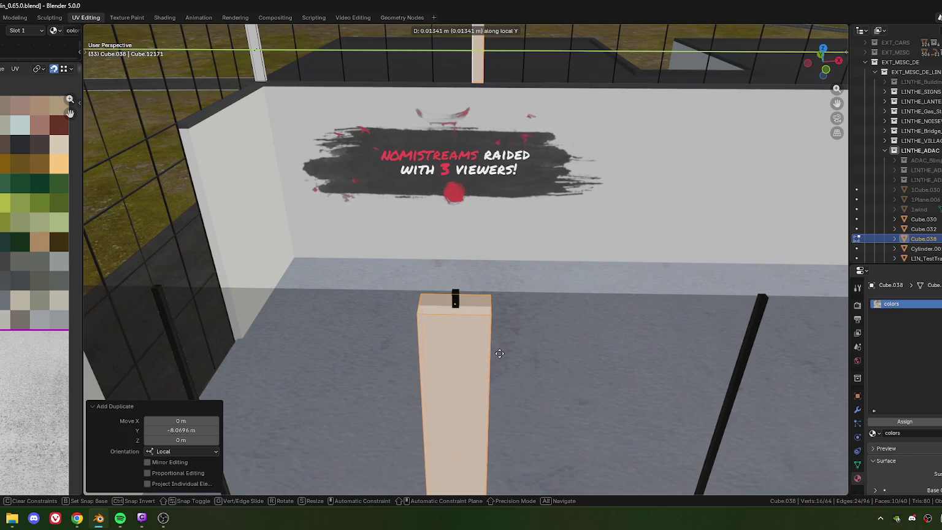
left_click(499, 353)
middle_click_drag(500, 354, 633, 301)
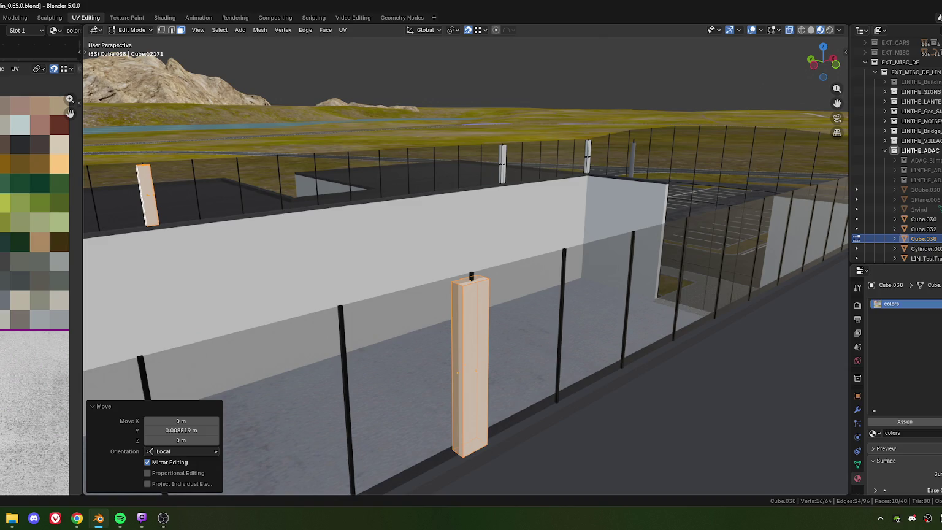
key("alt+Tab")
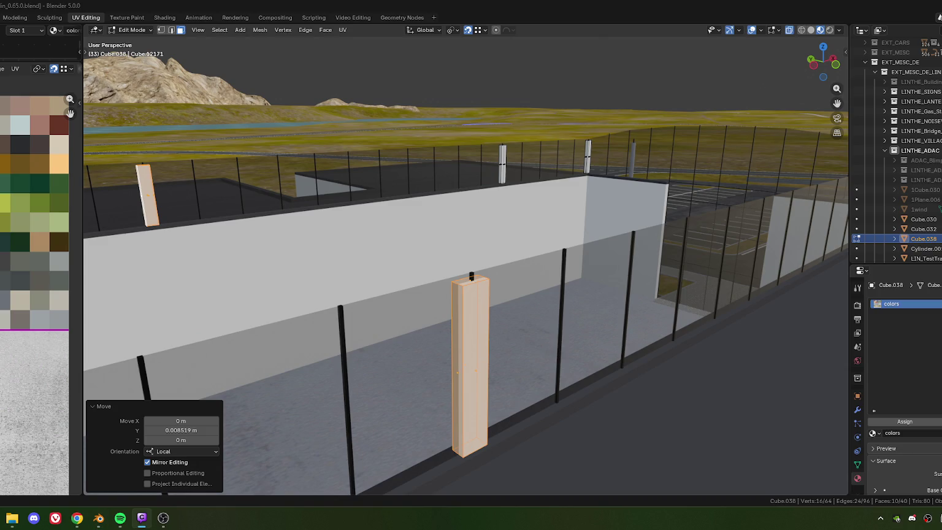
key("alt+Tab")
scroll(502, 288, "down", 4)
scroll(503, 288, "up", 1)
scroll(503, 289, "down", 2)
mouse_move(503, 288)
middle_mouse_down()
mouse_move(538, 253)
mouse_move(445, 278)
mouse_move(457, 278)
middle_mouse_up()
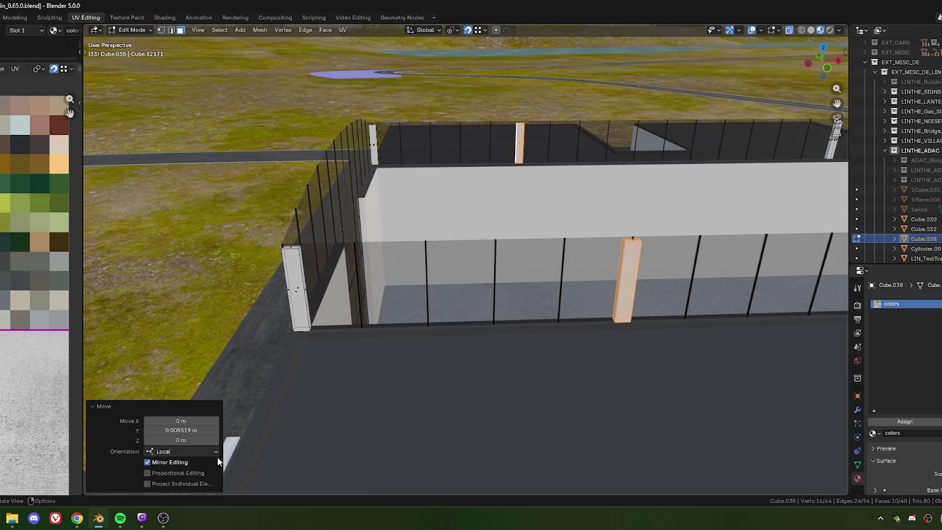
mouse_move(163, 518)
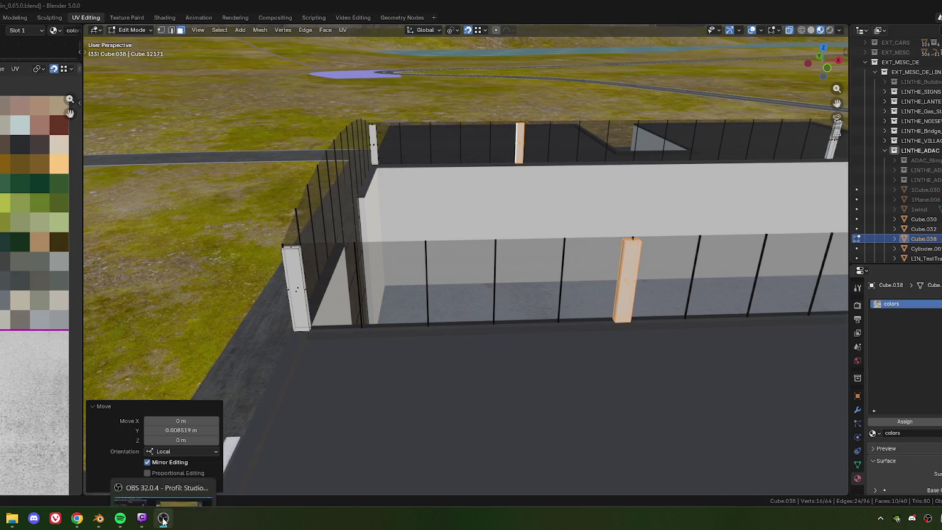
left_click(98, 518)
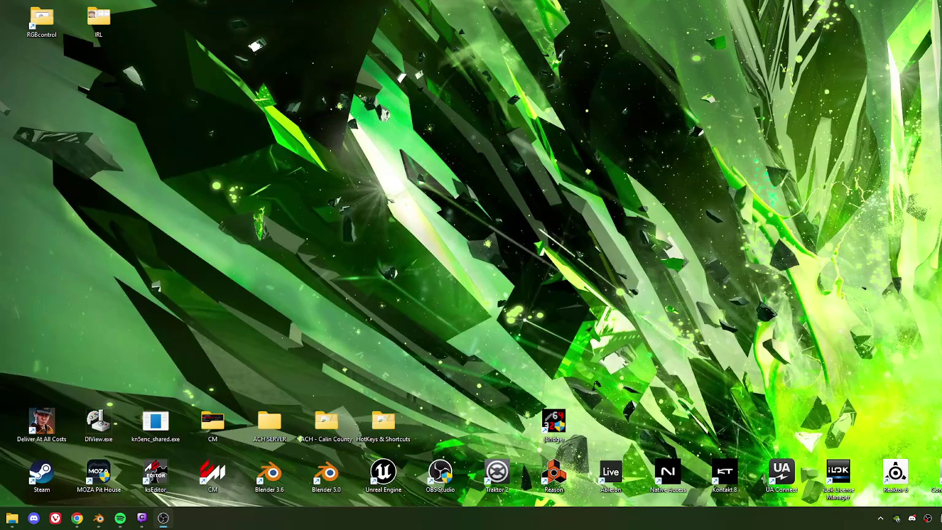
left_click(99, 518)
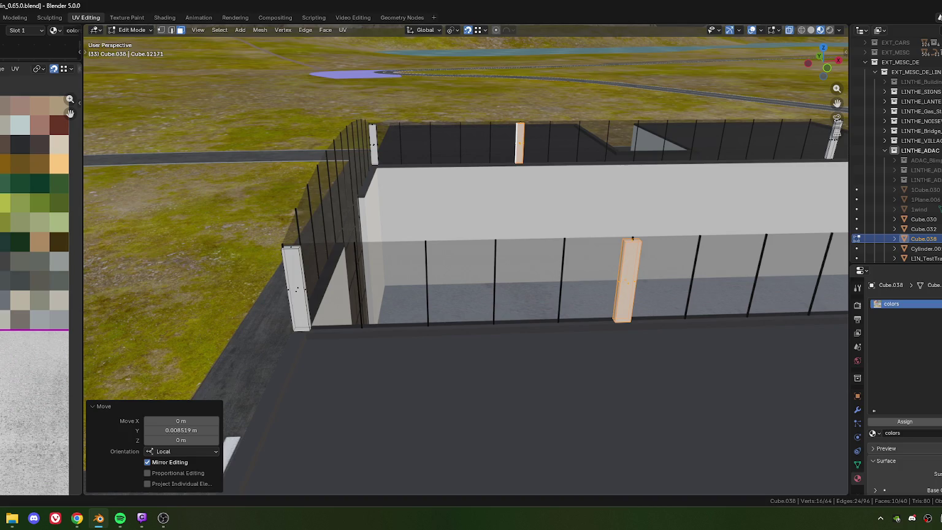
key("alt+Tab")
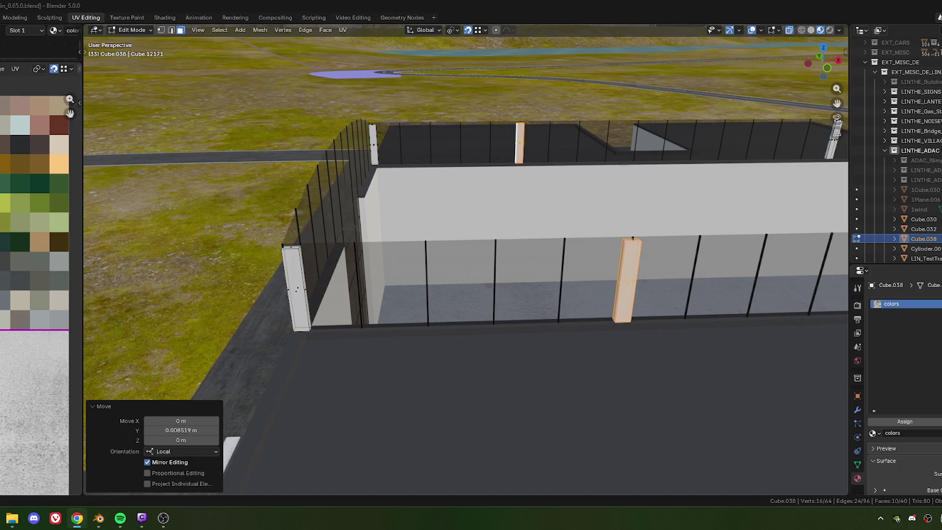
left_click(600, 384)
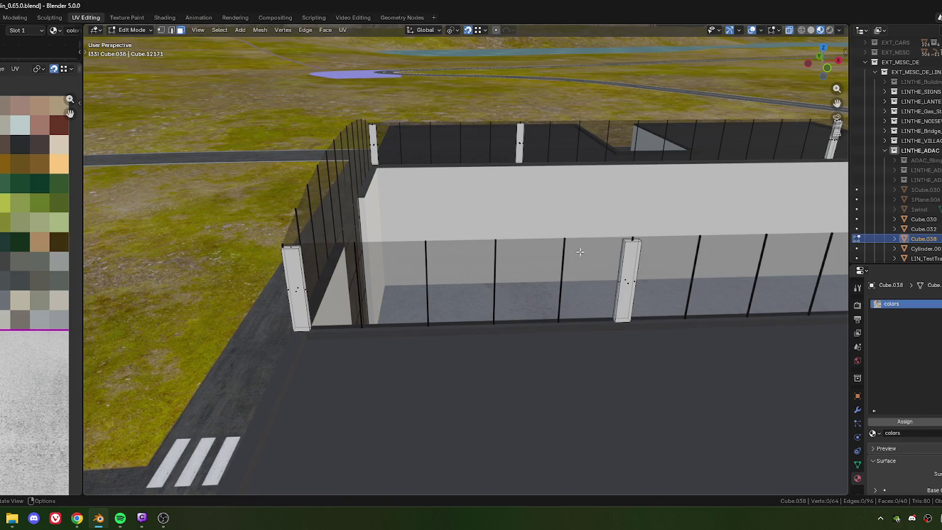
middle_click_drag(577, 249, 539, 283, "shift")
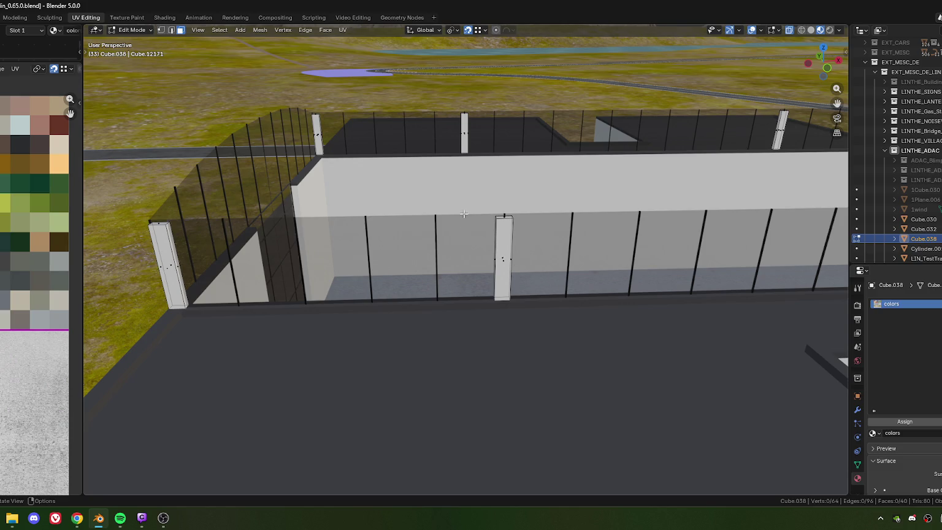
- Box-select one of the white fence pillars
scroll(539, 283, "down", 3)
scroll(492, 258, "up", 2)
scroll(491, 258, "down", 2)
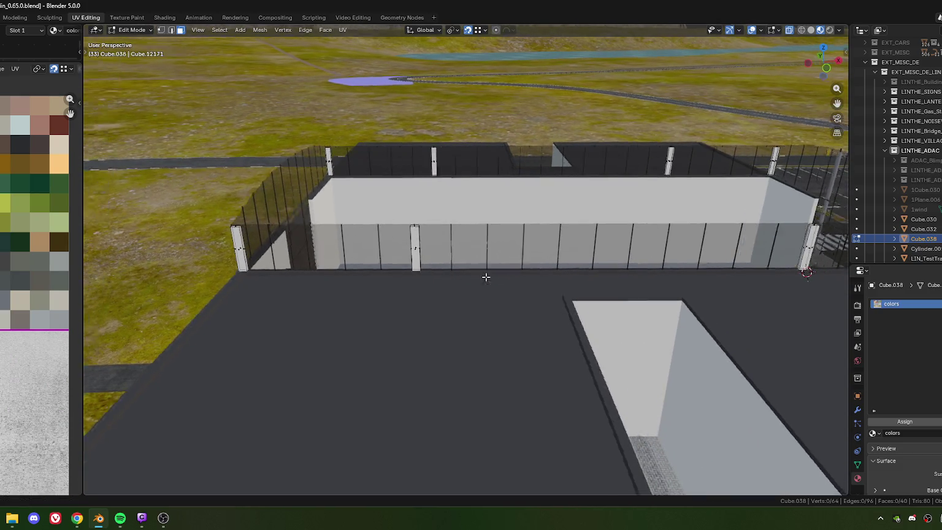
middle_click_drag(490, 269, 490, 268)
scroll(577, 243, "up", 2)
scroll(577, 244, "down", 3)
scroll(577, 243, "up", 1)
scroll(577, 243, "up", 2)
left_click_drag(385, 128, 453, 308)
- Duplicate the pillar and slide the copy about 11.2 m along the wall
scroll(453, 308, "down", 2)
scroll(453, 308, "up", 1)
middle_click_drag(453, 308, 298, 254)
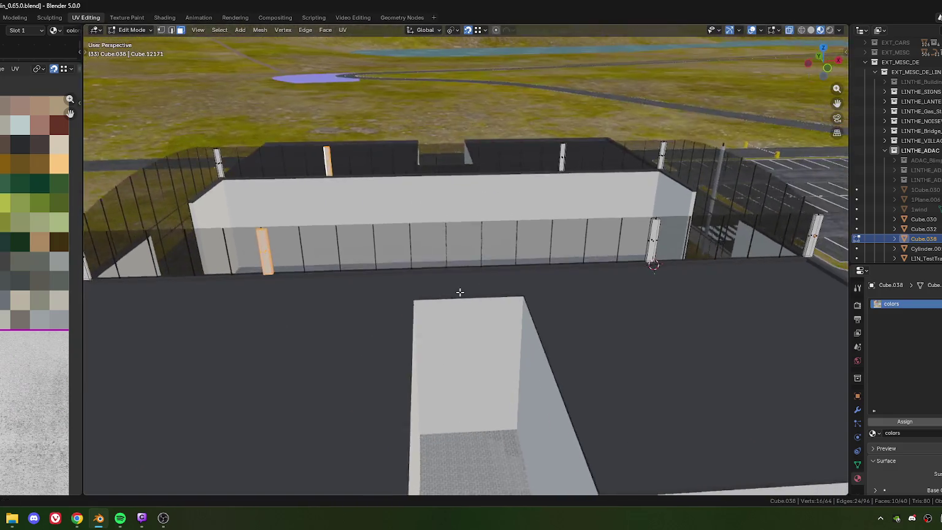
scroll(445, 280, "down", 2)
middle_click_drag(444, 281, 488, 282)
scroll(428, 288, "up", 2)
scroll(427, 288, "up", 2)
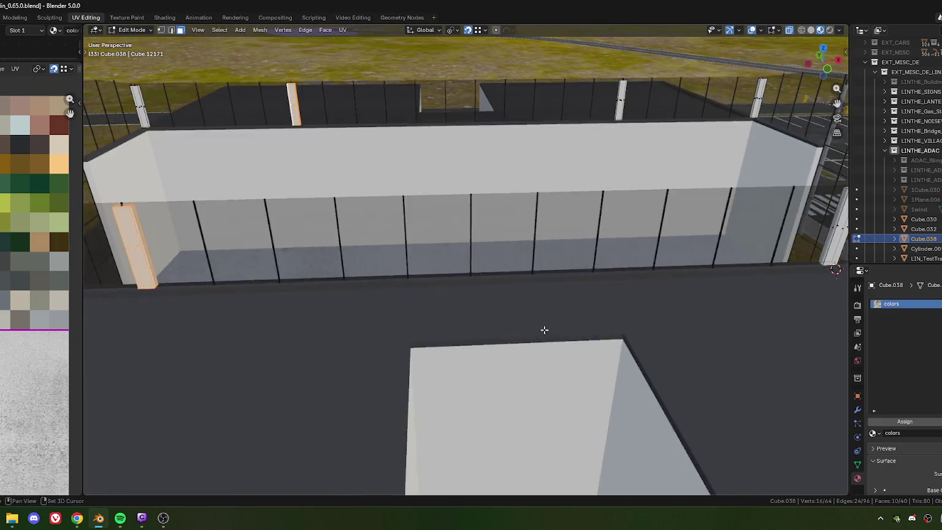
scroll(428, 288, "up", 1)
key("shift+d")
key("y")
key("y")
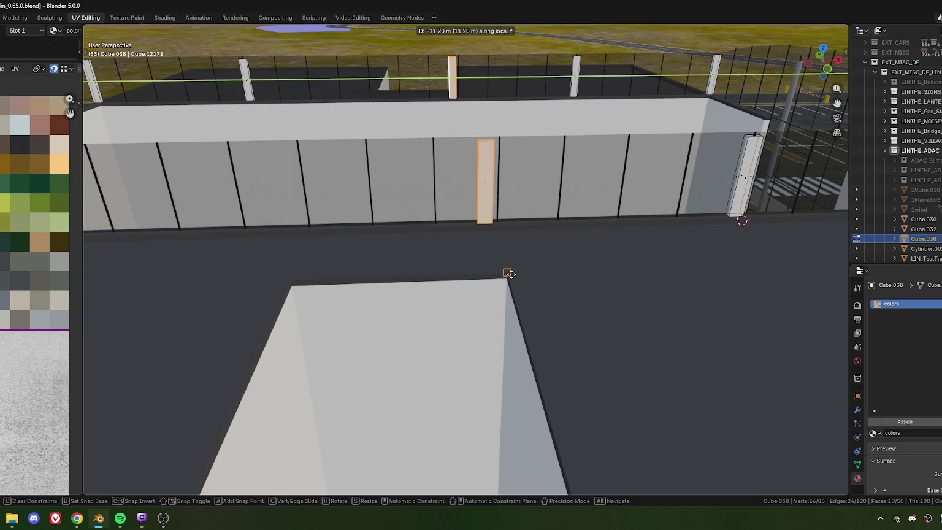
left_click(509, 274)
- Regrab the pillar copy and move it 4.2837 m along the wall
middle_click_drag(492, 287, 473, 271)
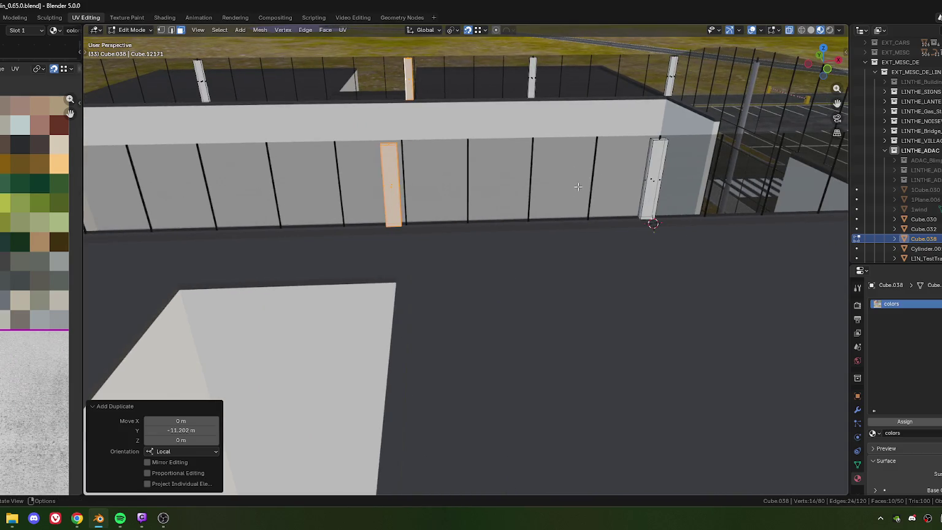
scroll(468, 191, "down", 3)
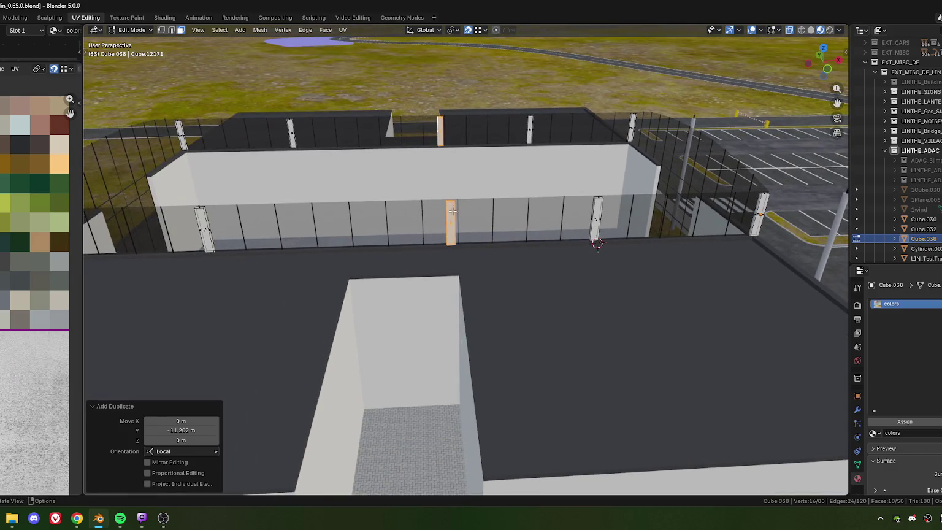
scroll(428, 255, "down", 4, "ctrl")
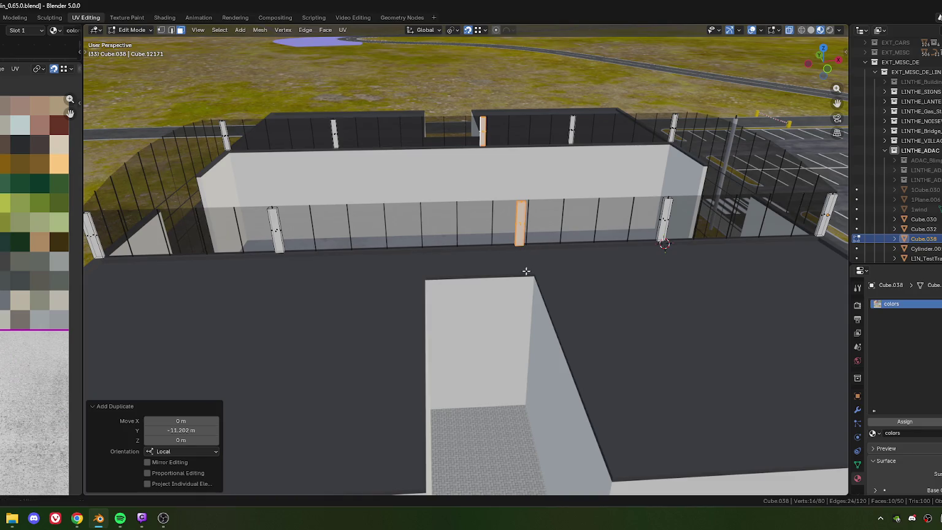
scroll(523, 253, "up", 2, "ctrl")
middle_click_drag(448, 252, 449, 262)
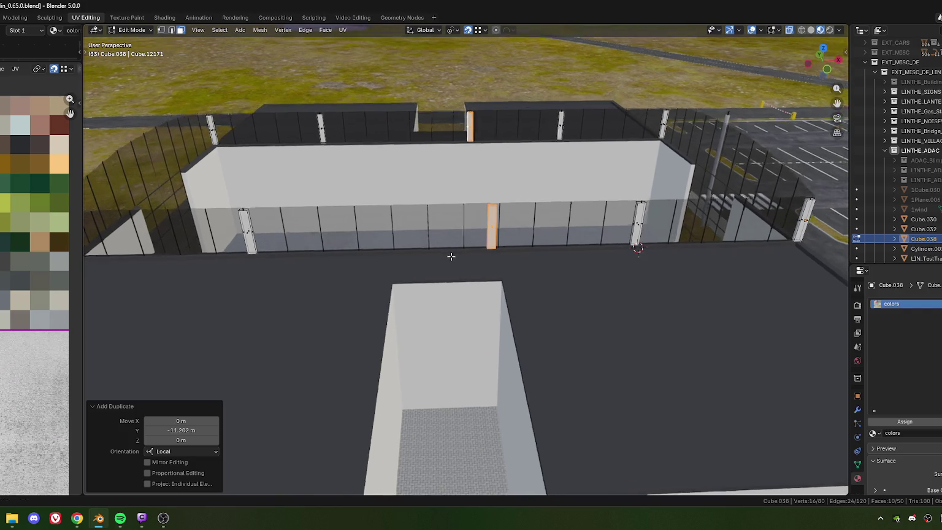
scroll(449, 262, "up", 3)
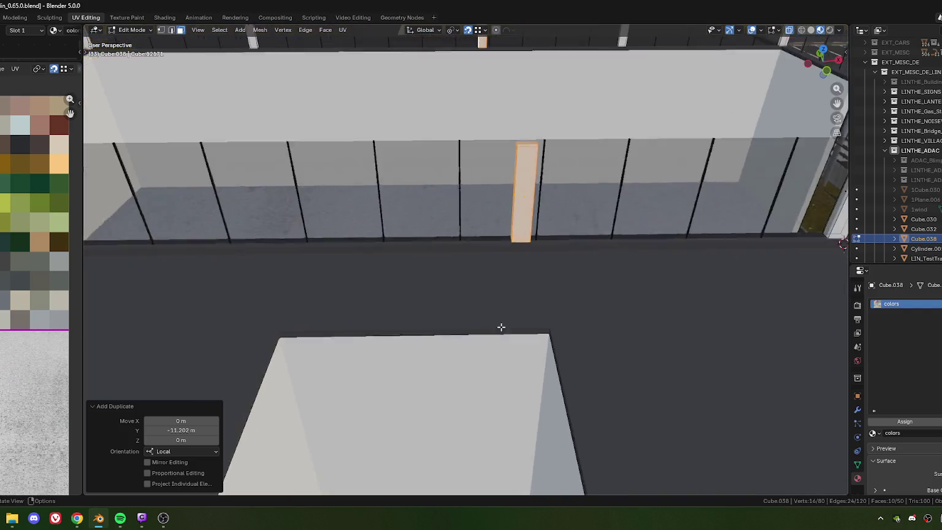
scroll(449, 262, "up", 3)
key("g")
left_click(446, 252)
scroll(450, 260, "down", 3)
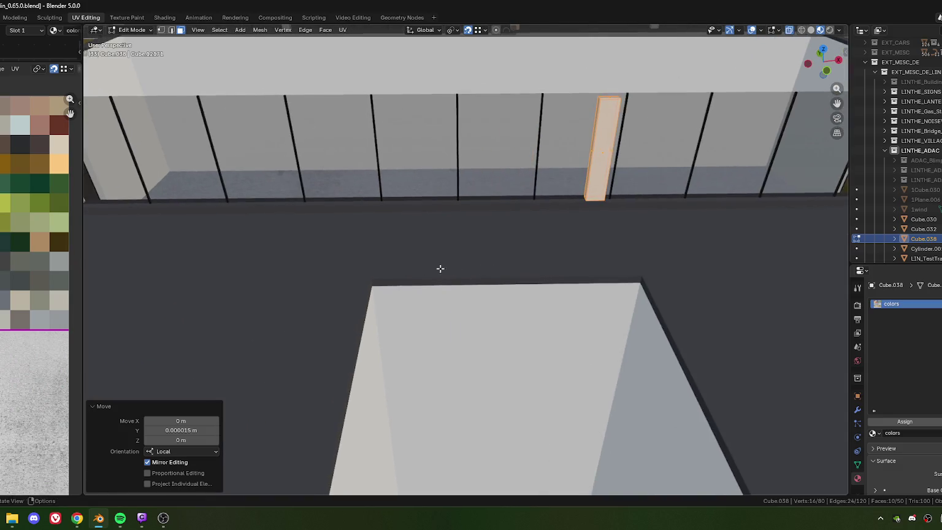
key("g")
left_click(375, 279)
- Set the copy's Y move to 4.28374/2, leaving it 2.1419 m along the wall
left_click(182, 437)
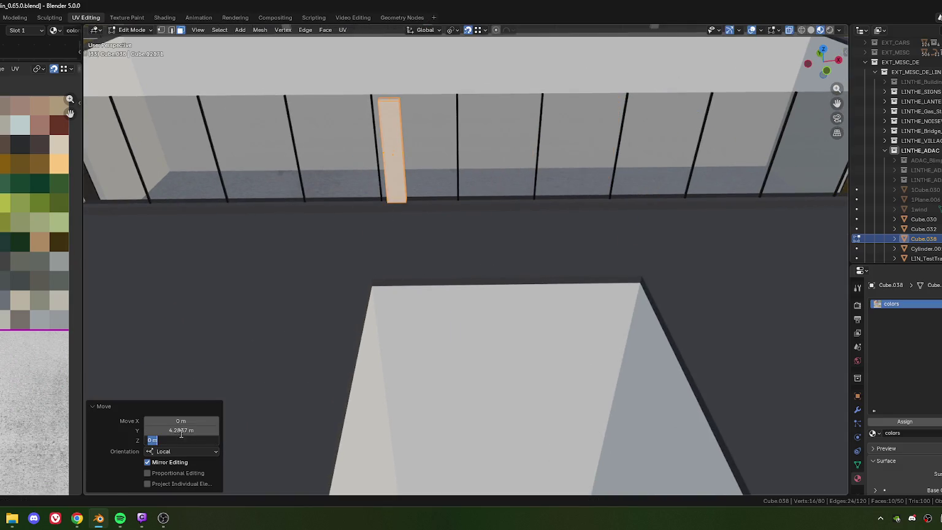
left_click(186, 430)
left_click(190, 430)
type("/2")
key("Return")
mouse_move(428, 237)
middle_mouse_down()
mouse_move(474, 281)
mouse_move(543, 256)
mouse_move(518, 258)
mouse_move(532, 265)
middle_mouse_up()
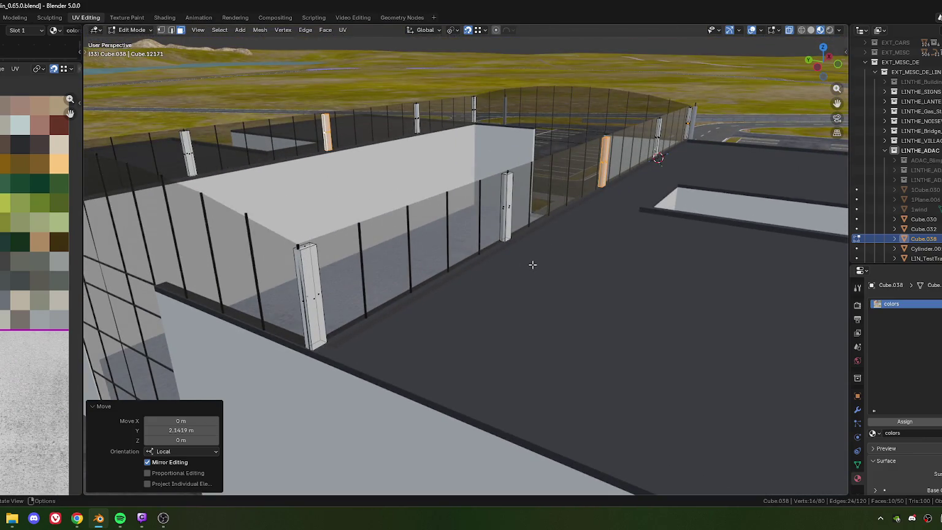
mouse_move(552, 249)
middle_mouse_down()
mouse_move(484, 295)
mouse_move(462, 264)
mouse_move(620, 265)
mouse_move(566, 274)
mouse_move(505, 260)
mouse_move(550, 261)
mouse_move(536, 256)
mouse_move(450, 264)
mouse_move(462, 275)
mouse_move(507, 274)
mouse_move(390, 232)
mouse_move(408, 251)
mouse_move(386, 241)
mouse_move(441, 247)
mouse_move(480, 263)
mouse_move(414, 243)
mouse_move(509, 222)
mouse_move(594, 306)
middle_mouse_up()
scroll(386, 242, "down", 3)
scroll(386, 242, "down", 2)
scroll(480, 264, "up", 3)
scroll(480, 263, "up", 2)
scroll(413, 243, "down", 2)
scroll(540, 215, "up", 3)
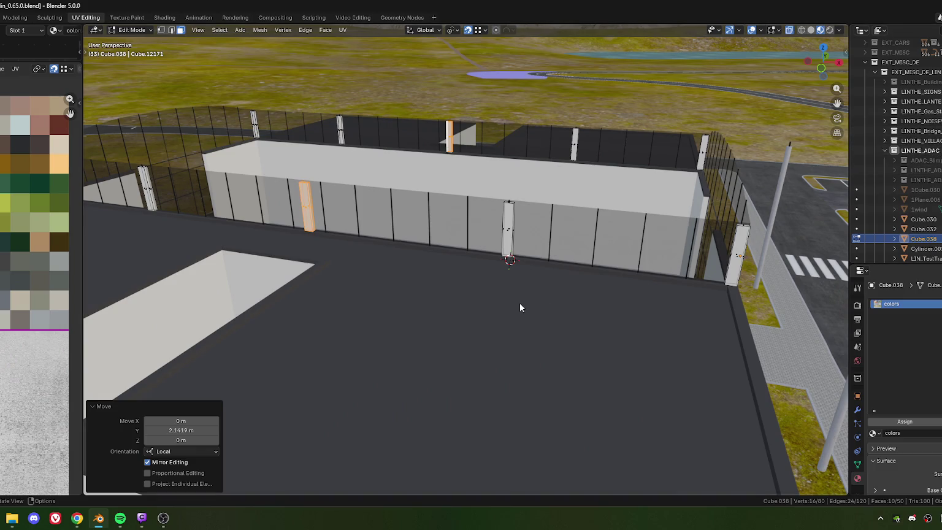
- Unhide all objects, then hide the aerial photo plane 1Plane.006 again
key("Tab")
key("alt+h")
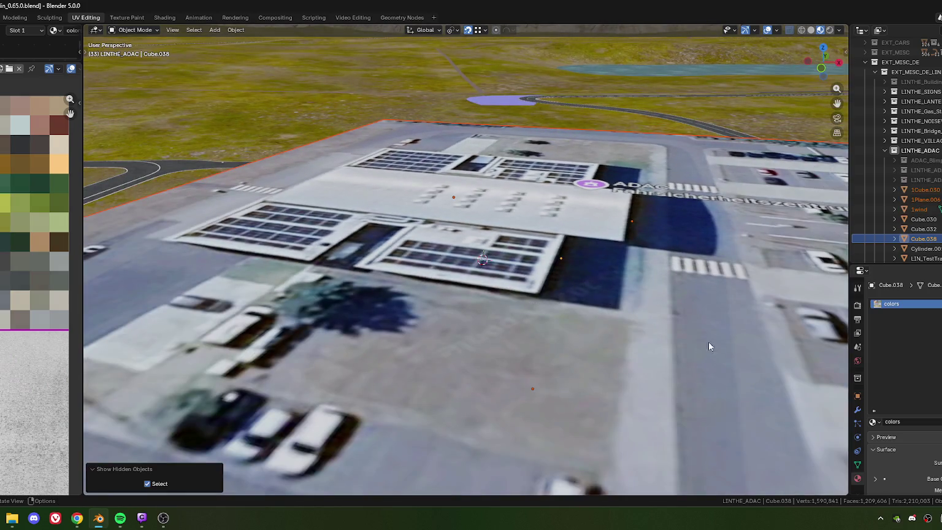
left_click(667, 347)
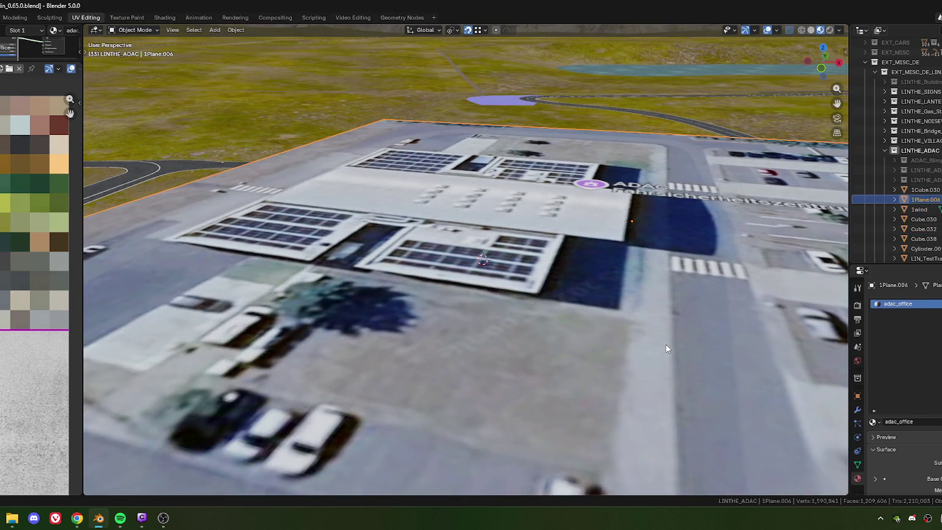
key("h")
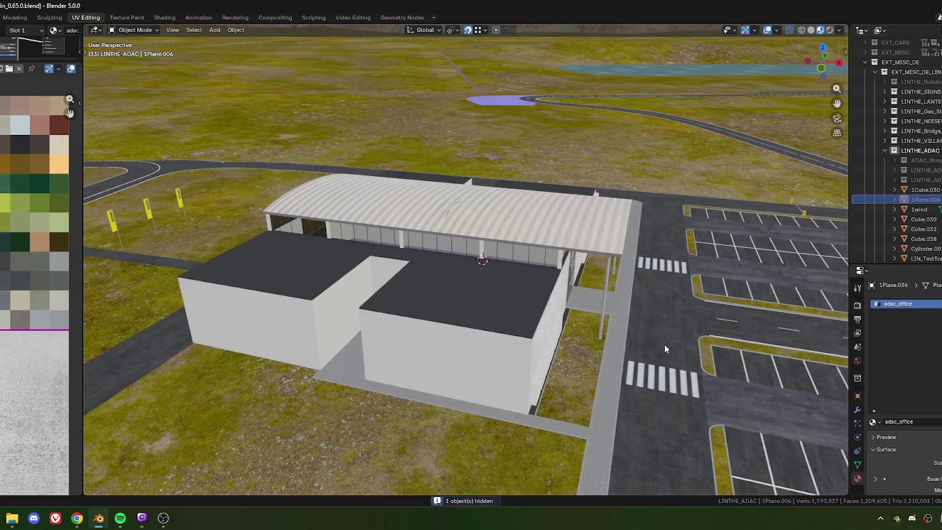
- Select the curved canopy roof 1Cube.030 and enter Edit Mode
mouse_move(559, 240)
middle_mouse_down()
mouse_move(509, 289)
mouse_move(471, 262)
mouse_move(483, 250)
mouse_move(538, 250)
mouse_move(501, 235)
middle_mouse_up()
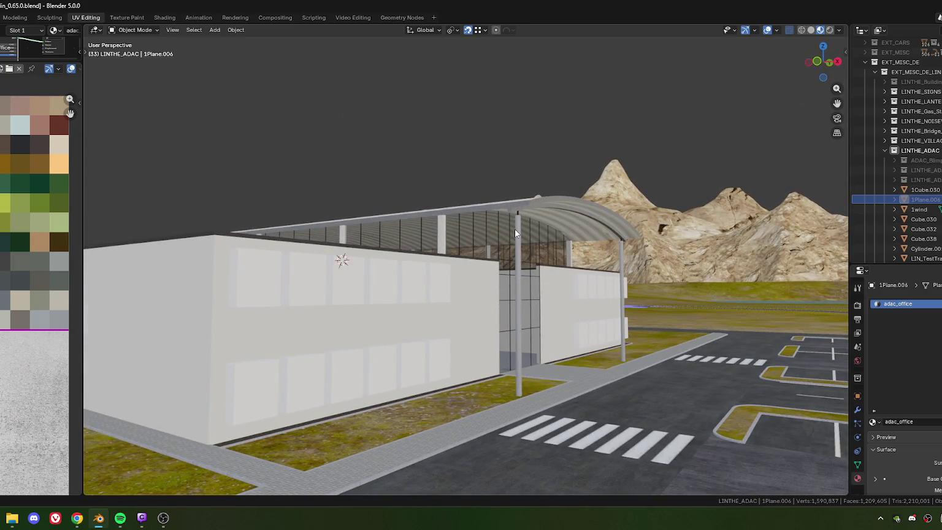
left_click(514, 229)
key("Tab")
scroll(515, 221, "up", 3)
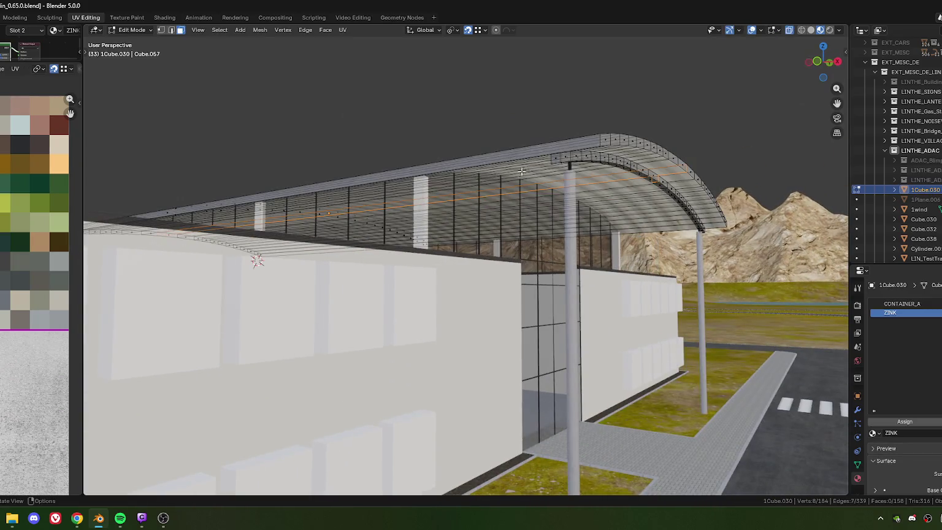
- Select the connected arch piece and move it 4.6564 m along the canopy
left_click(559, 160)
middle_click_drag(601, 197, 608, 200)
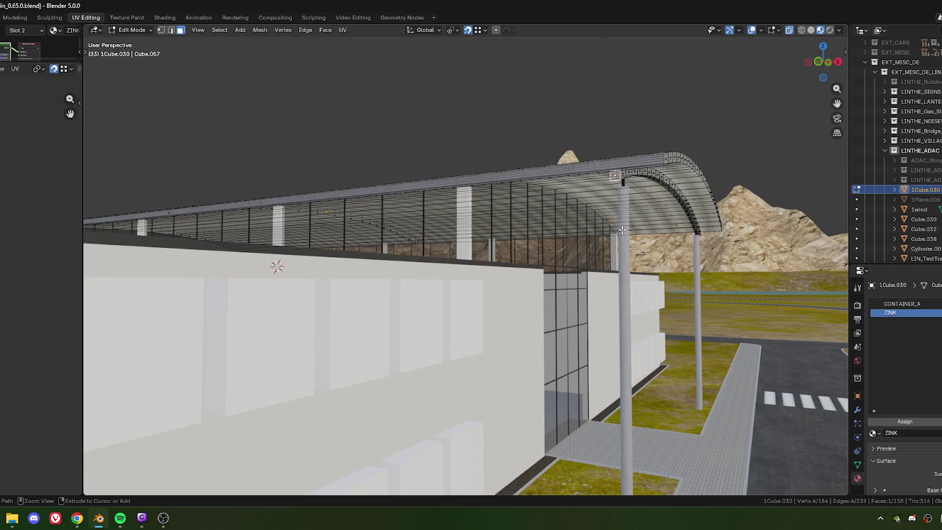
key("ctrl+l")
mouse_move(414, 186)
middle_mouse_down("shift")
mouse_move(526, 248)
mouse_move(552, 233)
middle_mouse_up("shift")
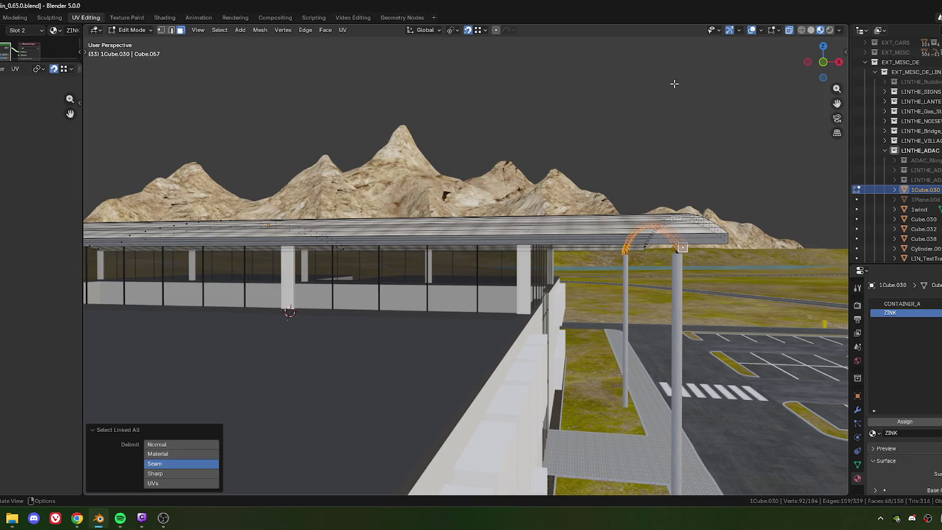
key("g")
key("y")
key("y")
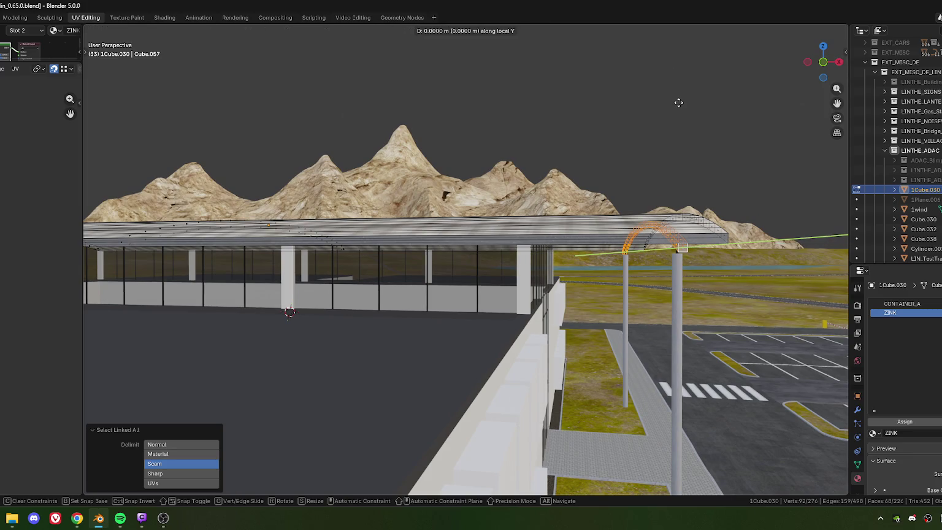
key("x")
key("x")
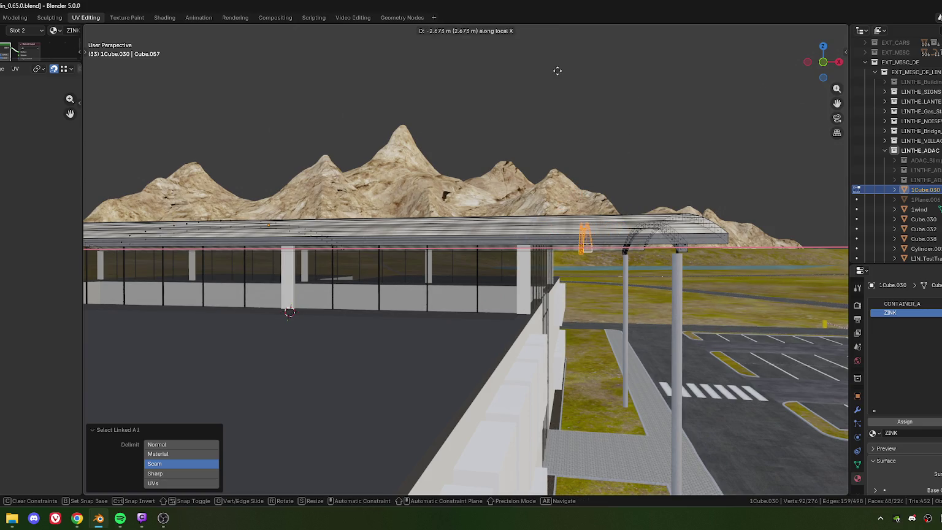
left_click(532, 172)
- Reposition the brace block, halving its 0.150657 m offset to 0.075329 m along local X
mouse_move(532, 172)
middle_mouse_down()
mouse_move(421, 280)
mouse_move(451, 291)
mouse_move(445, 134)
middle_mouse_up()
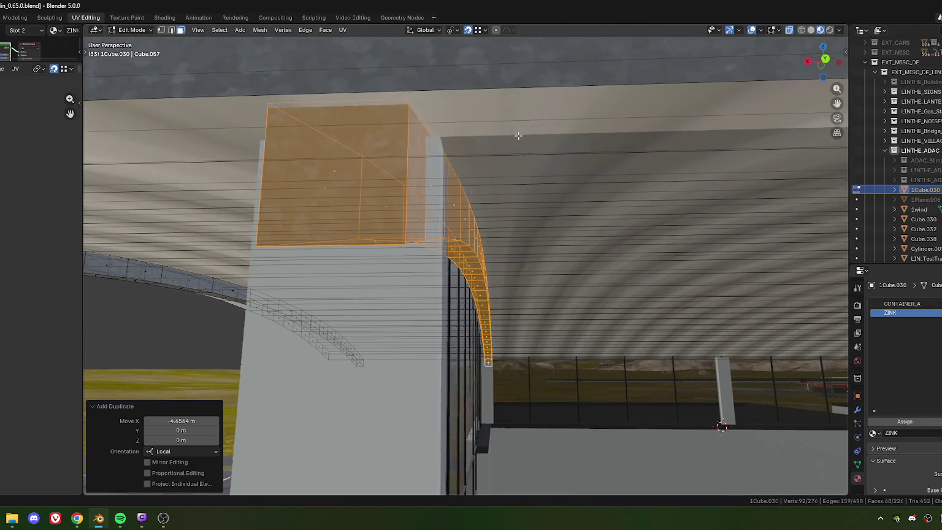
key("g")
key("y")
key("y")
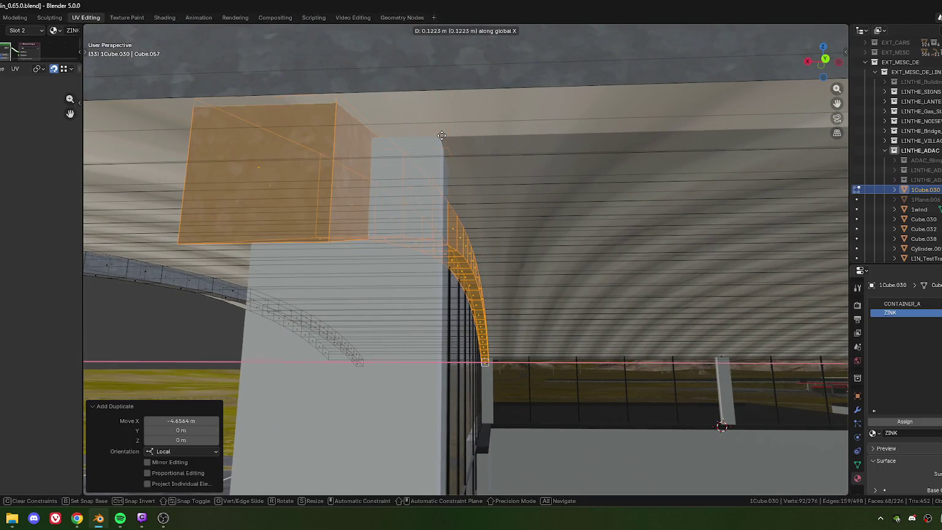
left_click(361, 179)
middle_click_drag(361, 179, 416, 184, "shift")
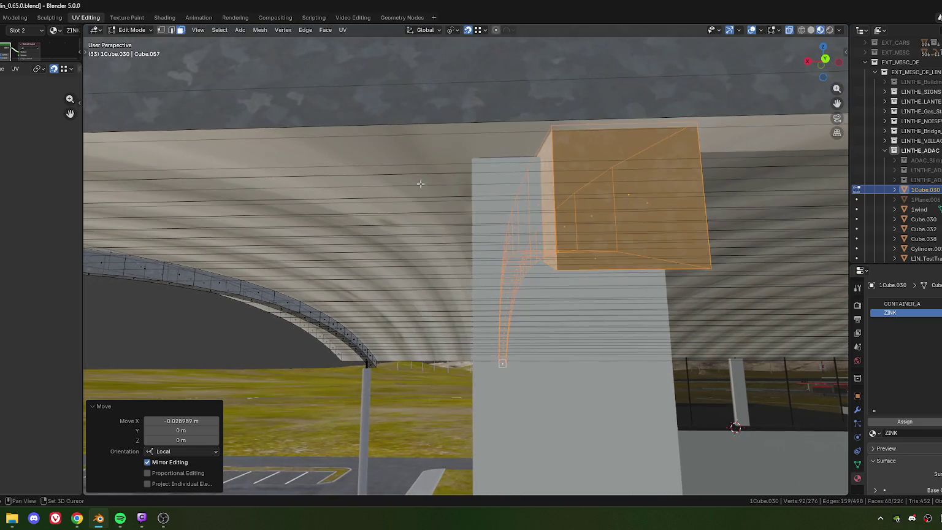
left_click_drag(184, 420, 208, 421)
left_click(187, 420)
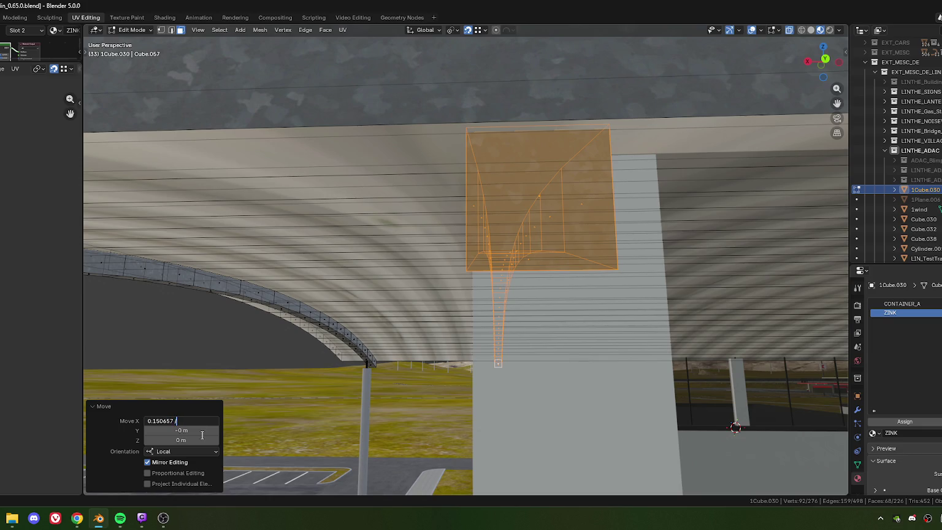
key("Return")
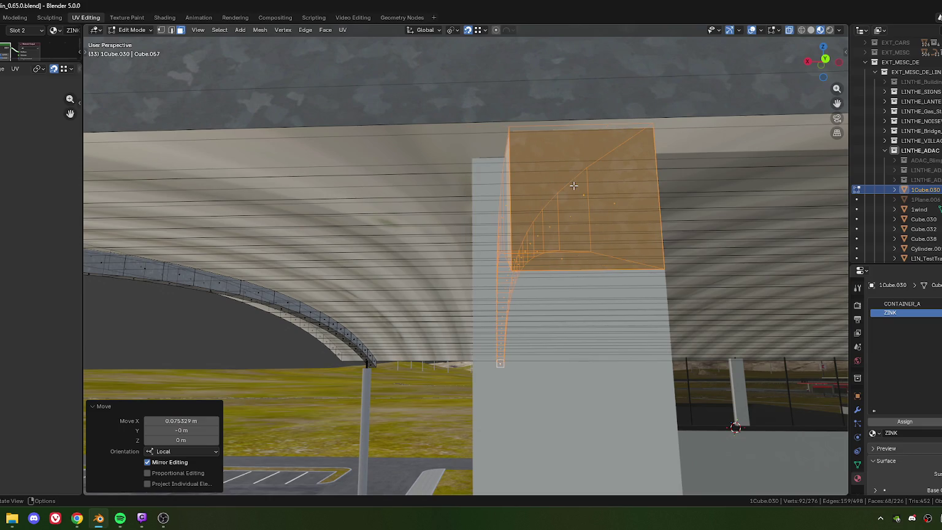
- Zoom out to a high overview of the building to check the brace
middle_click_drag(573, 185, 593, 207)
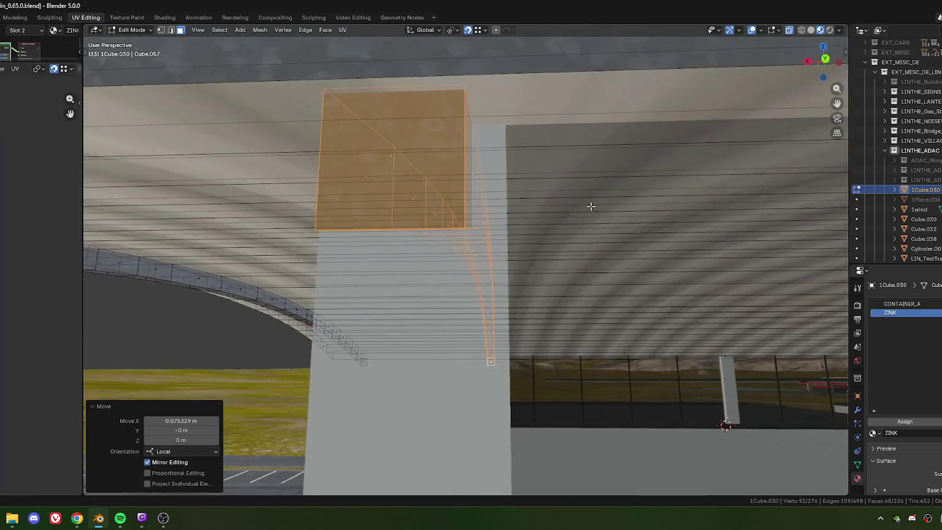
scroll(593, 207, "down", 3)
scroll(589, 215, "down", 1)
scroll(585, 227, "down", 3)
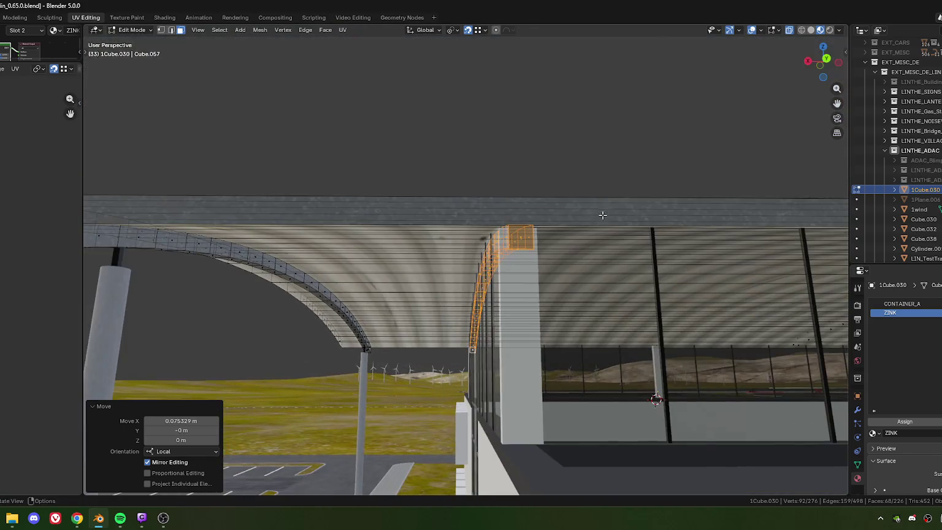
scroll(580, 241, "down", 2)
mouse_move(580, 242)
middle_mouse_down()
mouse_move(544, 305)
mouse_move(404, 288)
mouse_move(460, 294)
middle_mouse_up()
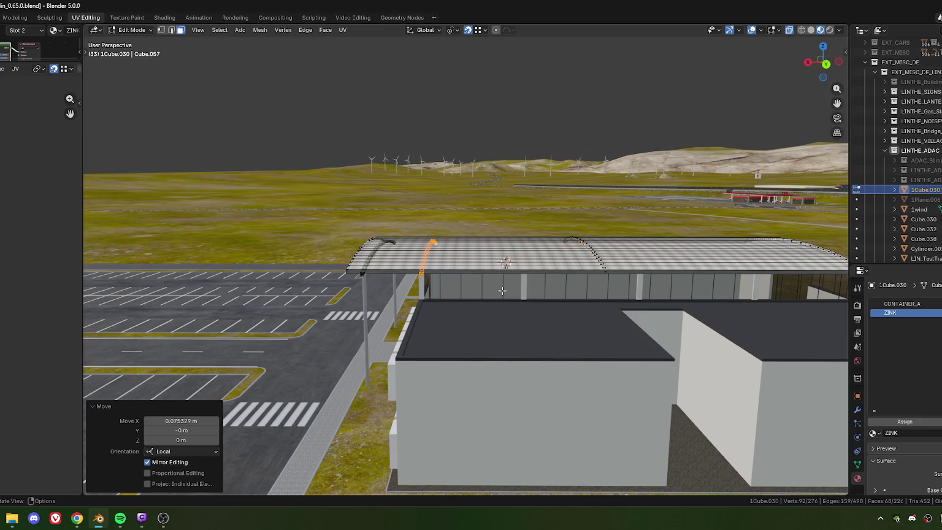
middle_click_drag(517, 290, 504, 288, "shift")
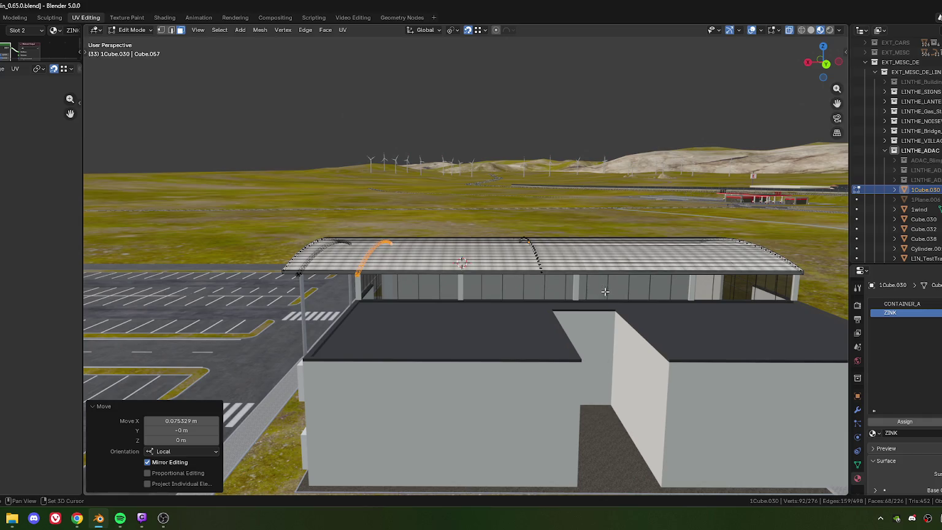
middle_click_drag(548, 293, 538, 297, "shift")
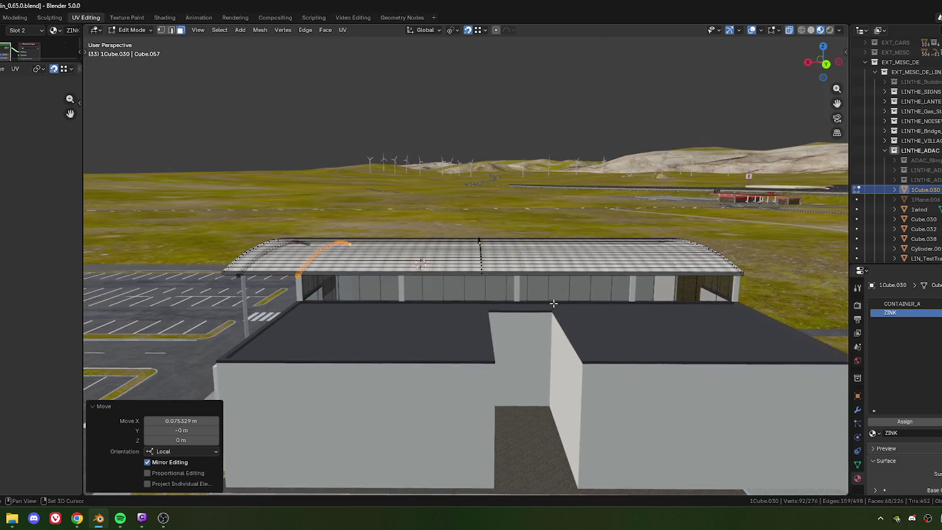
middle_click_drag(551, 307, 451, 293, "shift")
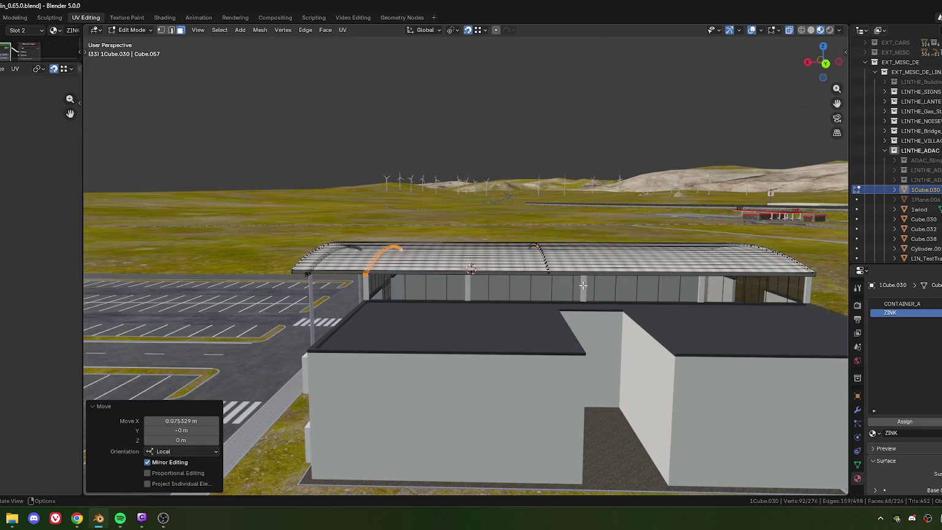
middle_click_drag(583, 285, 448, 291)
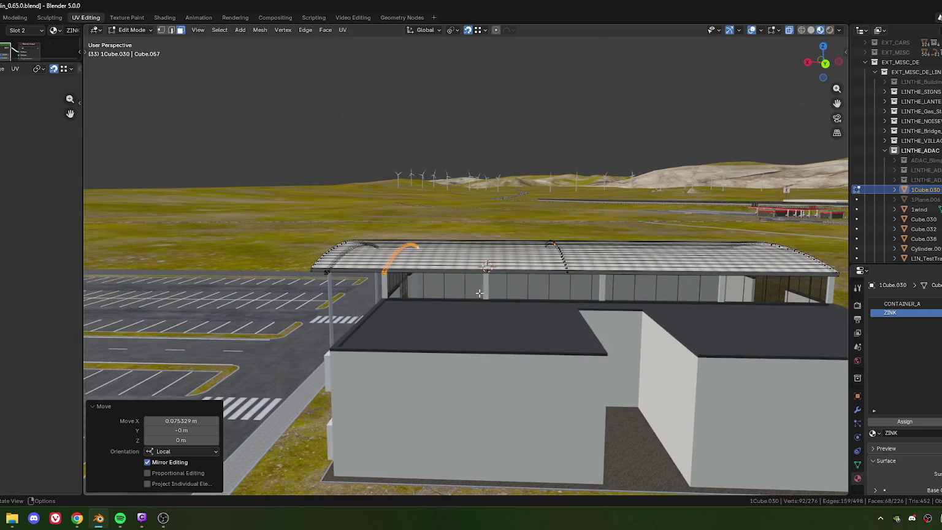
key("shift")
middle_click_drag(644, 289, 500, 296, "shift")
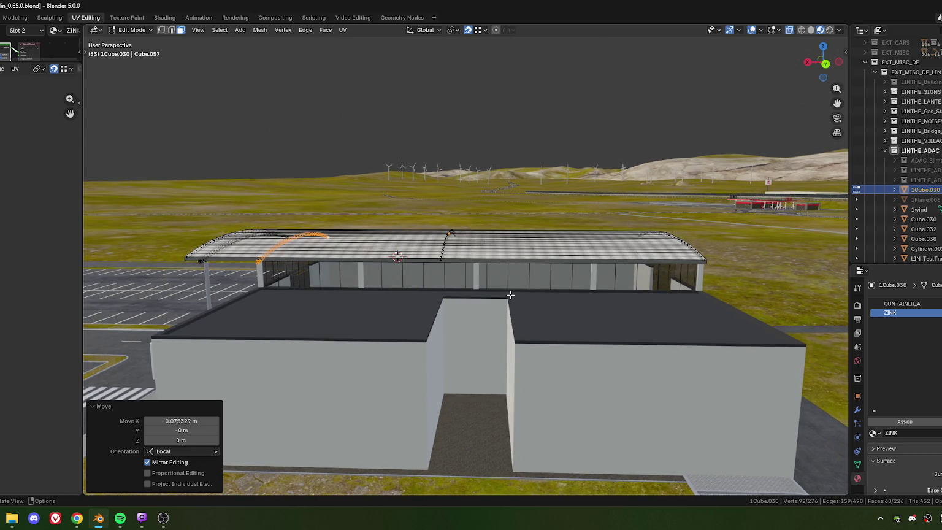
scroll(506, 295, "up", 1)
scroll(500, 296, "up", 1)
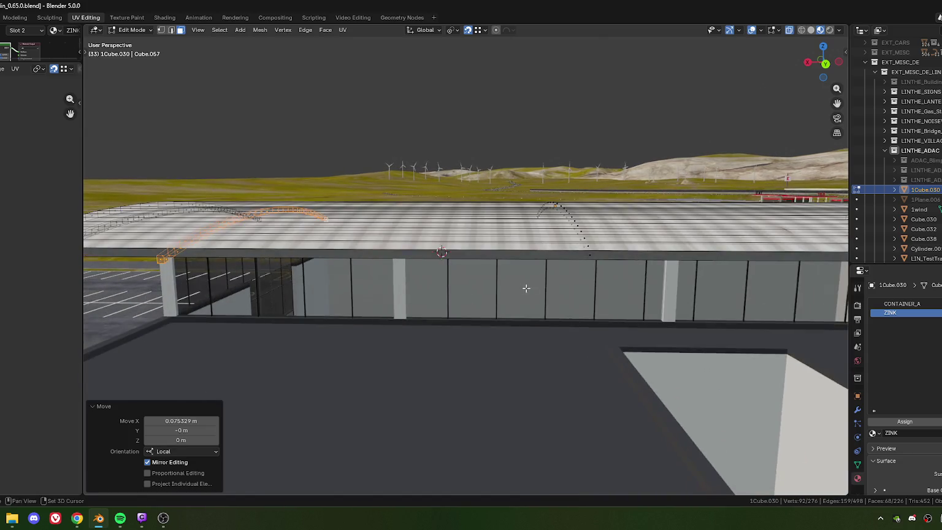
scroll(494, 297, "up", 2)
middle_click_drag(492, 296, 491, 270)
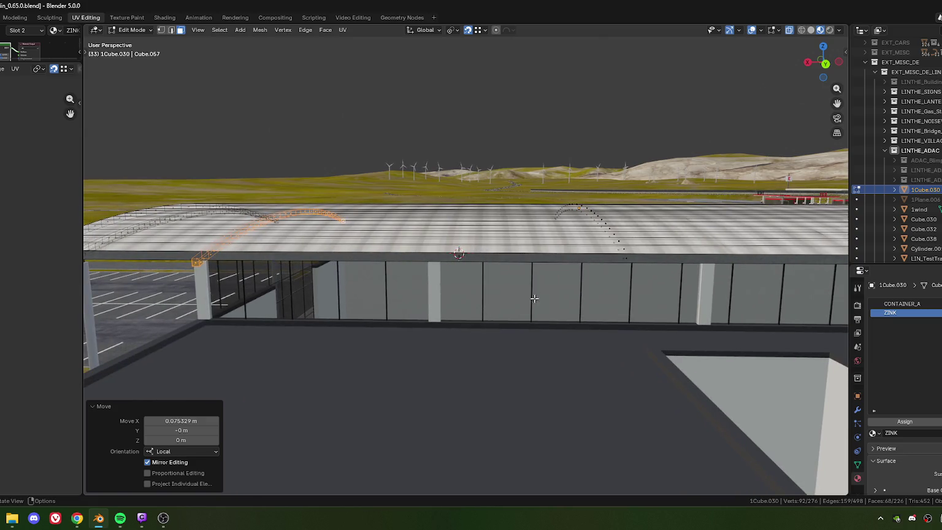
mouse_move(453, 296)
middle_mouse_down("shift")
mouse_move(463, 258)
mouse_move(483, 281)
mouse_move(600, 305)
mouse_move(519, 307)
mouse_move(526, 309)
middle_mouse_up("shift")
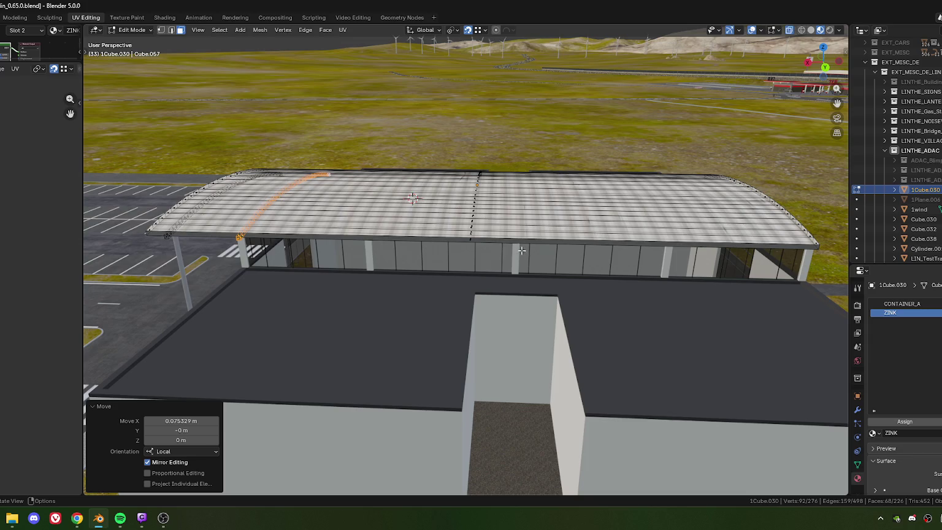
middle_click_drag(523, 299, 532, 261, "shift")
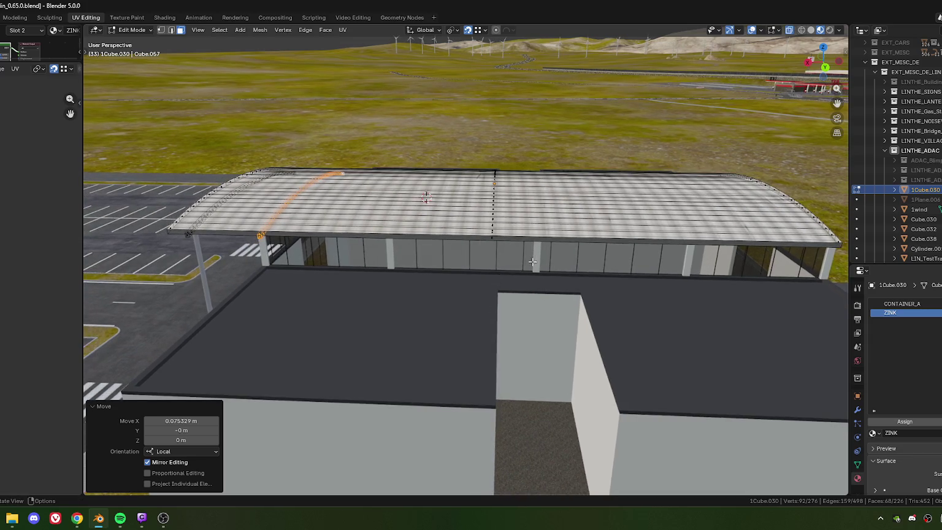
mouse_move(395, 286)
middle_mouse_down()
mouse_move(421, 275)
mouse_move(381, 273)
mouse_move(511, 277)
mouse_move(362, 267)
mouse_move(463, 271)
mouse_move(420, 285)
mouse_move(428, 316)
mouse_move(472, 306)
middle_mouse_up()
scroll(462, 271, "down", 5)
scroll(441, 275, "up", 5)
scroll(419, 286, "down", 5)
scroll(428, 316, "up", 4)
scroll(427, 317, "down", 3)
scroll(428, 317, "down", 2)
scroll(472, 306, "up", 1)
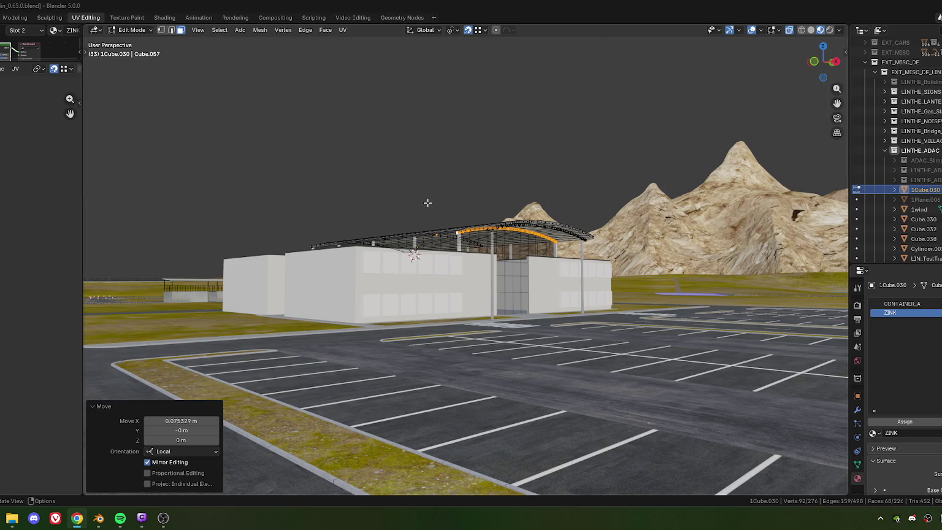
middle_click_drag(543, 270, 469, 268)
scroll(491, 270, "up", 10)
middle_click_drag(374, 262, 447, 266, "shift")
scroll(451, 270, "down", 5)
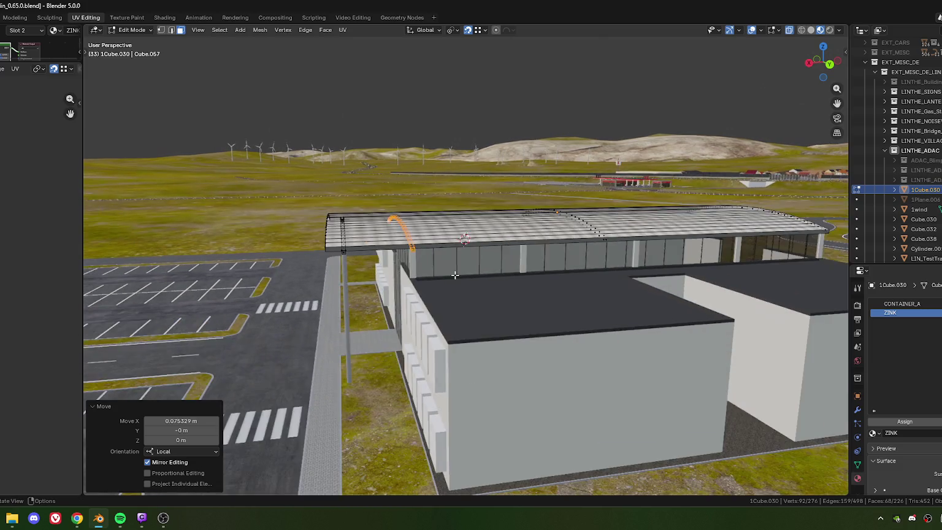
scroll(447, 269, "up", 2)
scroll(445, 269, "up", 2)
middle_click_drag(445, 270, 440, 252)
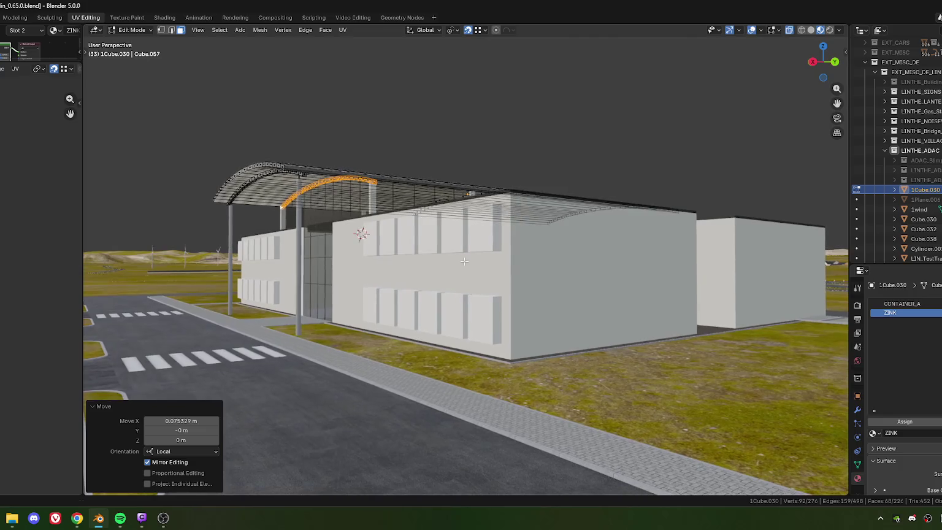
mouse_move(457, 258)
middle_mouse_down()
mouse_move(434, 227)
mouse_move(511, 270)
mouse_move(505, 261)
mouse_move(446, 277)
mouse_move(490, 291)
middle_mouse_up()
scroll(446, 277, "up", 3)
scroll(472, 283, "up", 4)
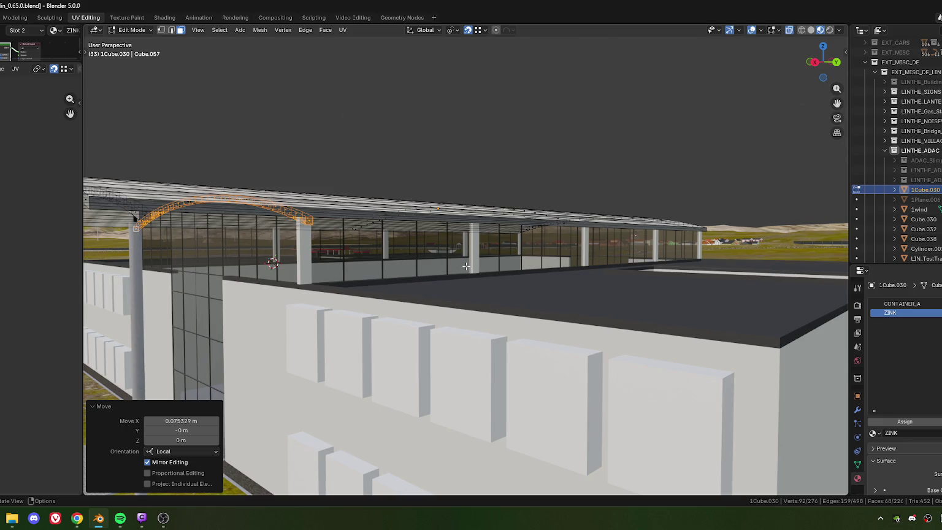
scroll(466, 265, "down", 5)
middle_click_drag(466, 266, 508, 287)
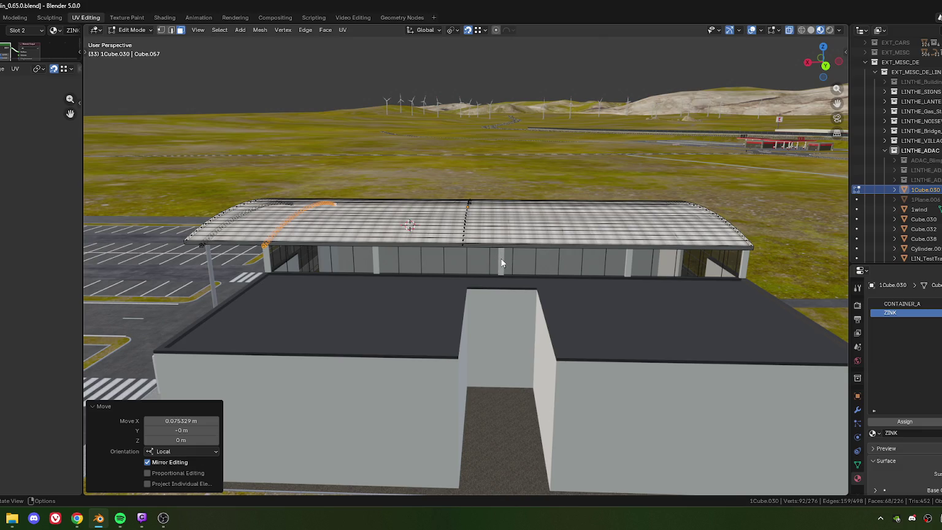
- Move the Cube.038 pillar -2.4548 m along its local Y axis
key("Tab")
left_click(503, 275)
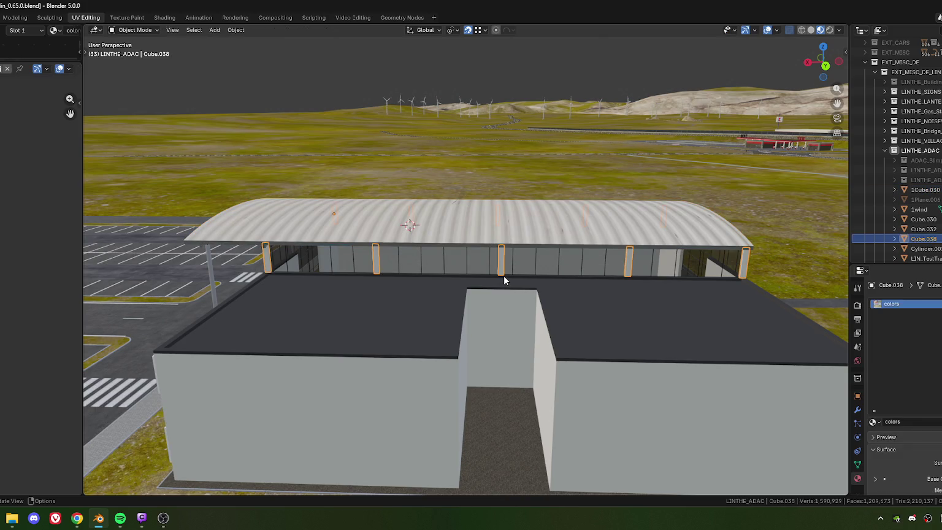
key("Tab")
key("KP_Decimal")
mouse_move(502, 311)
middle_mouse_down()
mouse_move(477, 273)
mouse_move(469, 335)
middle_mouse_up()
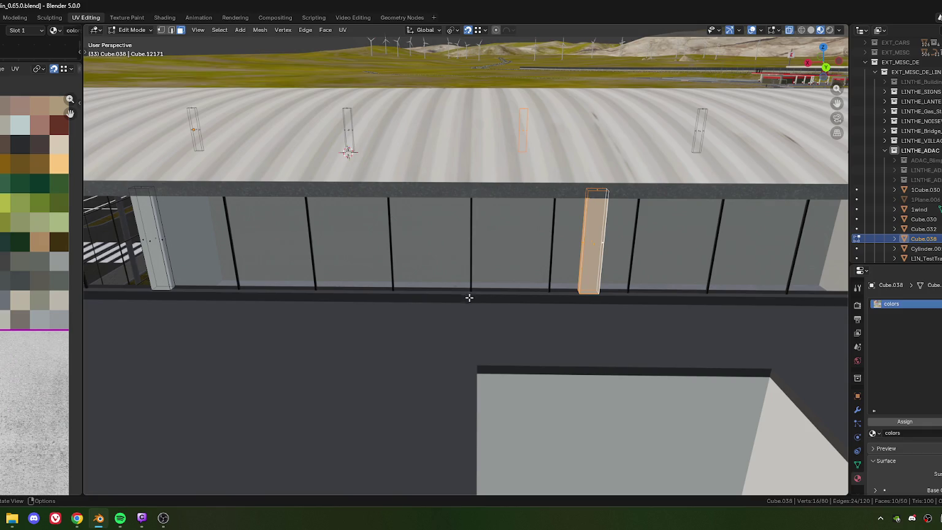
key("g")
key("x")
key("x")
key("y")
key("y")
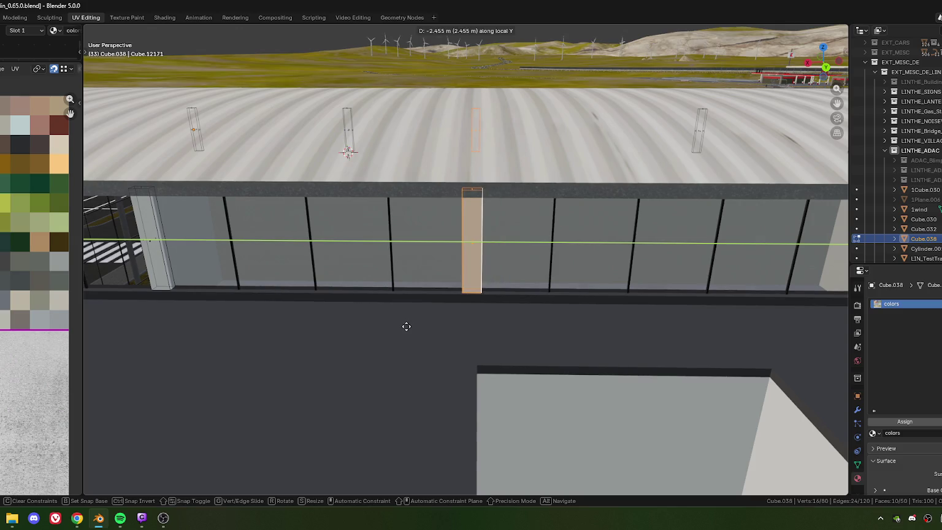
left_click(423, 308)
- Review the moved pillar along the glass wall from several angles
middle_click_drag(423, 308, 456, 272, "shift")
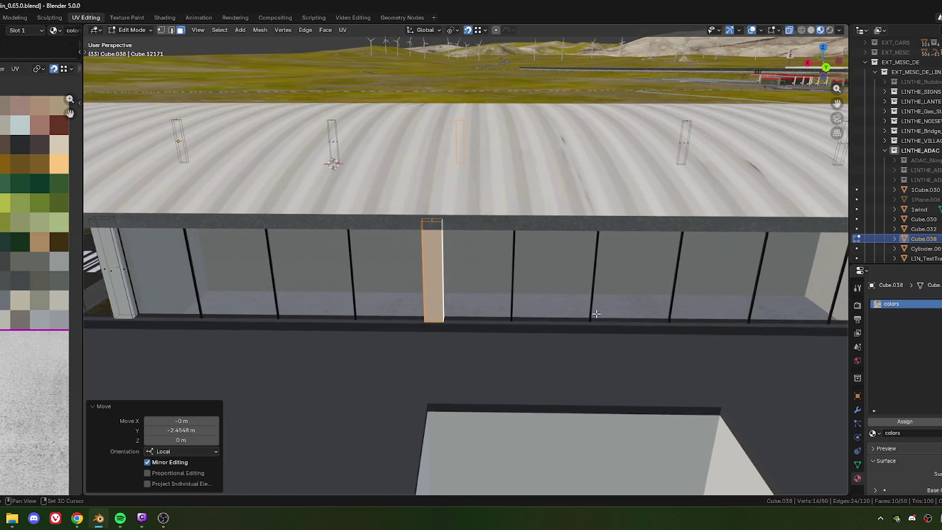
scroll(620, 313, "down", 3)
scroll(620, 313, "down", 4)
middle_click_drag(620, 314, 552, 300, "shift")
scroll(552, 301, "up", 3)
scroll(492, 291, "up", 2)
middle_click_drag(492, 291, 496, 277)
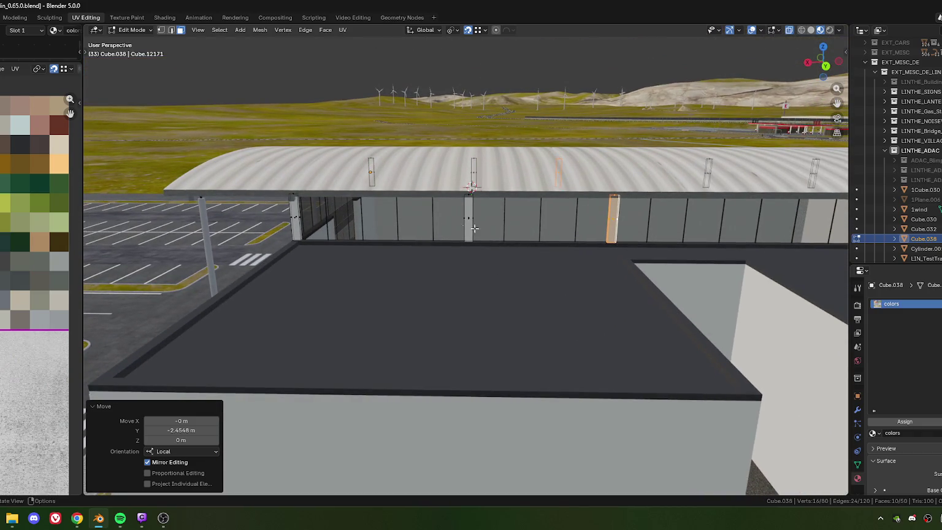
middle_click_drag(370, 257, 427, 289, "shift")
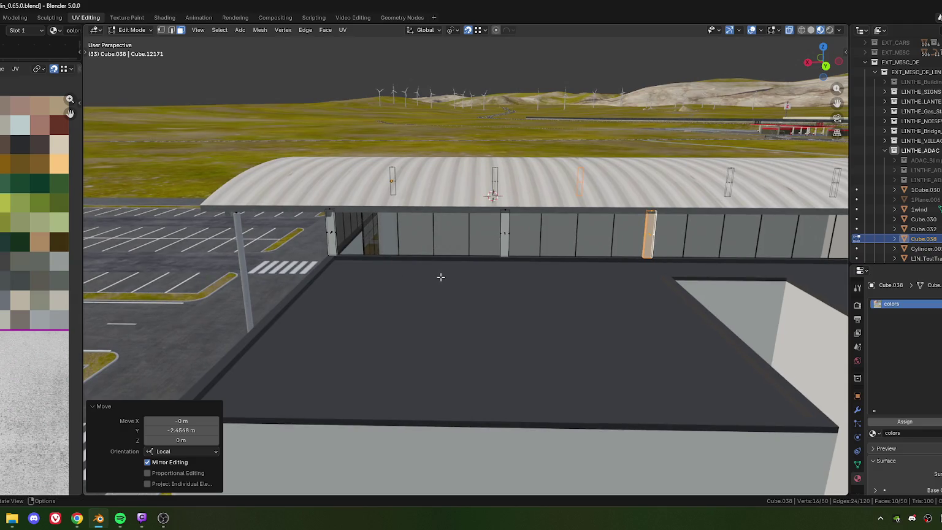
scroll(446, 277, "down", 4)
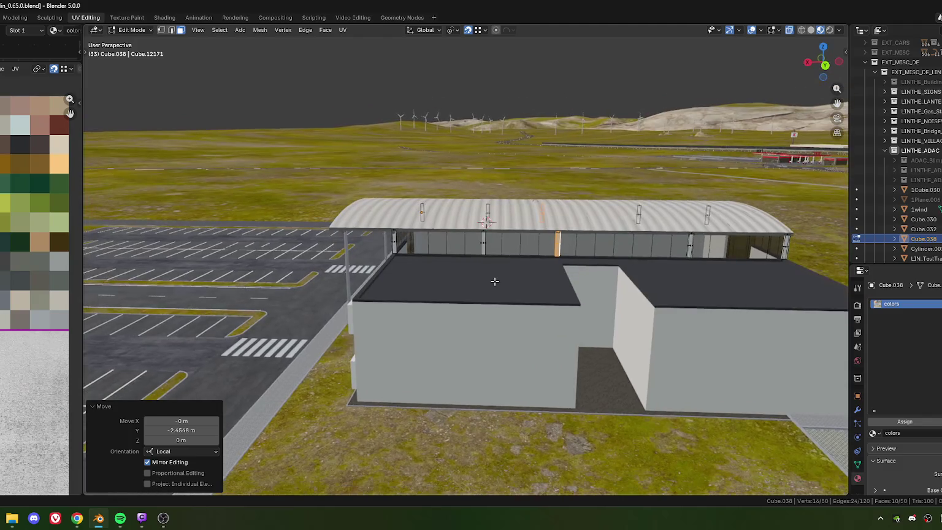
mouse_move(495, 282)
middle_mouse_down()
mouse_move(421, 271)
mouse_move(581, 274)
mouse_move(418, 285)
mouse_move(439, 283)
mouse_move(412, 278)
mouse_move(387, 290)
mouse_move(405, 293)
middle_mouse_up()
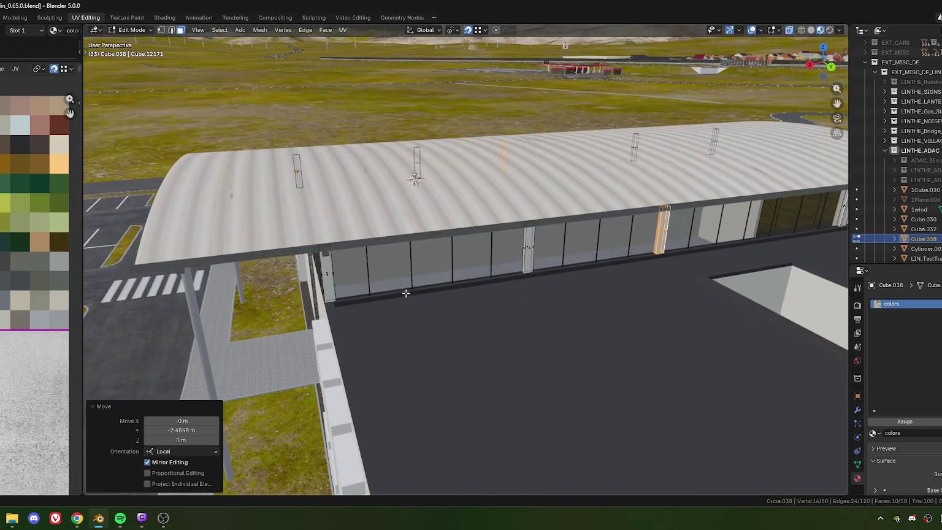
scroll(406, 293, "up", 1)
scroll(423, 285, "up", 2)
scroll(437, 279, "up", 1)
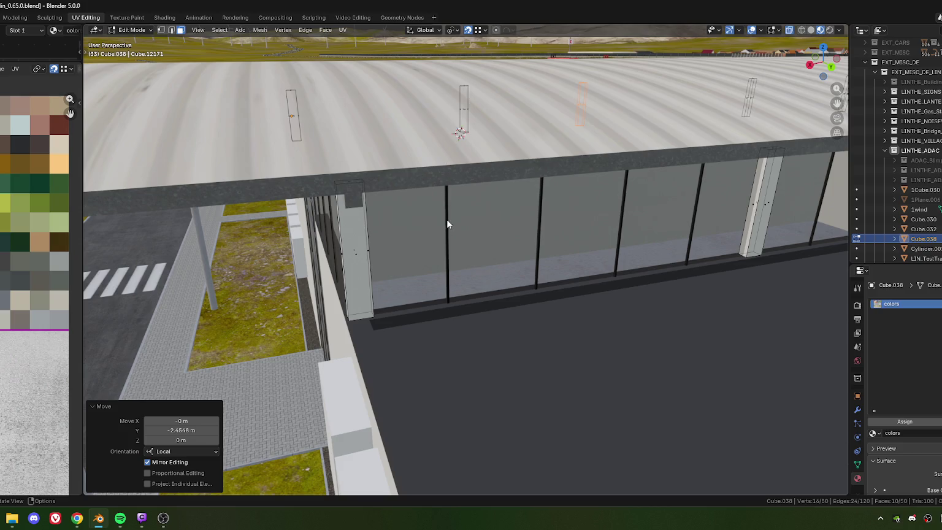
- Leave Edit Mode and select the glass wall mullions object
key("Tab")
left_click(458, 295)
scroll(461, 295, "down", 3)
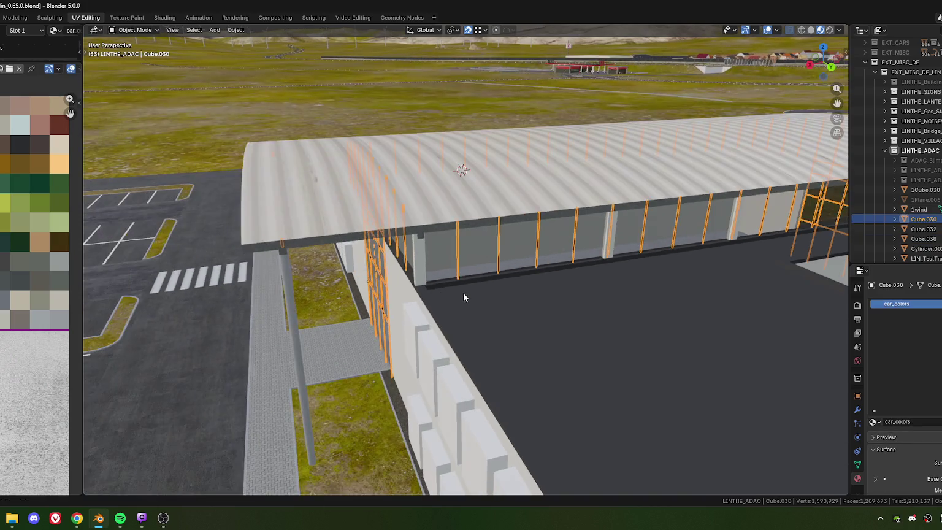
- Enter Edit Mode on the mullions object and zoom in on the strip beside the corner pillar
scroll(462, 293, "down", 2)
scroll(494, 282, "down", 2)
mouse_move(518, 295)
middle_mouse_down()
mouse_move(478, 291)
mouse_move(556, 299)
mouse_move(352, 290)
mouse_move(360, 300)
middle_mouse_up()
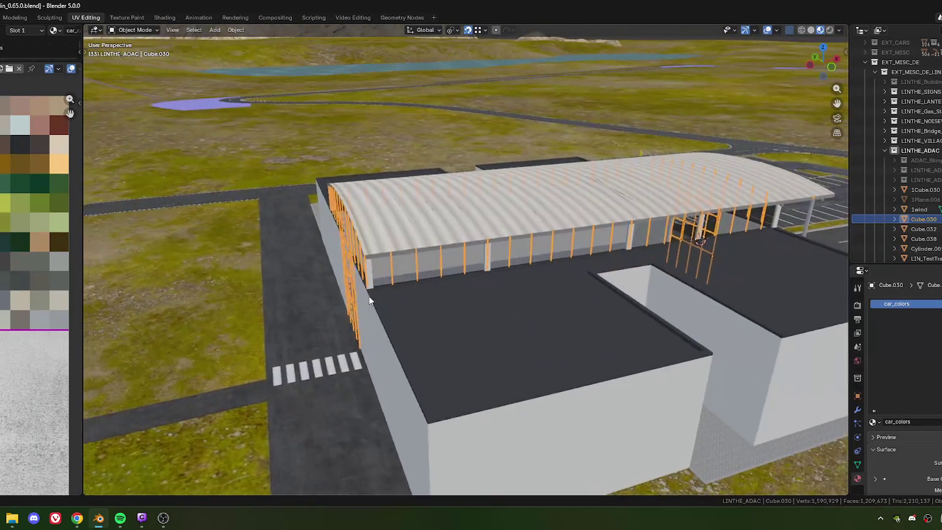
scroll(429, 305, "up", 3)
scroll(508, 304, "up", 1)
key("Tab")
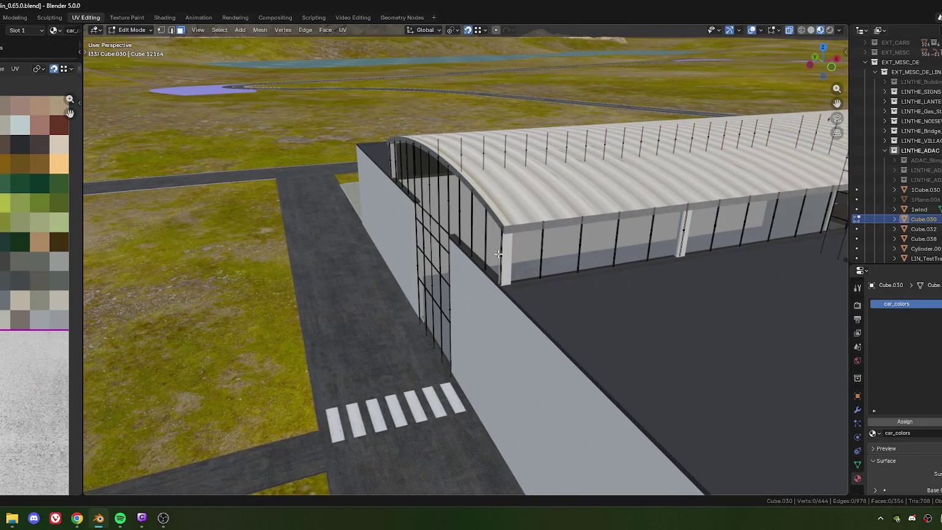
scroll(423, 203, "up", 2)
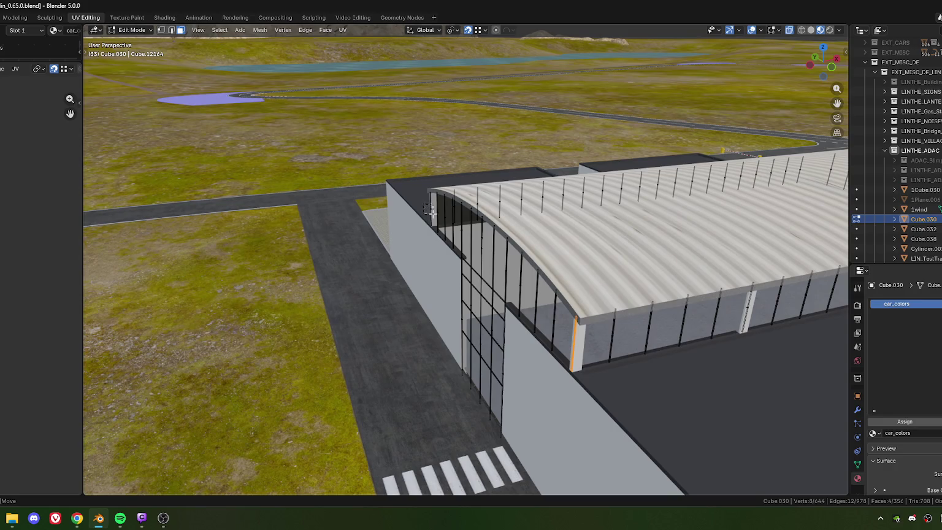
scroll(429, 208, "up", 1)
scroll(515, 307, "up", 1)
scroll(553, 325, "up", 1)
scroll(553, 325, "down", 2)
scroll(545, 322, "down", 1)
- Separate the selected strip faces into new object Cube.033 and return to Object Mode
right_click(410, 374)
mouse_move(380, 374)
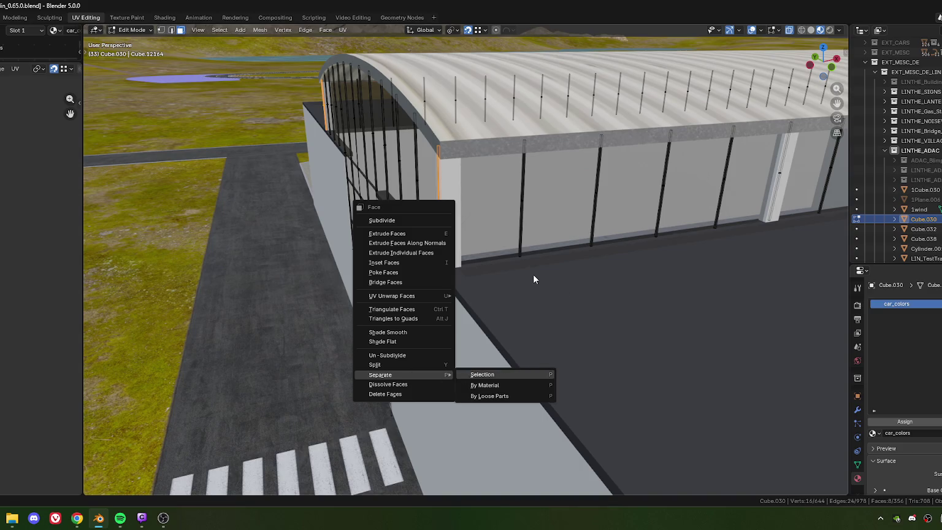
key("Return")
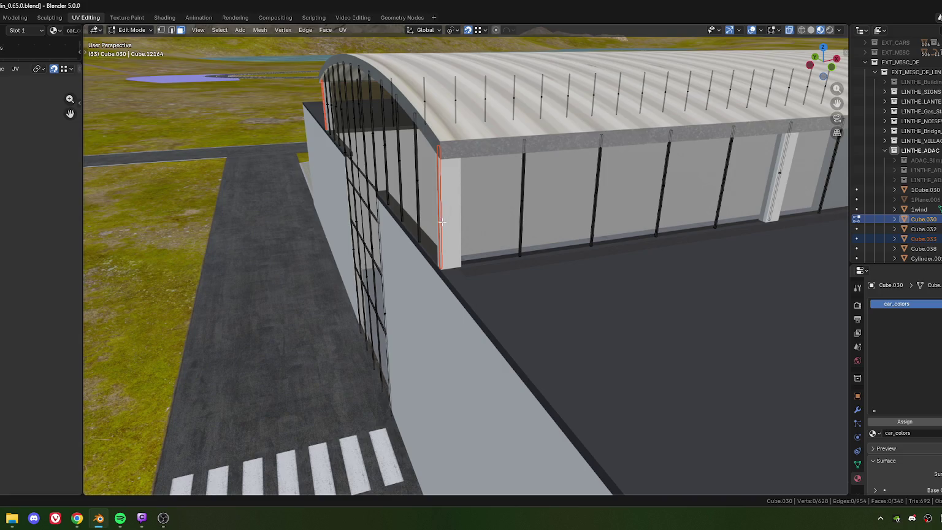
scroll(432, 215, "up", 2)
scroll(447, 222, "down", 2)
scroll(472, 234, "up", 3)
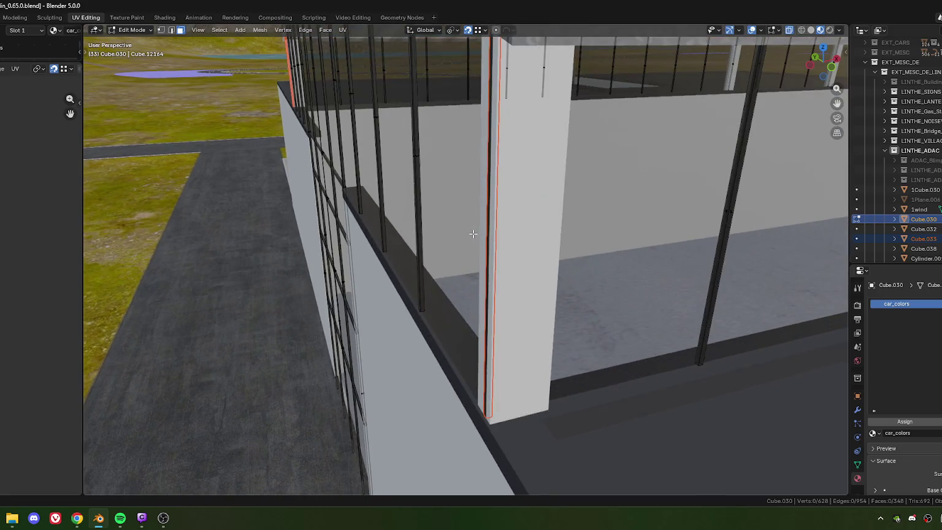
key("Tab")
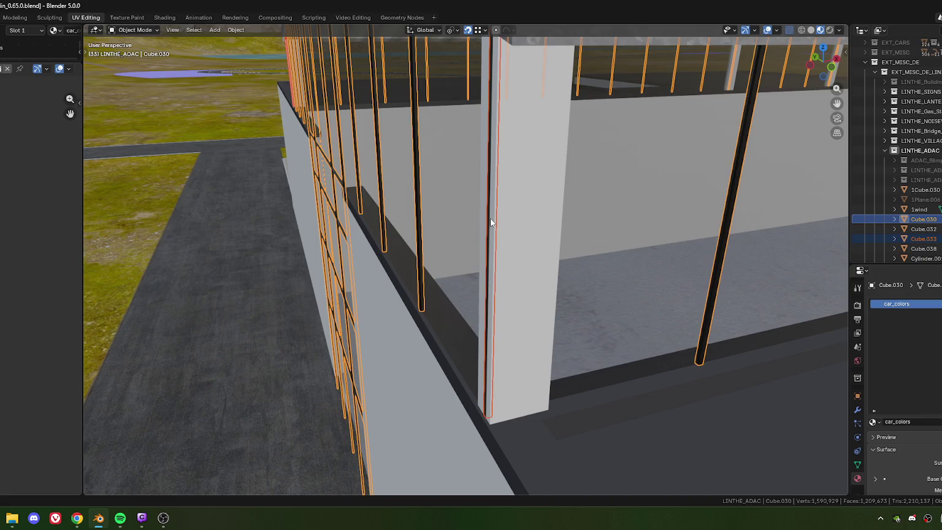
- Set the origin of strip Cube.033 to its geometry
left_click(491, 222)
left_click(490, 222)
right_click(491, 220)
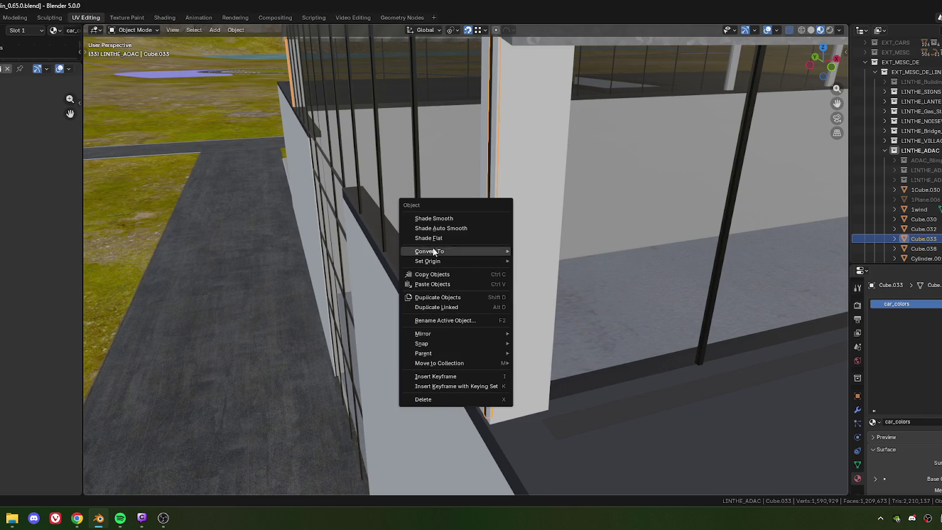
mouse_move(428, 260)
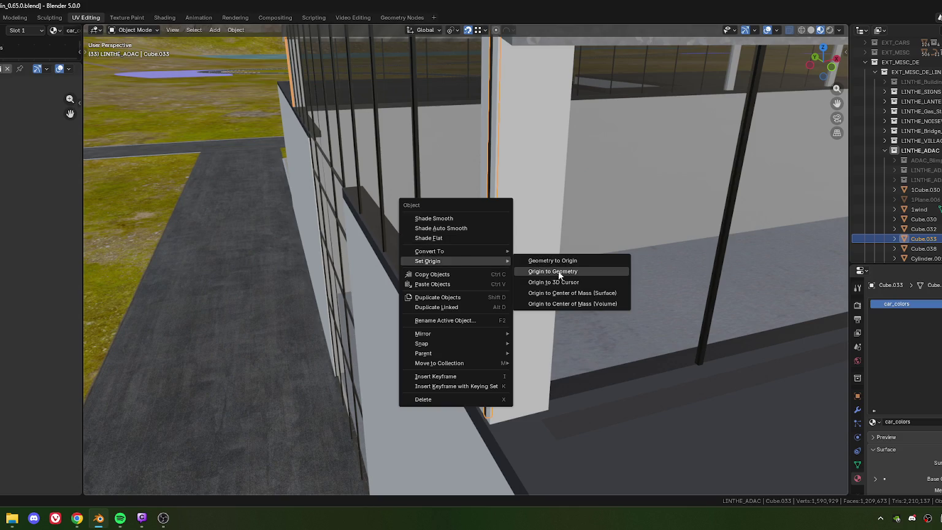
left_click(552, 271)
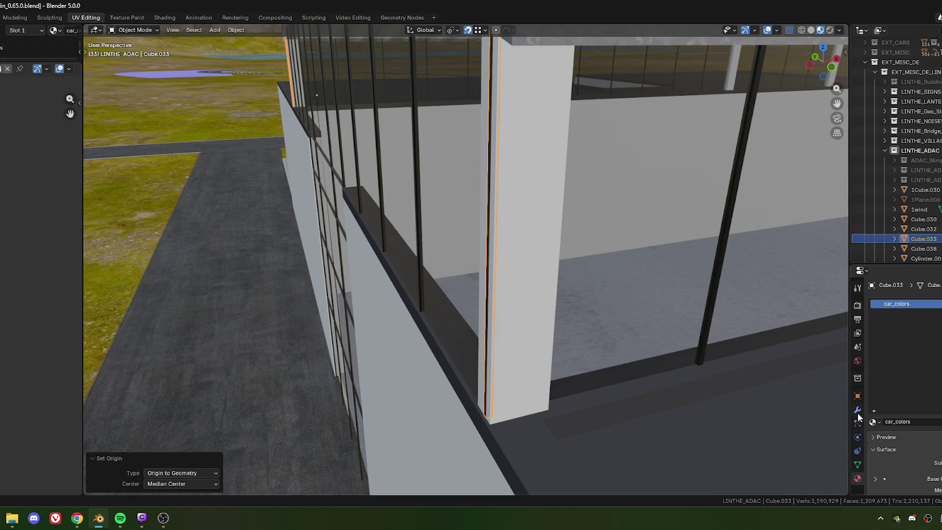
- Add an Array modifier to Cube.033 via modifier search
left_click(906, 302)
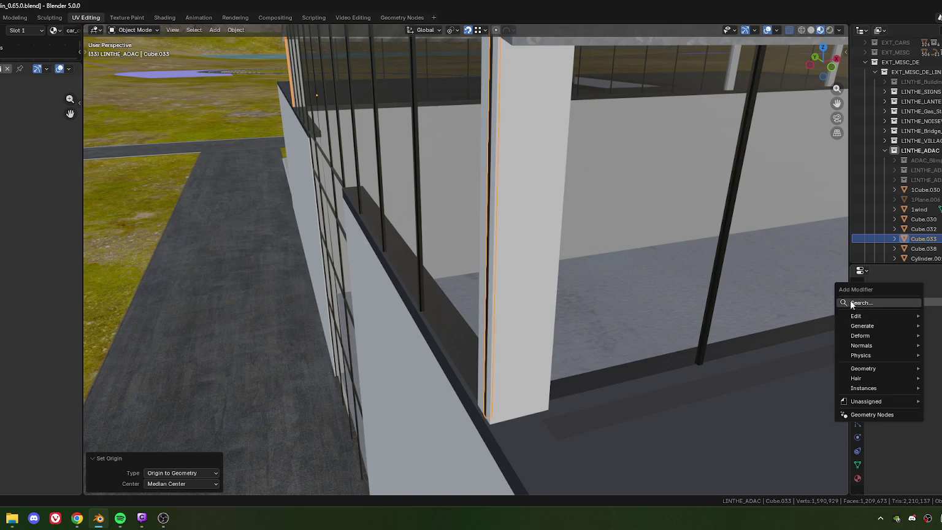
left_click(861, 305)
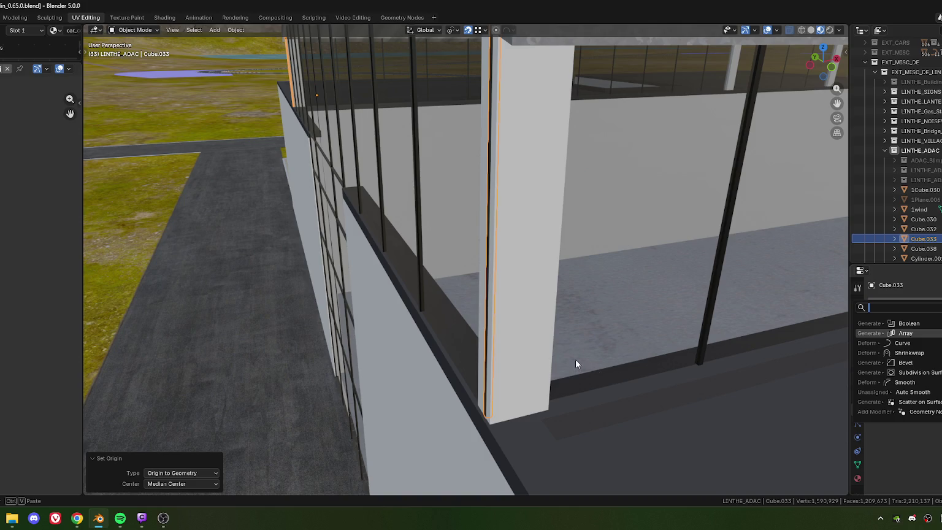
key("Return")
scroll(576, 360, "down", 5)
middle_click_drag(650, 329, 656, 349)
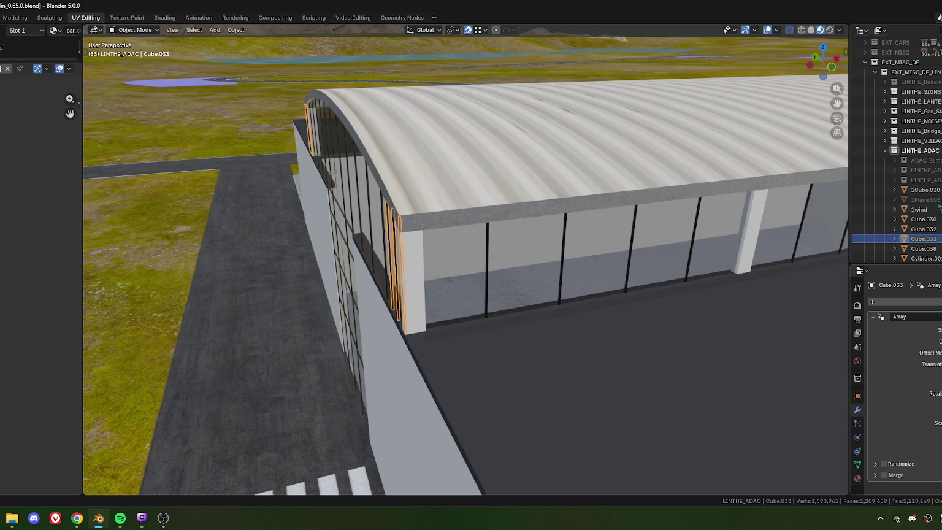
key("ctrl+z")
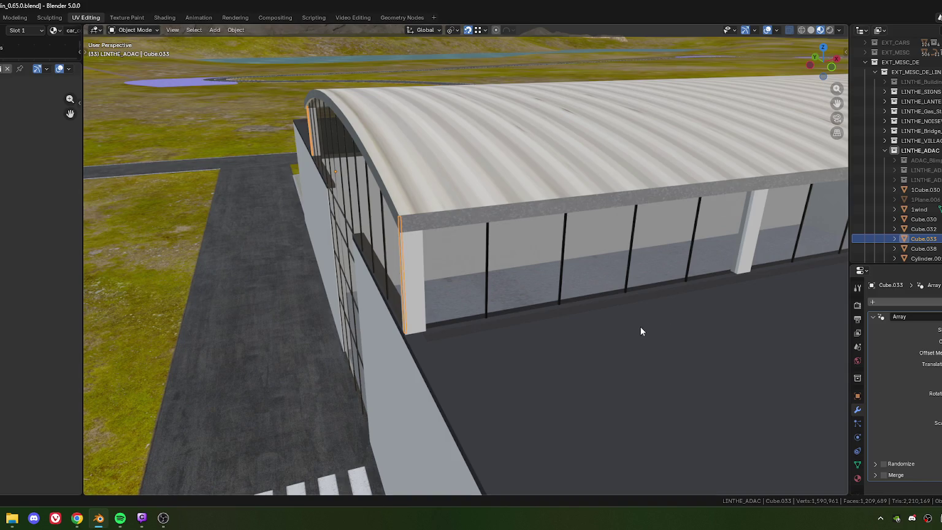
- Orbit and zoom to an overview of the arrayed strip on the building
scroll(554, 334, "down", 5)
scroll(554, 334, "up", 3)
scroll(547, 331, "up", 2)
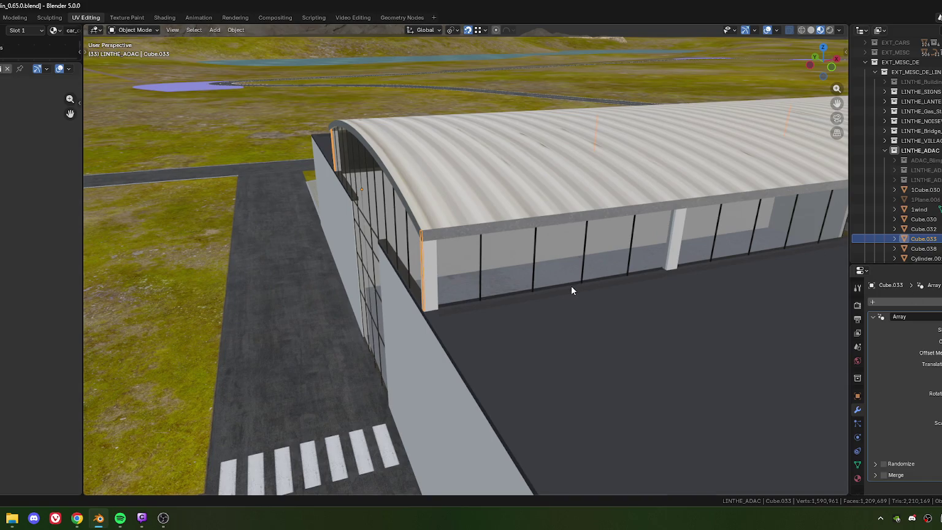
scroll(572, 285, "down", 5)
mouse_move(568, 294)
middle_mouse_down()
mouse_move(583, 302)
mouse_move(551, 296)
mouse_move(632, 301)
mouse_move(540, 296)
mouse_move(684, 292)
mouse_move(412, 283)
mouse_move(493, 295)
middle_mouse_up()
scroll(443, 284, "up", 4)
scroll(493, 296, "up", 3)
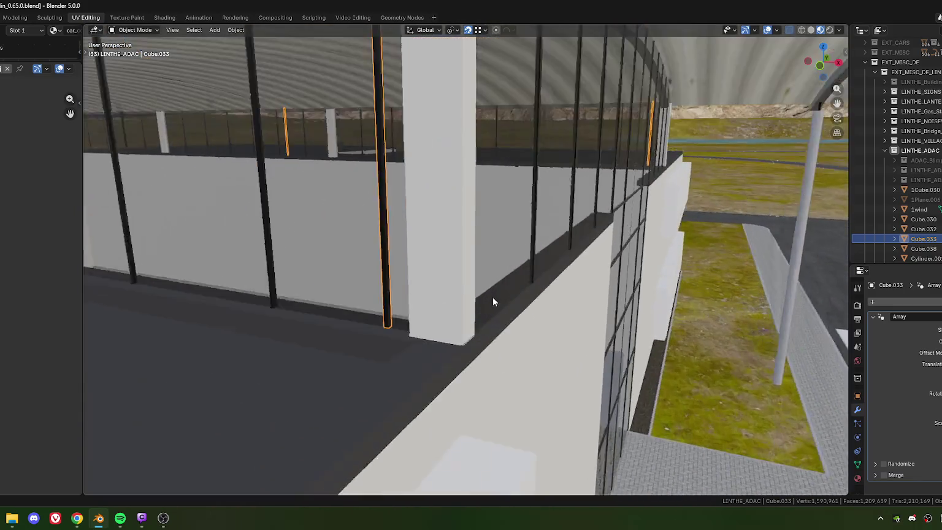
scroll(493, 296, "up", 3)
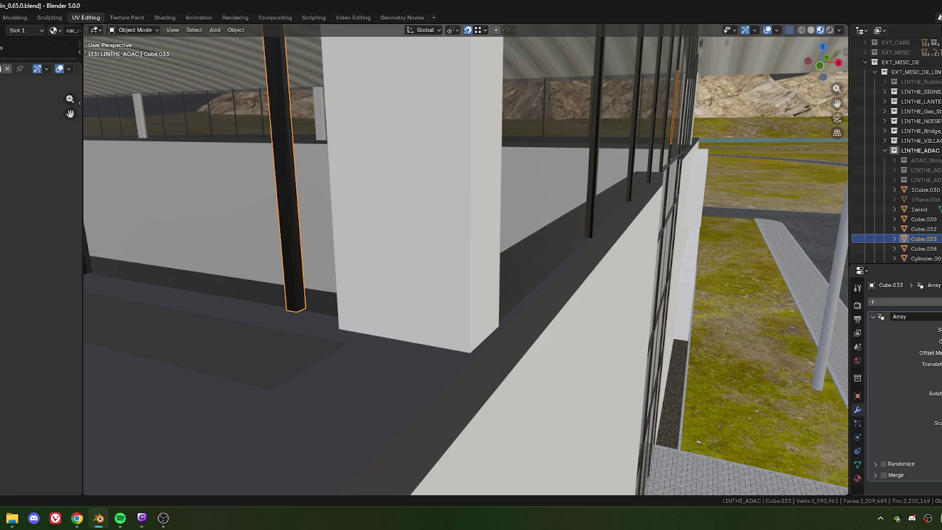
- Shift the arrayed strip to a new position, nudging it slightly right
key("ctrl+z")
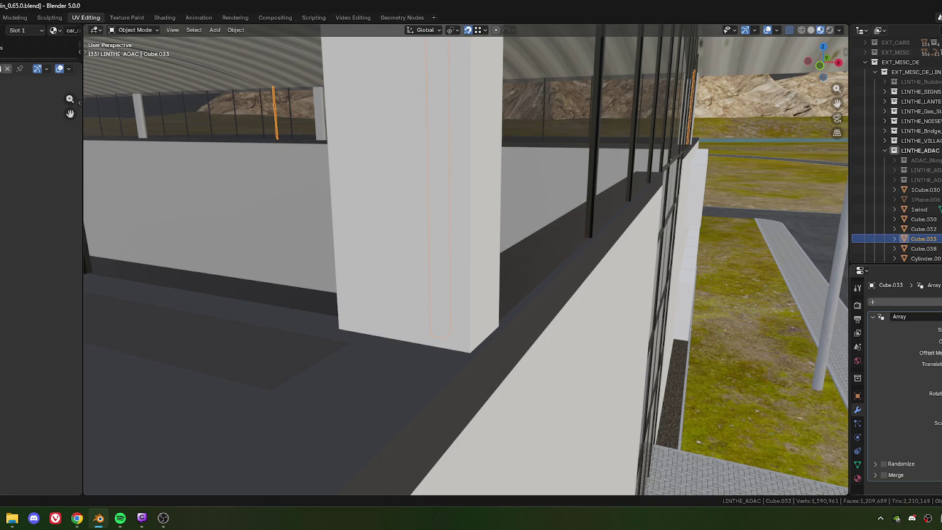
key("ctrl+z")
mouse_move(710, 271)
middle_mouse_down()
mouse_move(511, 312)
mouse_move(514, 263)
mouse_move(497, 265)
middle_mouse_up()
scroll(497, 265, "up", 5)
scroll(503, 264, "up", 3)
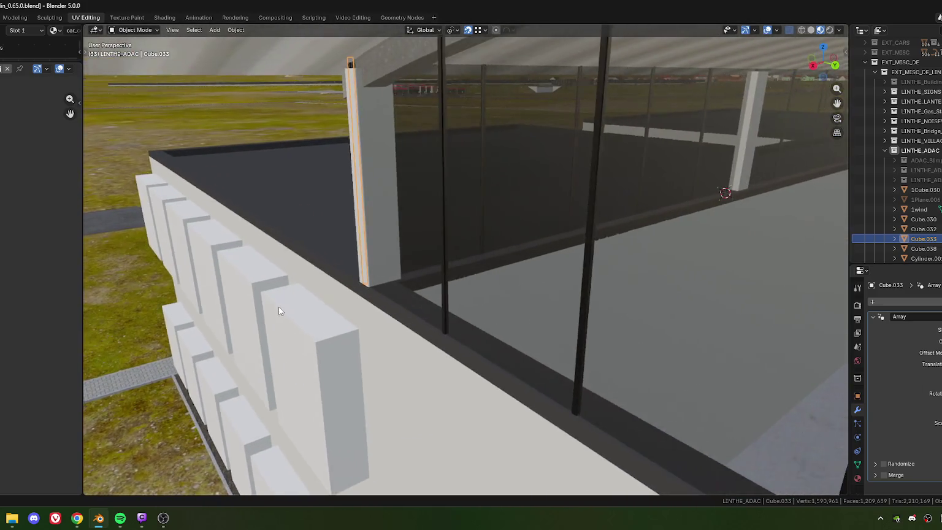
scroll(275, 311, "up", 4)
scroll(315, 326, "up", 2)
mouse_move(543, 234)
middle_mouse_down()
mouse_move(639, 244)
mouse_move(497, 244)
mouse_move(479, 231)
mouse_move(424, 275)
mouse_move(393, 234)
middle_mouse_up()
- Check the mullions from above the parking lot and widen the 3D viewport
scroll(381, 233, "up", 2)
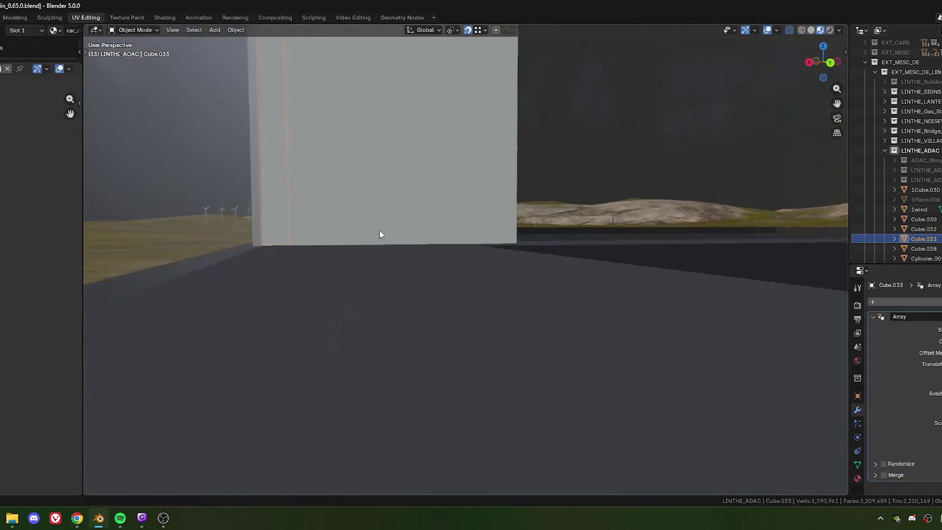
scroll(385, 235, "down", 2)
scroll(385, 236, "down", 2)
scroll(387, 235, "down", 2)
mouse_move(389, 241)
middle_mouse_down()
mouse_move(647, 277)
mouse_move(543, 279)
mouse_move(510, 293)
mouse_move(603, 322)
mouse_move(445, 299)
mouse_move(465, 292)
mouse_move(568, 315)
middle_mouse_up()
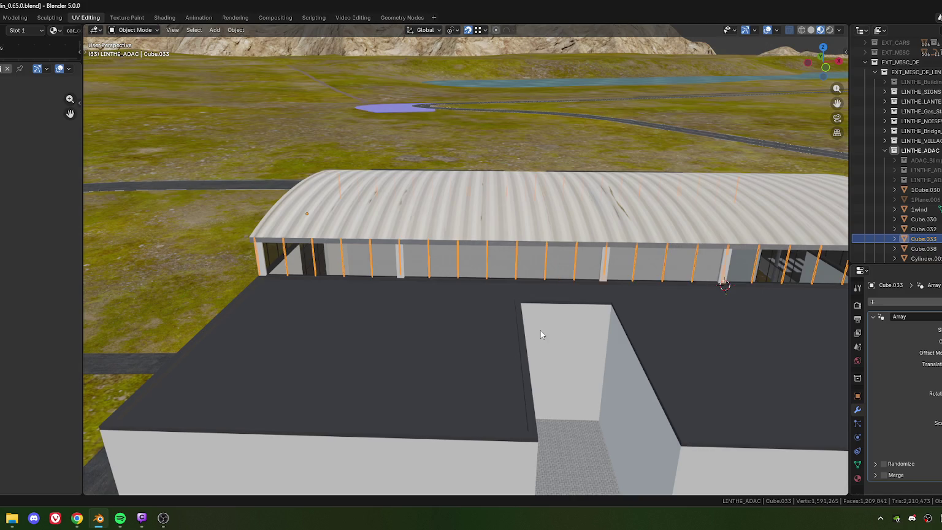
mouse_move(500, 279)
middle_mouse_down()
mouse_move(411, 297)
mouse_move(483, 314)
middle_mouse_up()
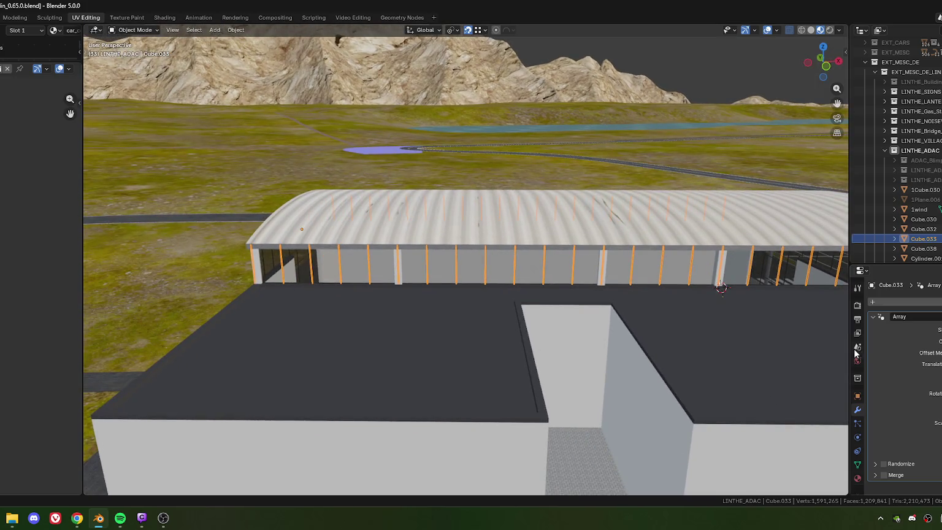
left_click_drag(849, 352, 887, 337)
middle_click_drag(806, 335, 512, 310, "shift")
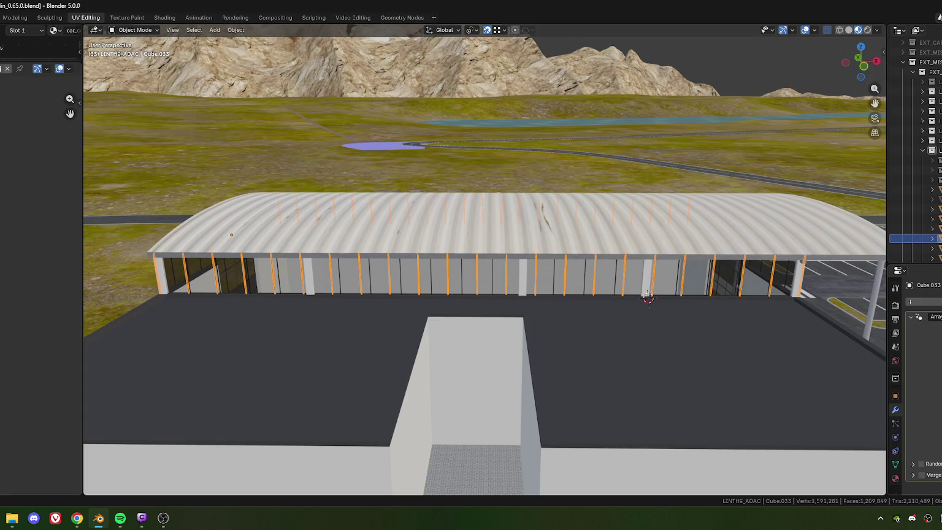
- Hide the hangar's pillars and frame object and reselect column array Cube.033
left_click(462, 276)
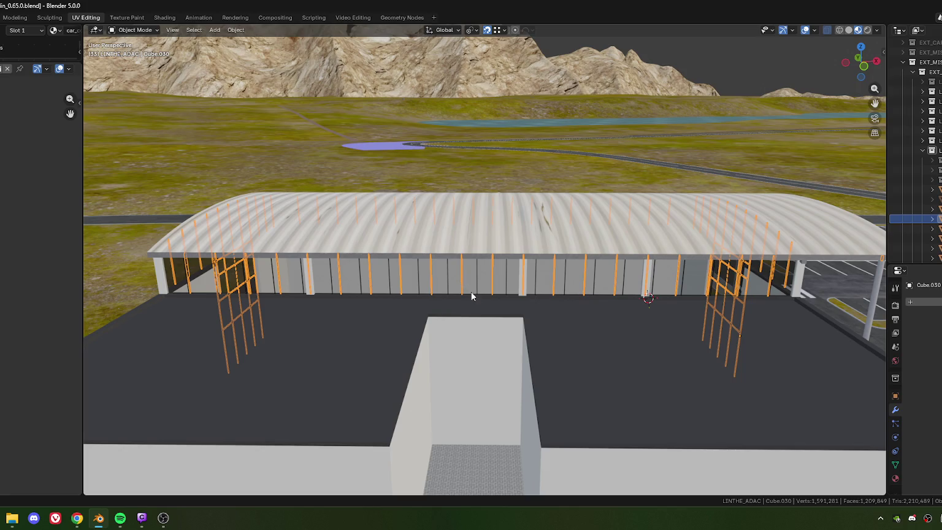
key("h")
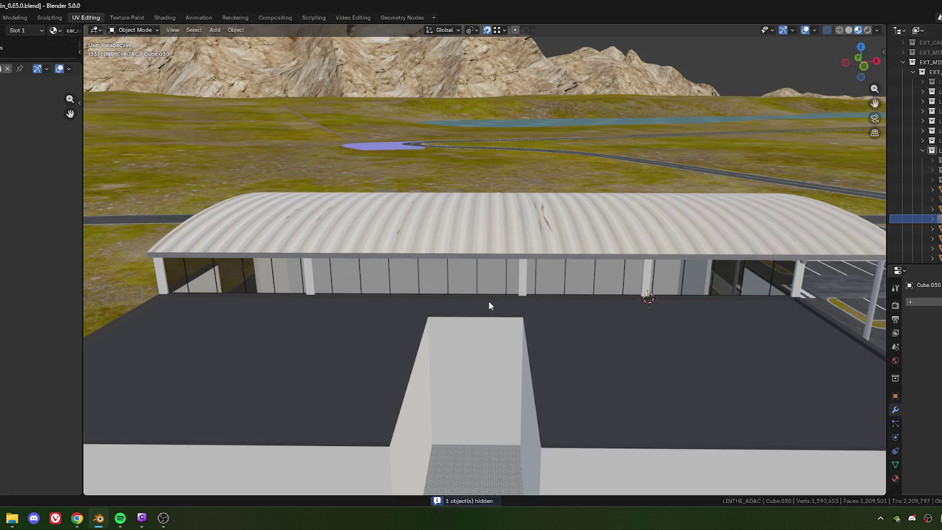
left_click(516, 333)
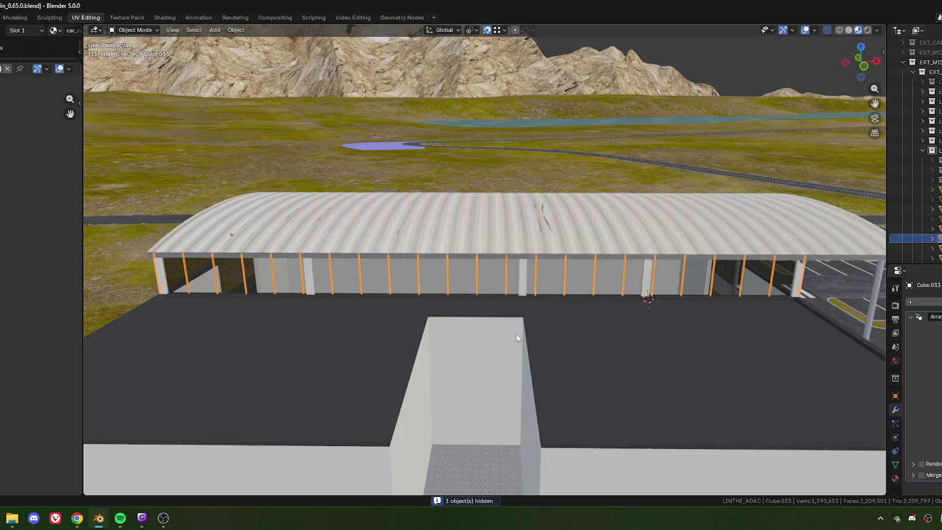
scroll(512, 332, "down", 2)
middle_click_drag(507, 329, 509, 323)
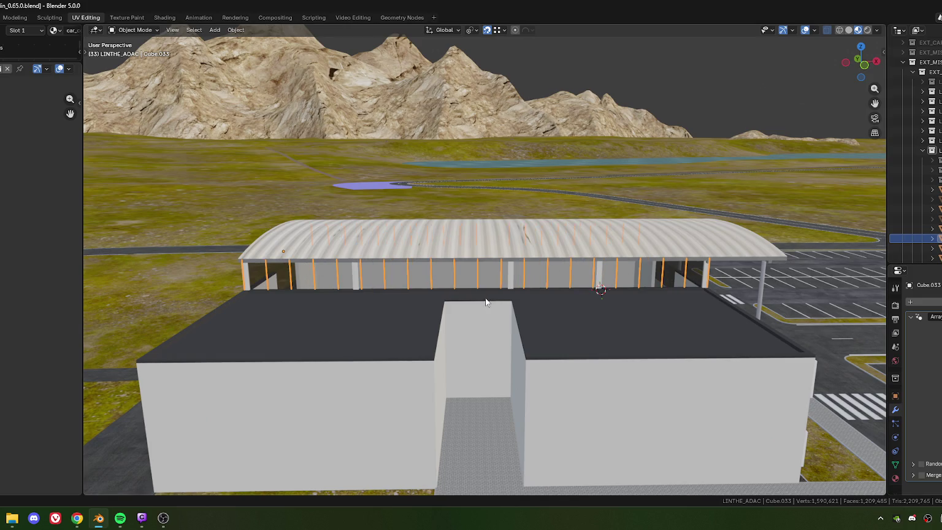
middle_click_drag(487, 301, 480, 303)
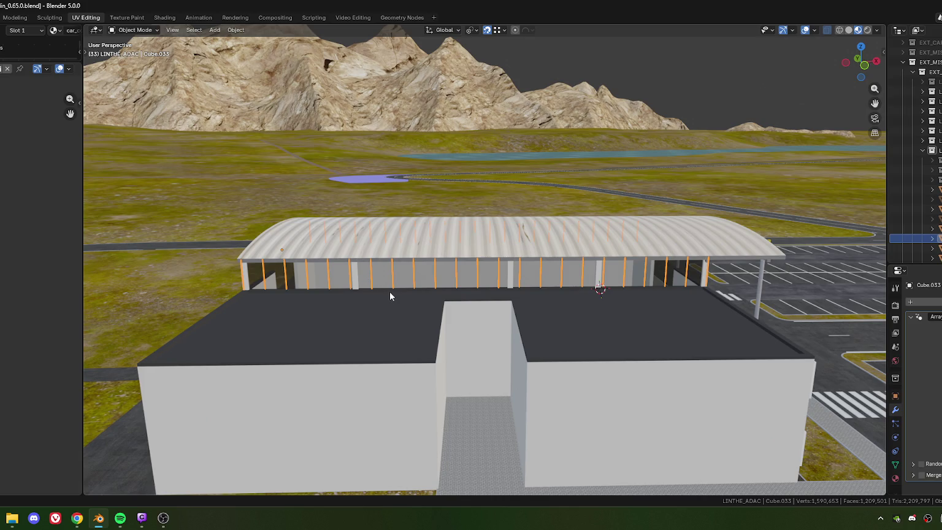
- Orbit around the hangar to a close front view of the posts
mouse_move(350, 297)
middle_mouse_down()
mouse_move(427, 295)
mouse_move(227, 281)
mouse_move(346, 289)
mouse_move(338, 299)
middle_mouse_up()
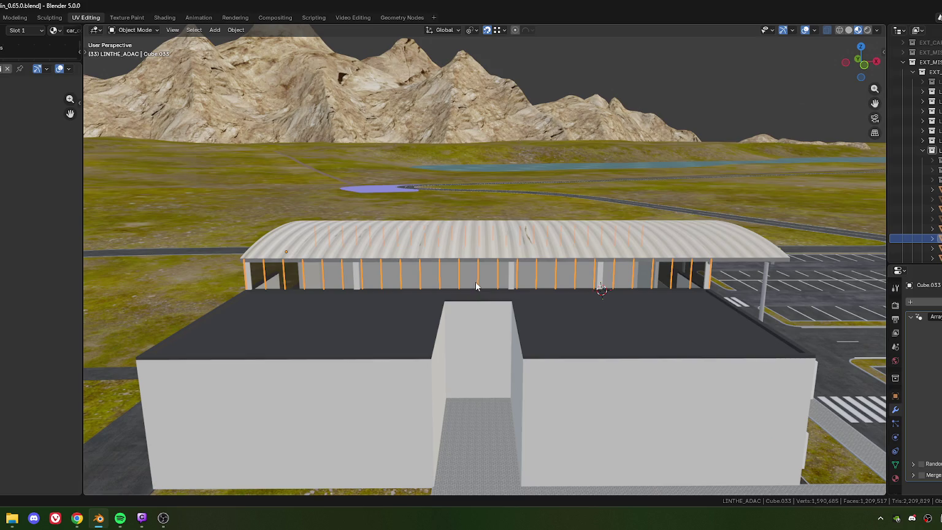
mouse_move(478, 287)
middle_mouse_down()
mouse_move(553, 308)
mouse_move(574, 340)
mouse_move(602, 345)
middle_mouse_up()
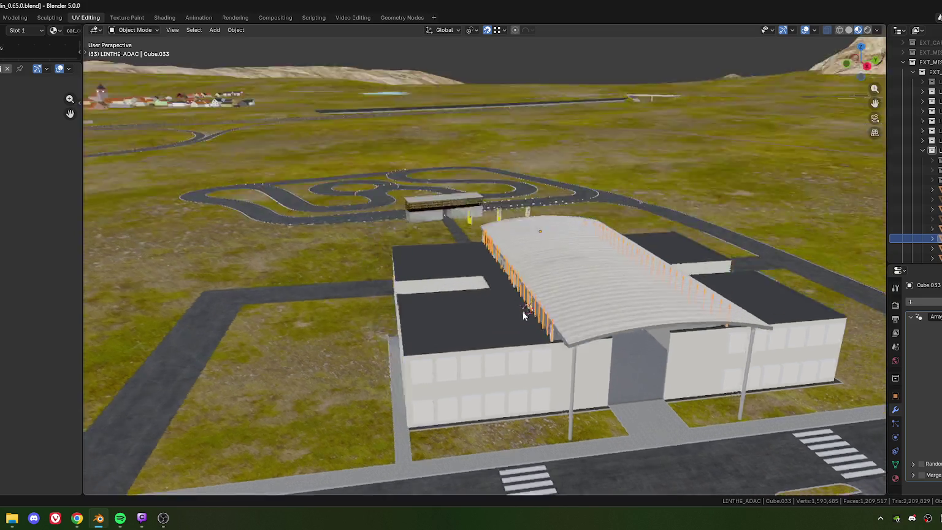
middle_click_drag(621, 344, 552, 277)
scroll(437, 284, "up", 4)
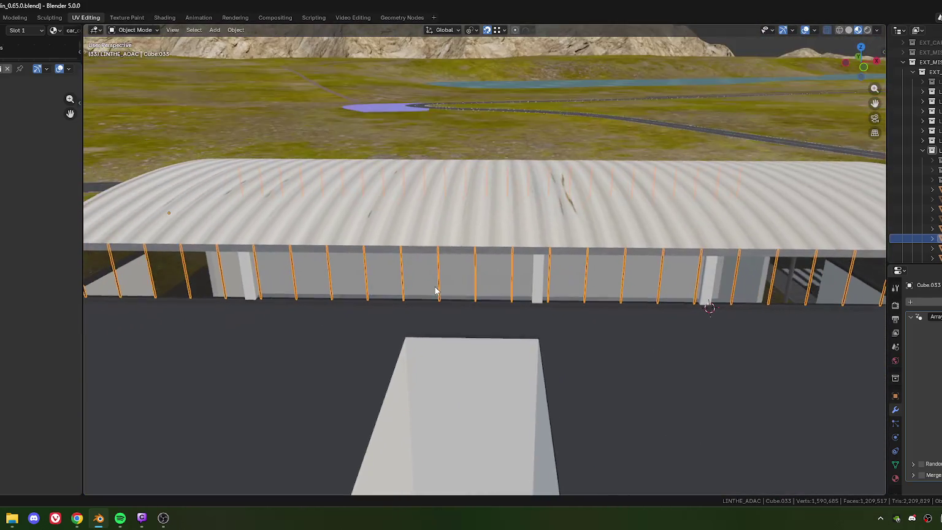
scroll(435, 289, "down", 5)
scroll(447, 287, "up", 2)
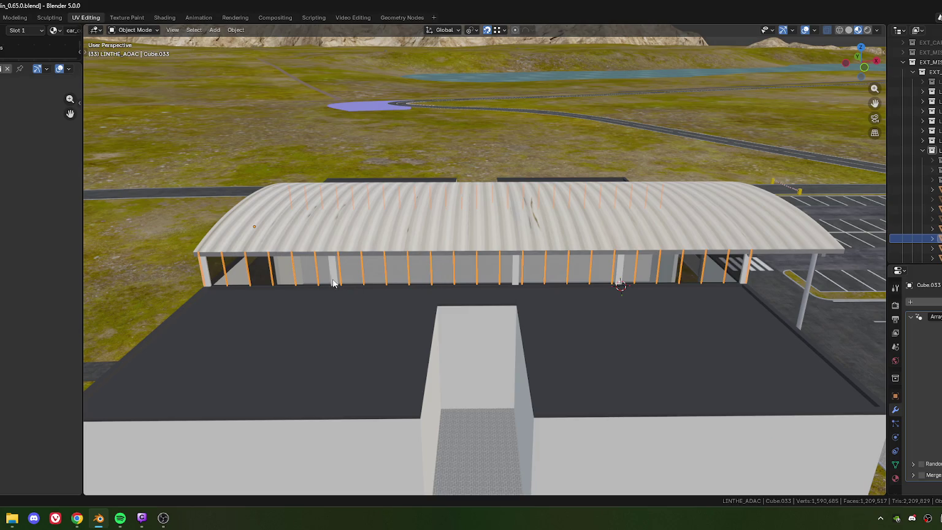
scroll(334, 280, "down", 1)
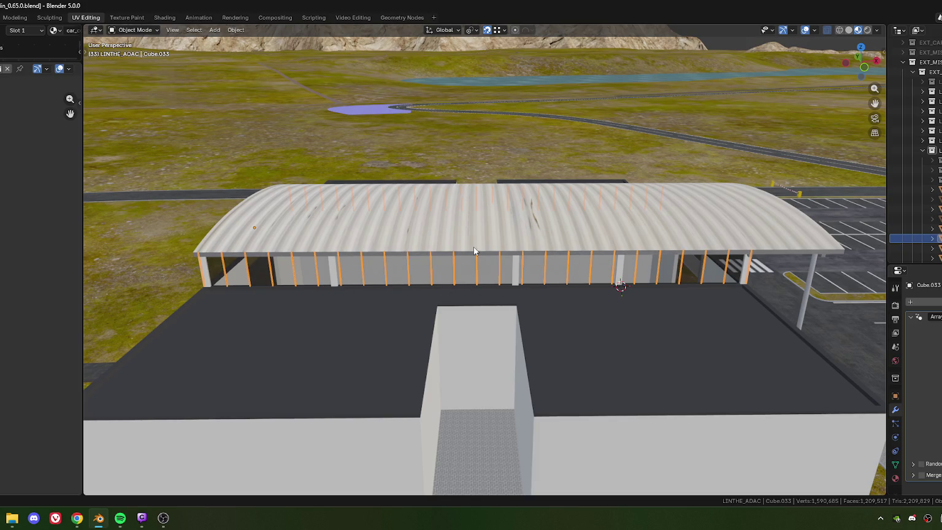
middle_click_drag(427, 314, 514, 301, "shift")
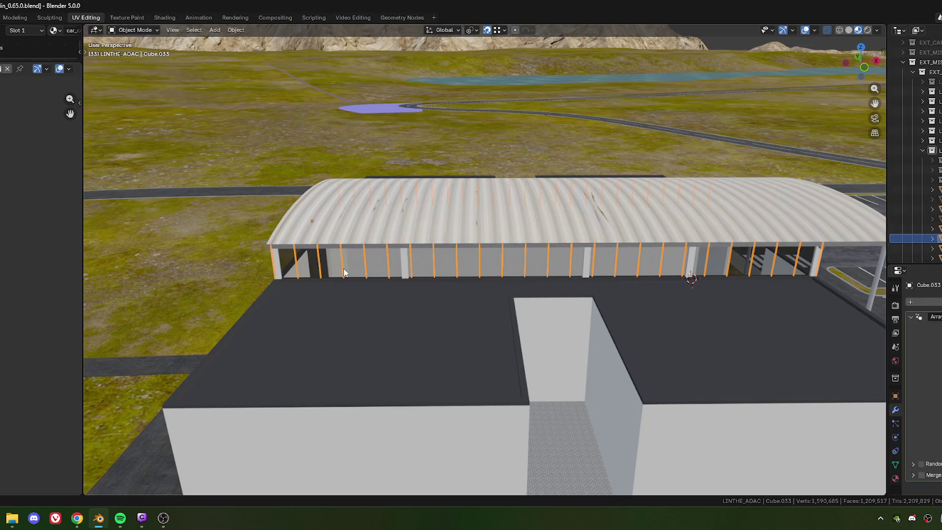
- Convert the rod array Cube.033 into a plain mesh from the object context menu
right_click(390, 282, "shift")
middle_click_drag(508, 290, 481, 274, "shift")
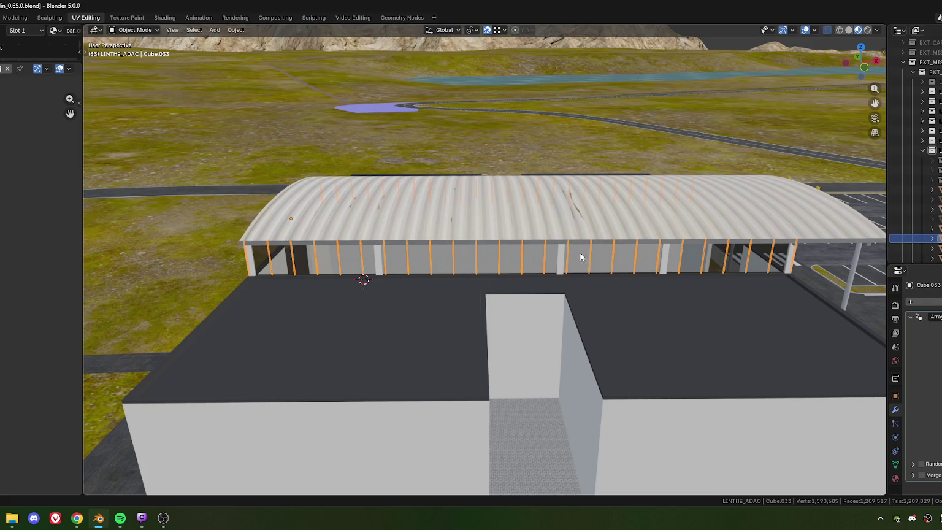
middle_click_drag(579, 252, 513, 258, "shift")
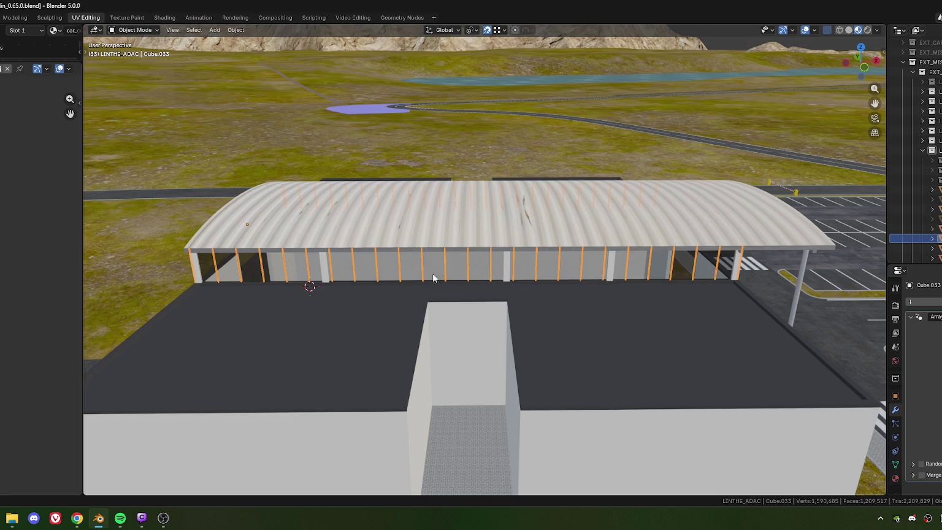
middle_click_drag(442, 276, 439, 295, "shift")
mouse_move(501, 285)
middle_mouse_down("shift")
mouse_move(537, 282)
mouse_move(386, 278)
middle_mouse_up("shift")
mouse_move(455, 285)
middle_mouse_down("shift")
mouse_move(382, 289)
mouse_move(441, 287)
middle_mouse_up("shift")
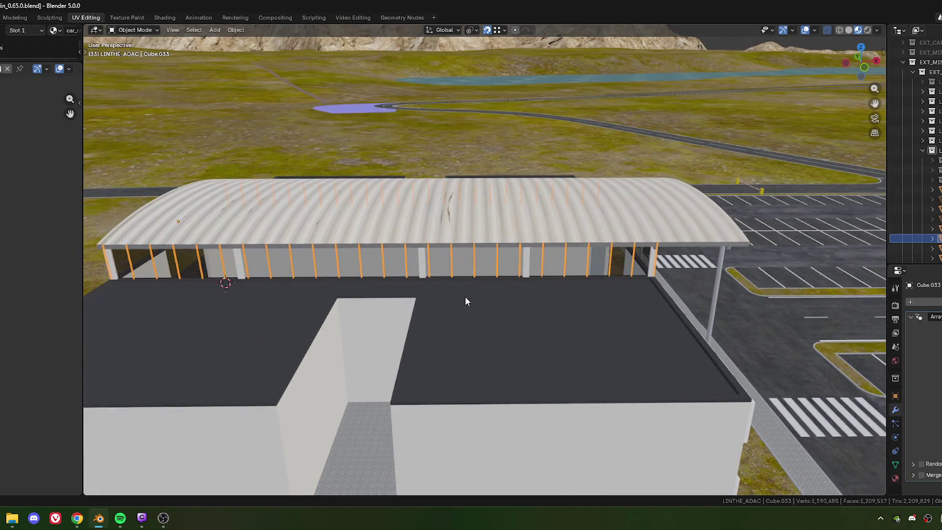
mouse_move(687, 298)
middle_mouse_down("shift")
mouse_move(440, 284)
mouse_move(427, 295)
mouse_move(435, 291)
middle_mouse_up("shift")
right_click(388, 265)
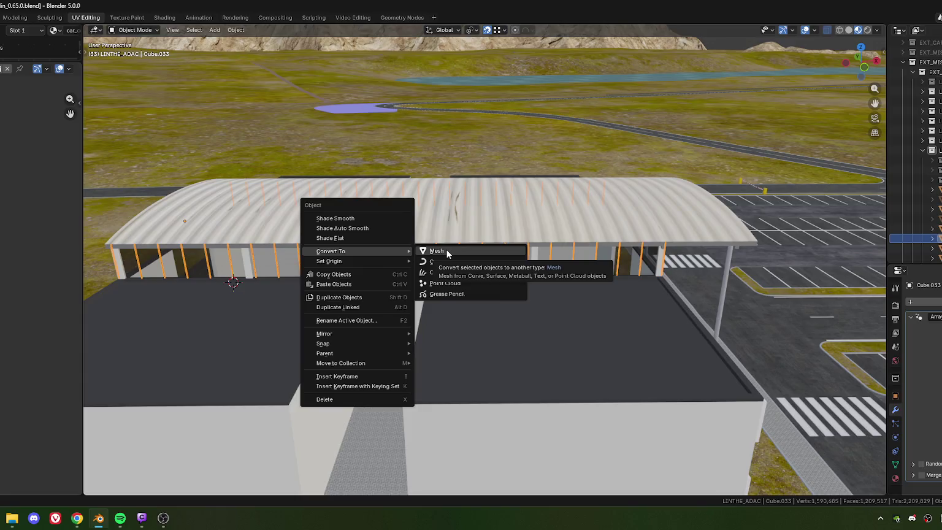
mouse_move(345, 251)
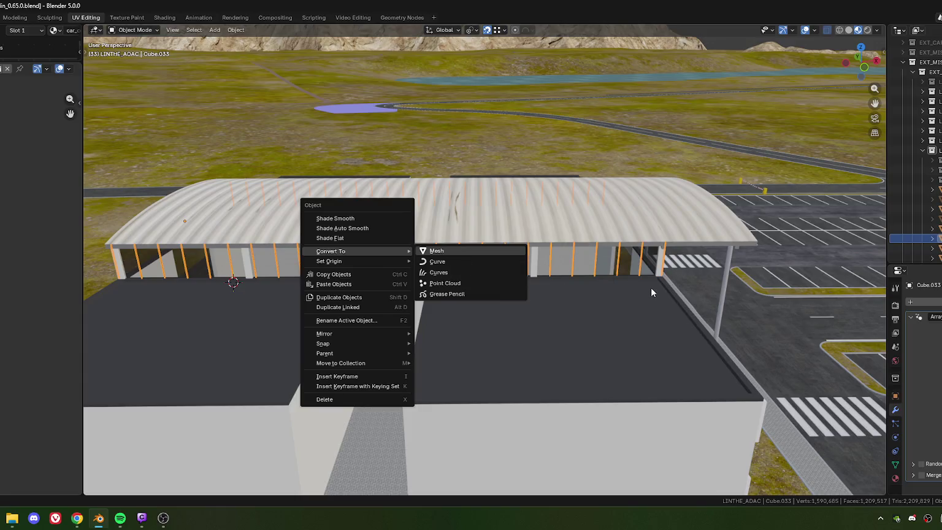
key("Return")
- Delete the extra left-end rod vertices from Cube.033, trimming it to 368 vertices
mouse_move(652, 272)
middle_mouse_down("shift")
mouse_move(637, 279)
mouse_move(521, 196)
middle_mouse_up("shift")
key("Tab")
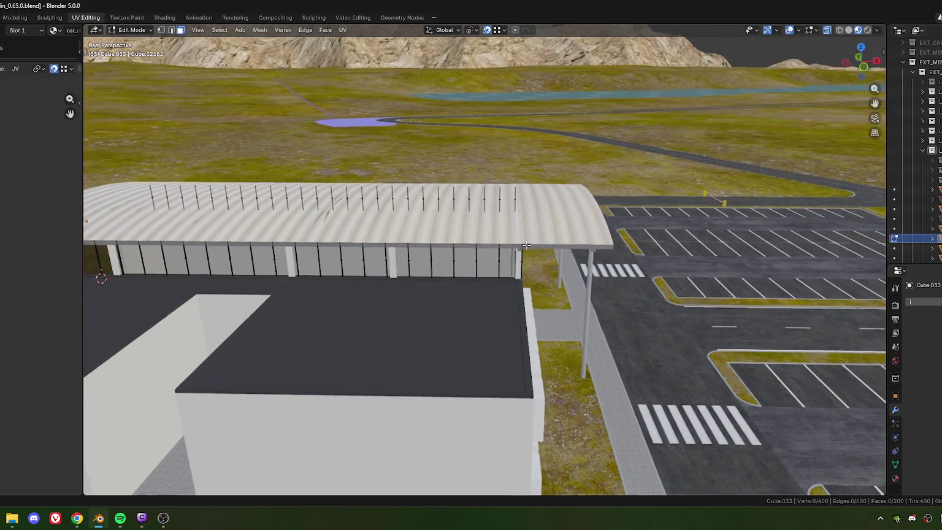
key("1")
left_click_drag(512, 172, 540, 239)
middle_click_drag(540, 240, 493, 184, "shift")
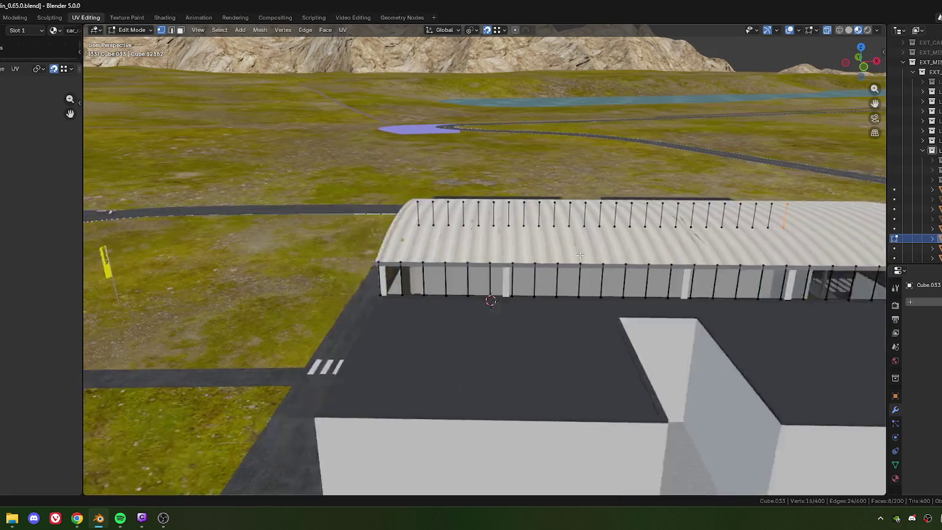
left_click_drag(504, 192, 448, 321, "shift")
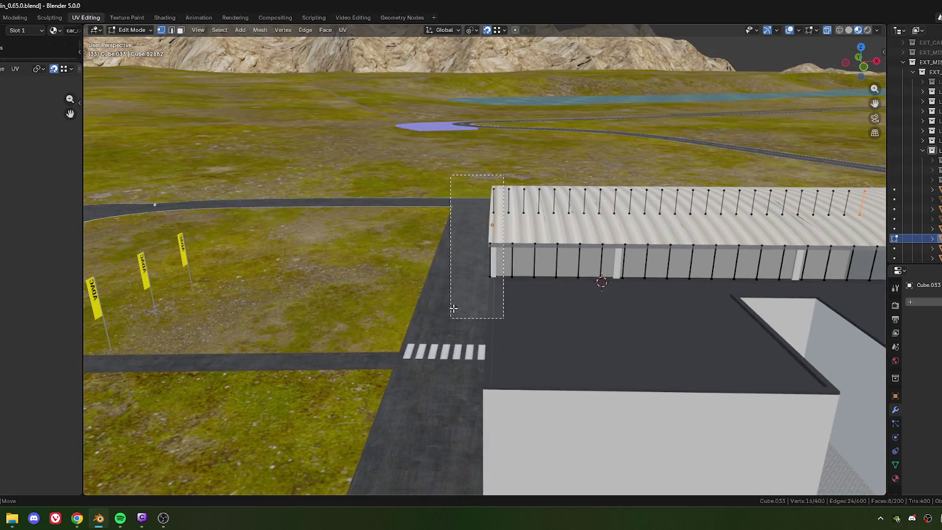
key("x")
left_click(437, 238)
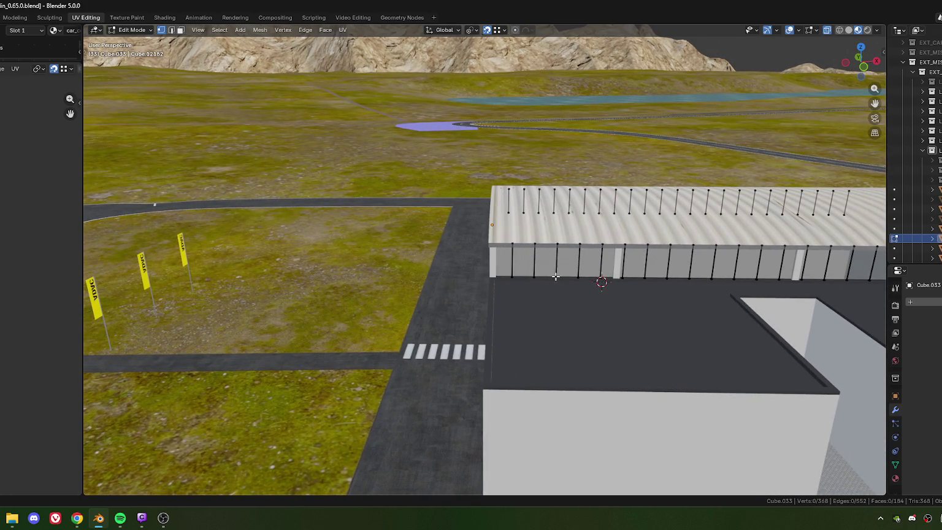
key("Tab")
- Set the Cube.033 rods' origin to their geometry
right_click(623, 246)
mouse_move(560, 256)
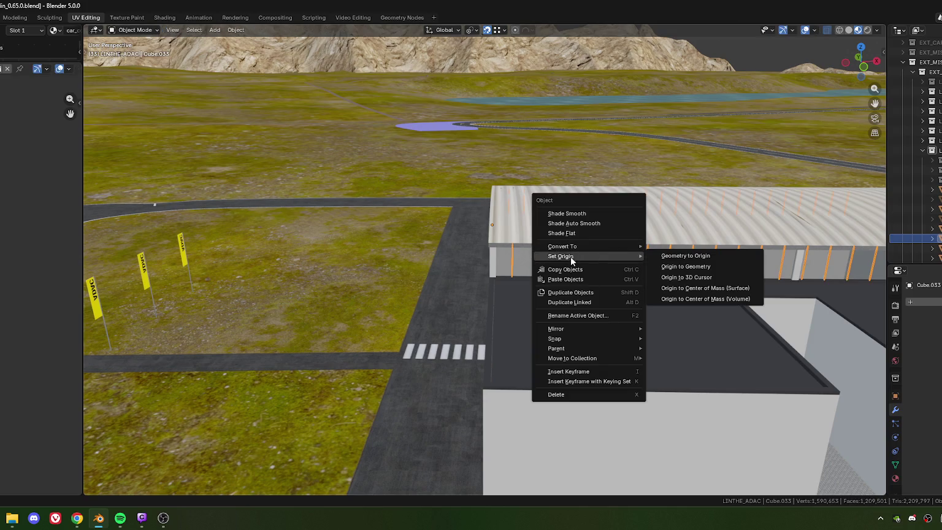
left_click(696, 268)
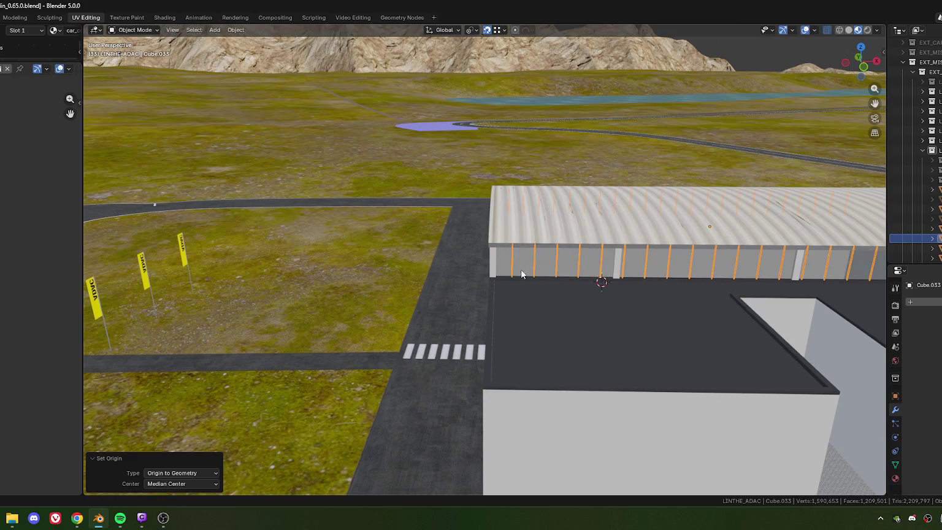
scroll(522, 269, "up", 3)
scroll(479, 279, "up", 1)
- Hide the 1Cube.030 curved canopy roof to expose the wall behind
scroll(481, 266, "up", 2)
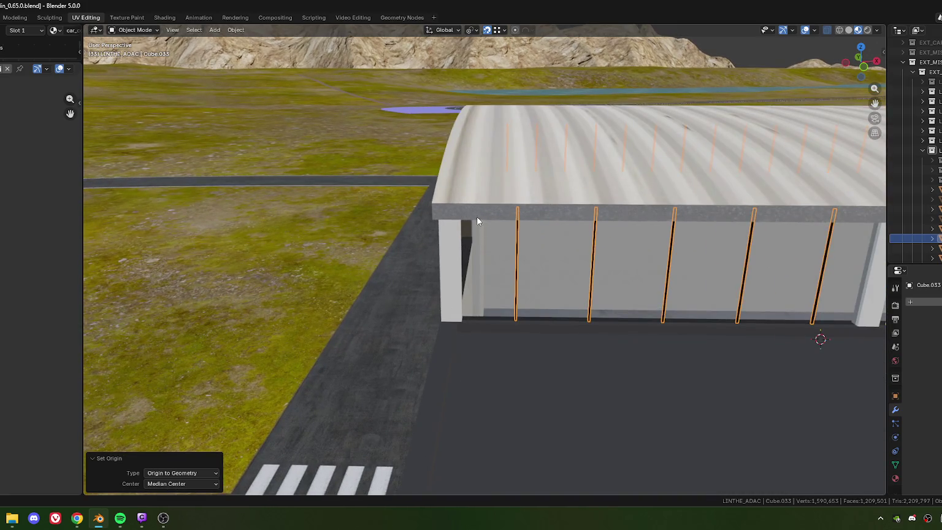
scroll(476, 218, "up", 2)
left_click(489, 242)
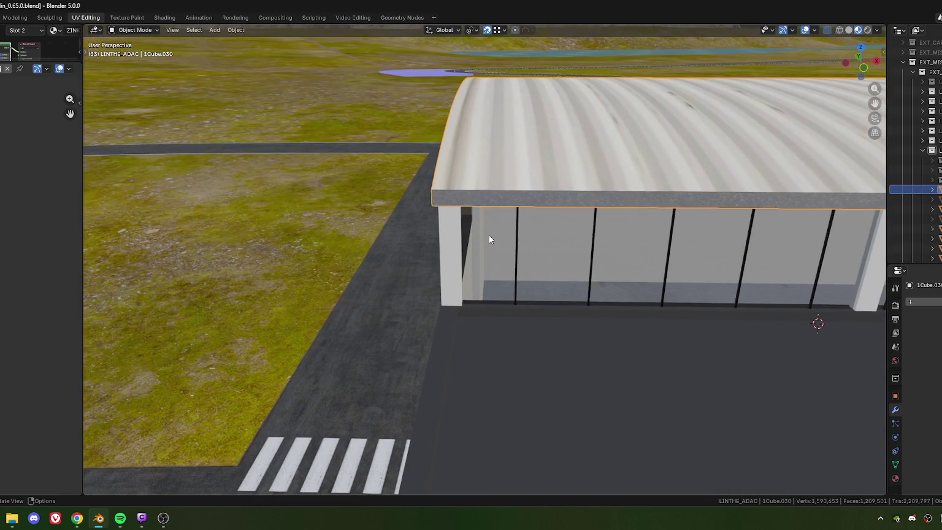
key("h")
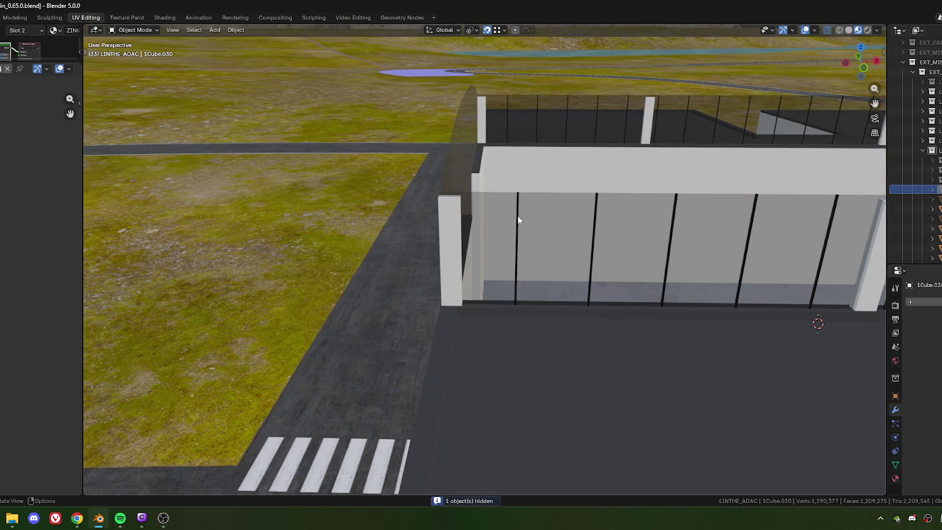
left_click(518, 220)
- Slide the rod array twice along its local Y toward the wall
scroll(490, 202, "up", 2)
scroll(491, 201, "up", 1)
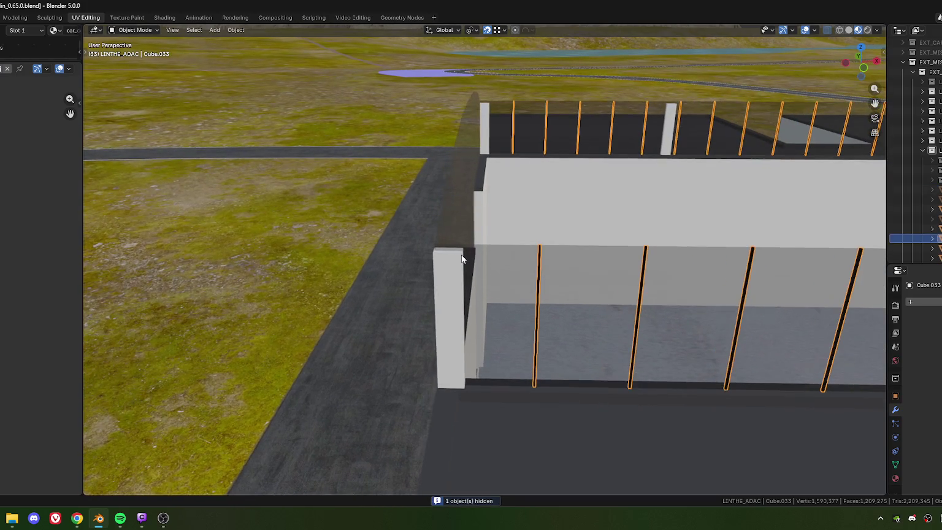
key("g")
key("y")
key("y")
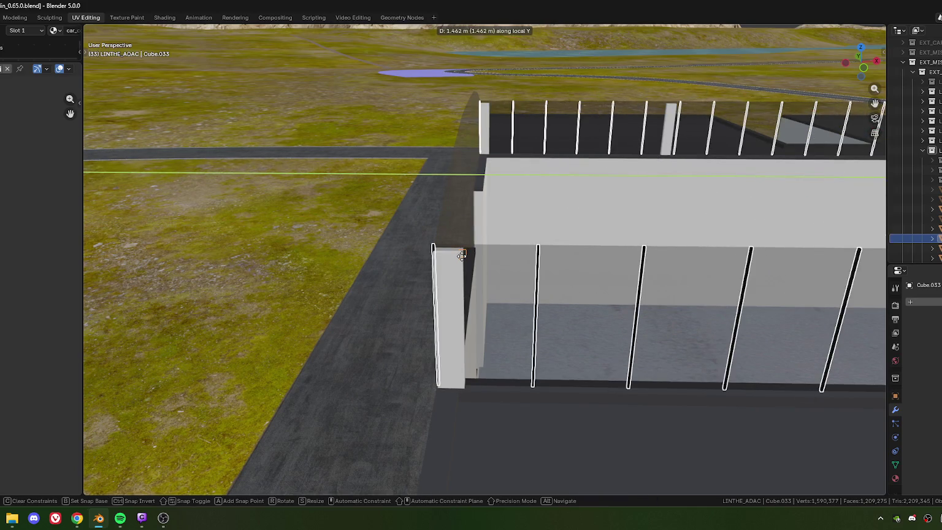
left_click(471, 283)
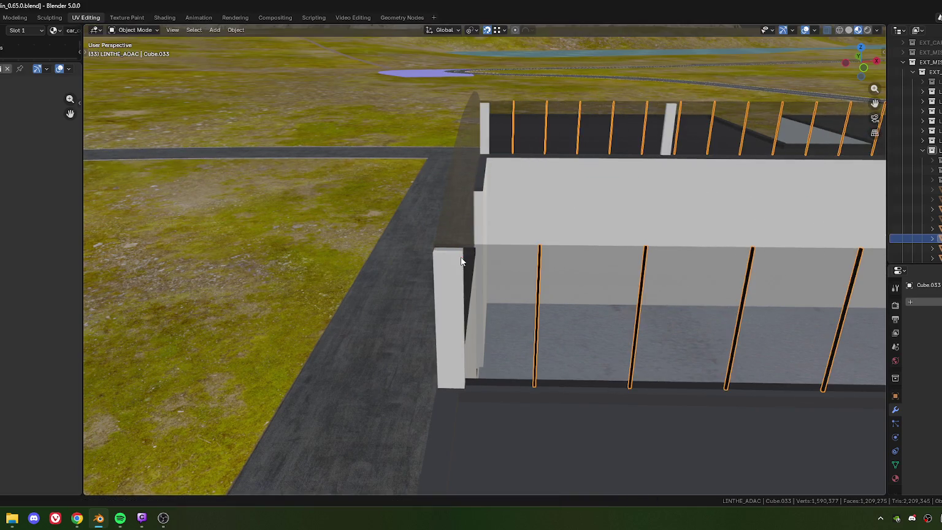
scroll(471, 282, "down", 2)
middle_click_drag(471, 283, 463, 254)
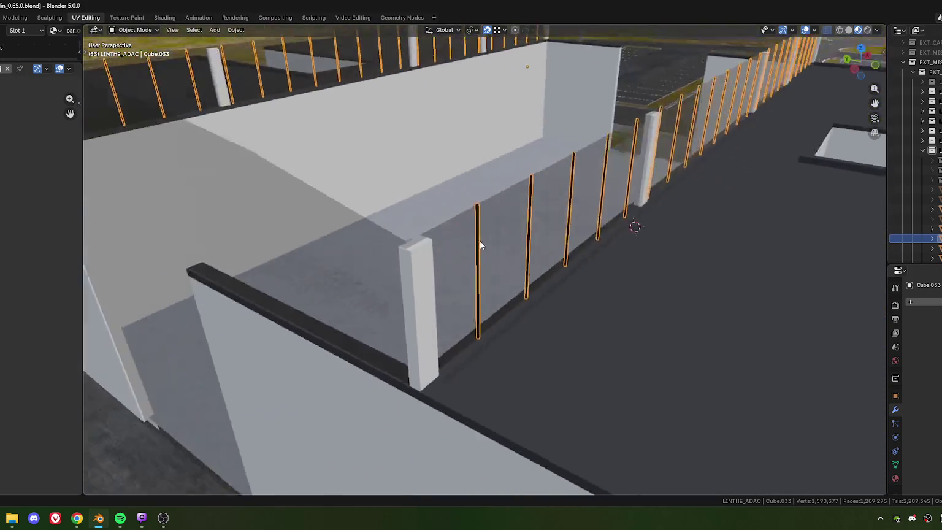
scroll(463, 254, "up", 2)
key("g")
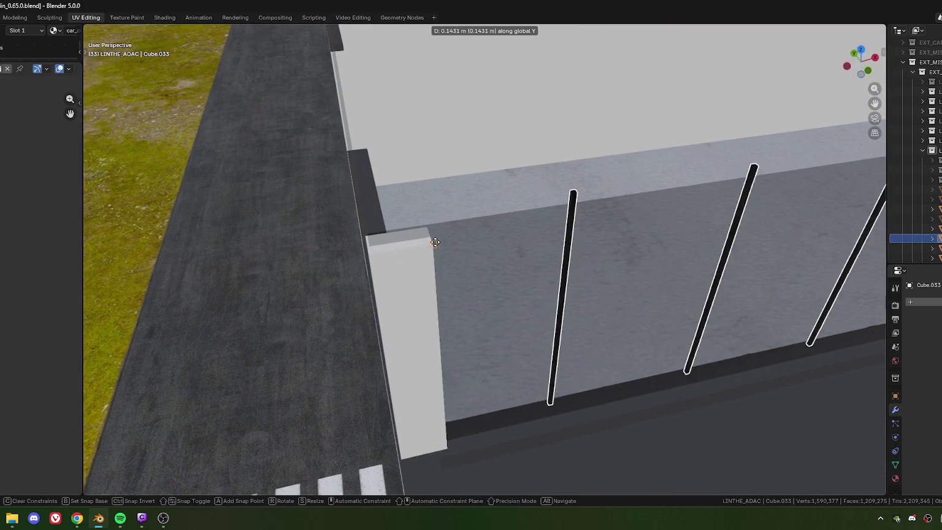
key("y")
key("y")
left_click(445, 244)
scroll(445, 244, "down", 3)
scroll(578, 270, "down", 2)
scroll(505, 277, "up", 2)
- Move the rods along local Y by about -2.08 m
mouse_move(505, 277)
middle_mouse_down()
mouse_move(419, 196)
mouse_move(527, 242)
middle_mouse_up()
scroll(473, 275, "up", 3)
scroll(469, 252, "up", 2)
scroll(470, 252, "up", 3)
key("g")
key("y")
key("y")
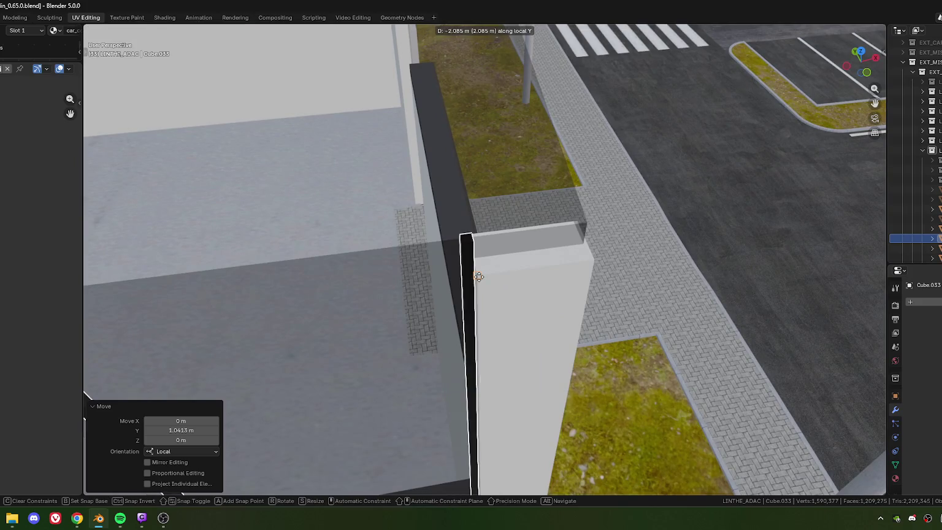
left_click(480, 284)
scroll(473, 290, "down", 3)
scroll(538, 315, "down", 3)
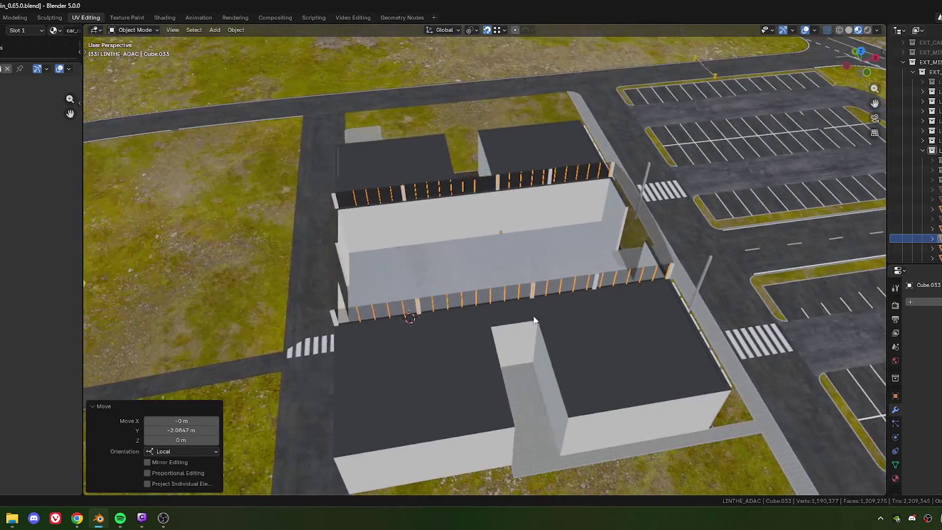
scroll(301, 361, "down", 2)
- Halve the move's Y offset to -1.0423 m so the rods align with the wall
left_click(188, 430)
left_click_drag(175, 432, 199, 431)
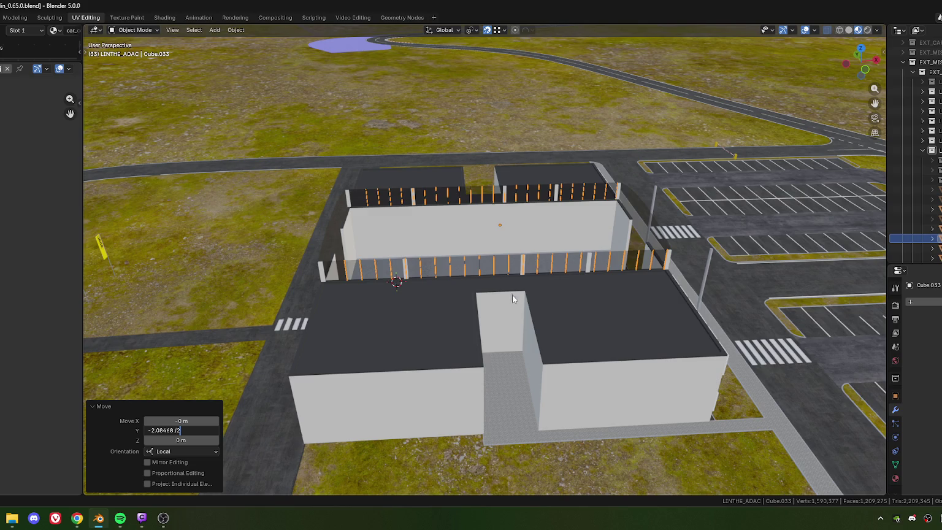
key("Return")
mouse_move(499, 306)
middle_mouse_down()
mouse_move(494, 204)
mouse_move(490, 255)
middle_mouse_up()
scroll(494, 263, "up", 3)
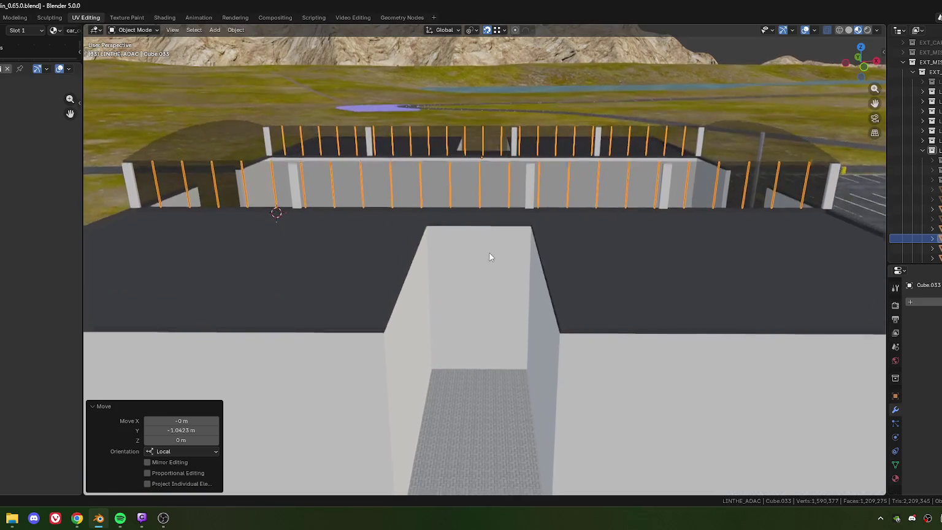
scroll(489, 255, "down", 3)
mouse_move(497, 306)
middle_mouse_down()
mouse_move(423, 278)
mouse_move(475, 274)
middle_mouse_up()
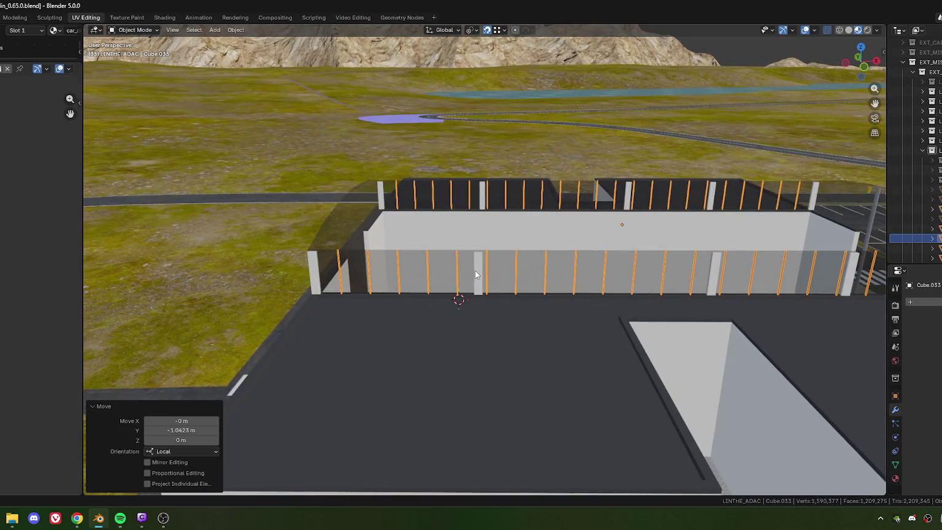
left_click(464, 285)
- In Edit Mode, slide the selected white pillar along its local Y axis
key("Tab")
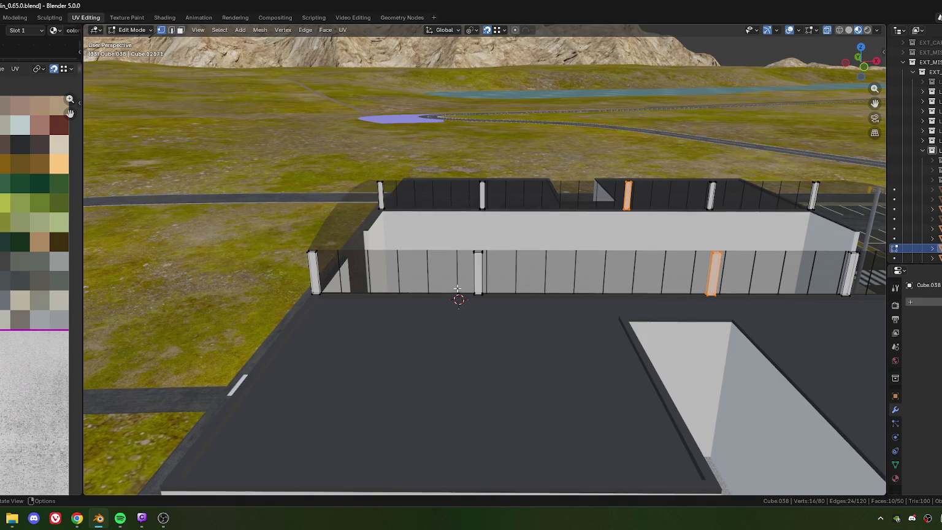
scroll(472, 192, "up", 3)
middle_click_drag(481, 245, 488, 288)
scroll(489, 289, "down", 2)
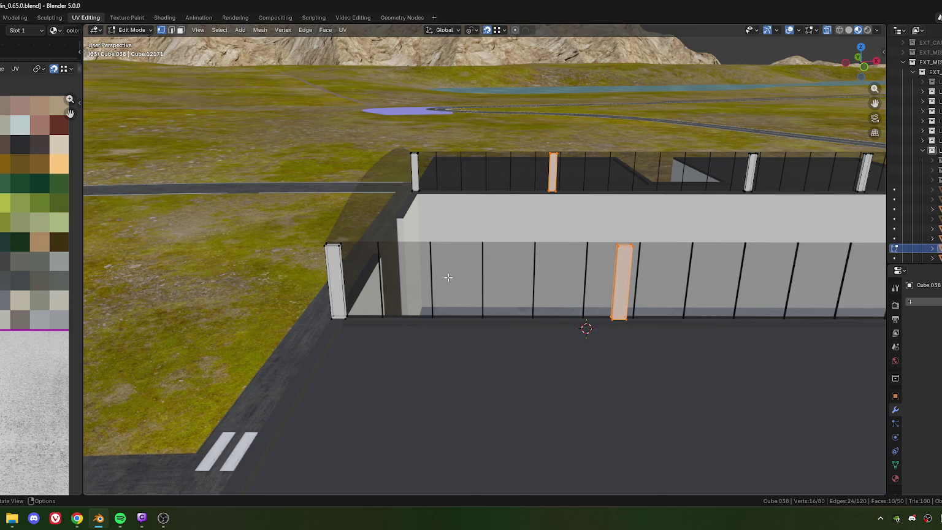
middle_click_drag(545, 278, 475, 280)
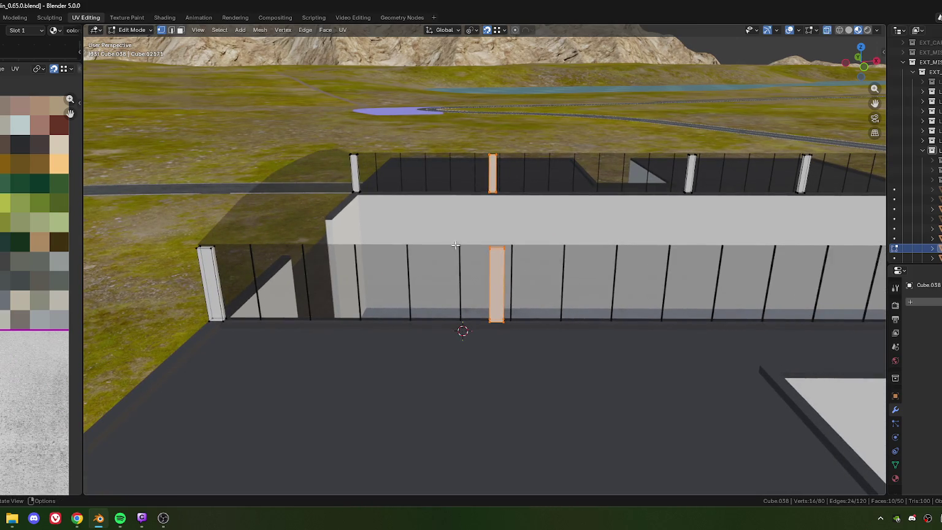
key("g")
key("x")
key("y")
key("y")
left_click(455, 245)
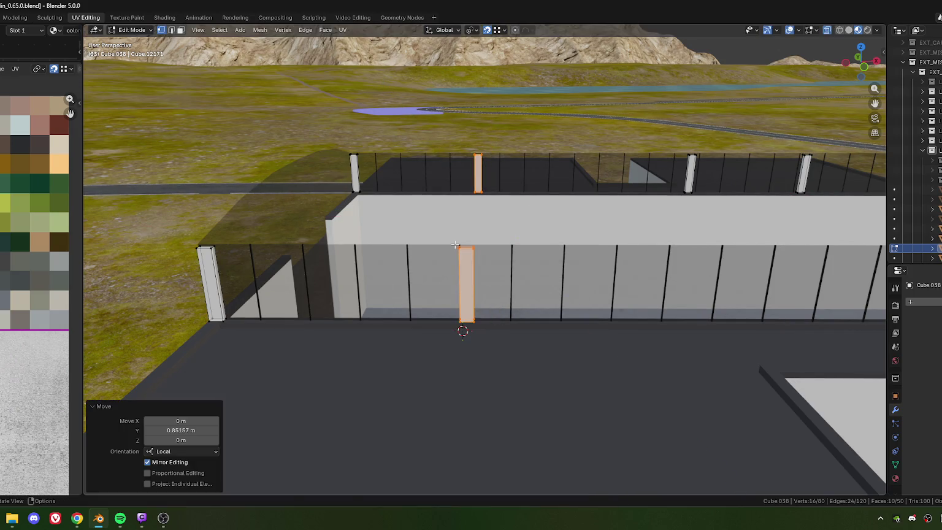
- Set snapping to the selection's median point and reposition the pillar
scroll(480, 272, "up", 2)
scroll(481, 279, "up", 2)
scroll(481, 282, "up", 2)
scroll(482, 286, "up", 1)
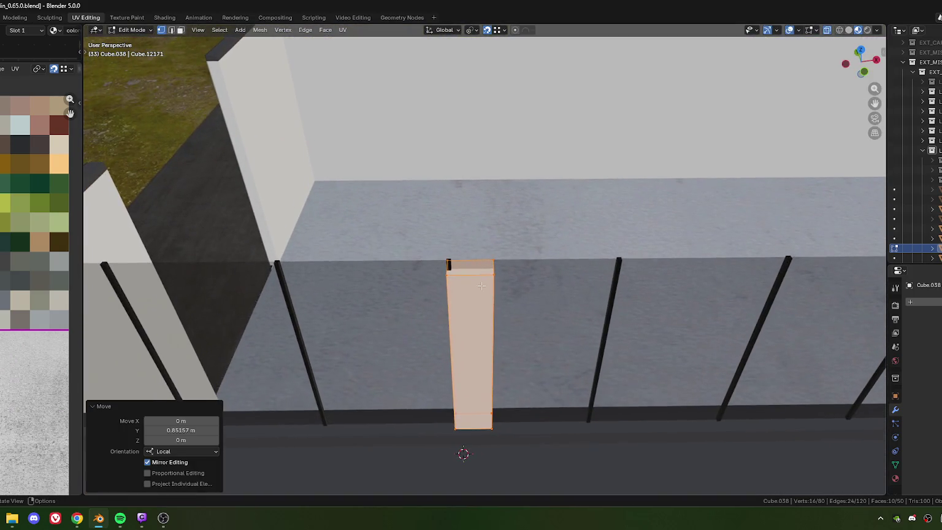
left_click(498, 30)
left_click(511, 60)
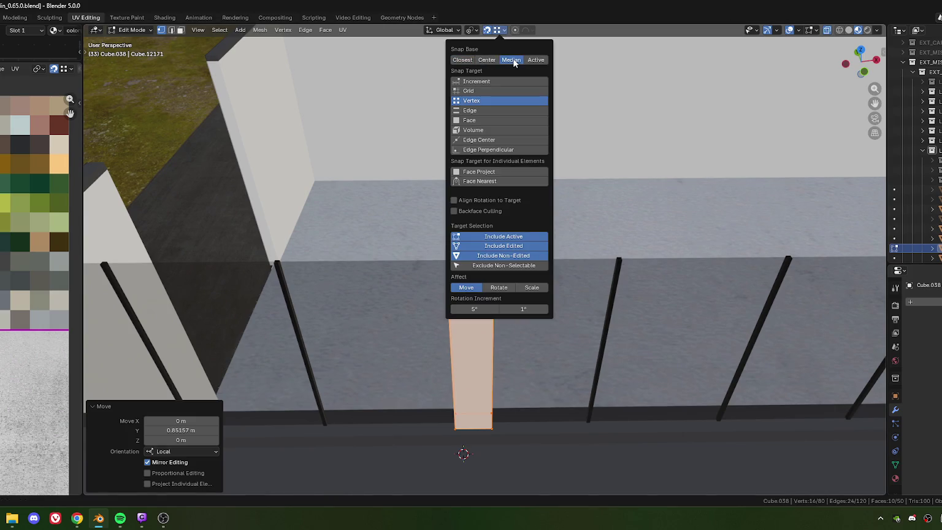
key("g")
left_click(448, 263)
key("g")
left_click(455, 260)
- From top view, move the pillar along local Y toward the fence post
middle_click_drag(424, 318, 458, 291, "shift")
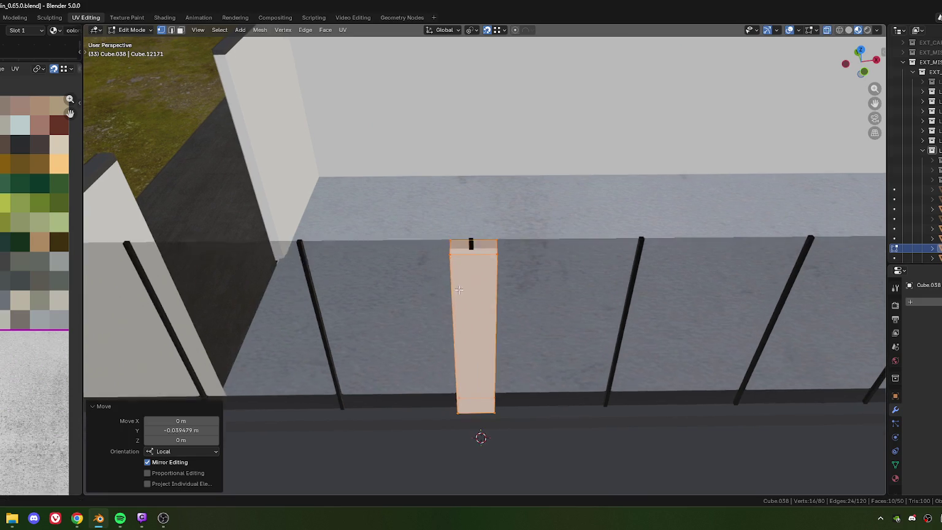
key("KP_7")
mouse_move(485, 379)
middle_mouse_down("shift")
mouse_move(430, 294)
mouse_move(494, 246)
mouse_move(484, 288)
mouse_move(490, 245)
middle_mouse_up("shift")
scroll(431, 294, "up", 5)
scroll(499, 274, "up", 6)
scroll(495, 247, "down", 5)
scroll(462, 304, "up", 3)
scroll(484, 288, "up", 2)
key("g")
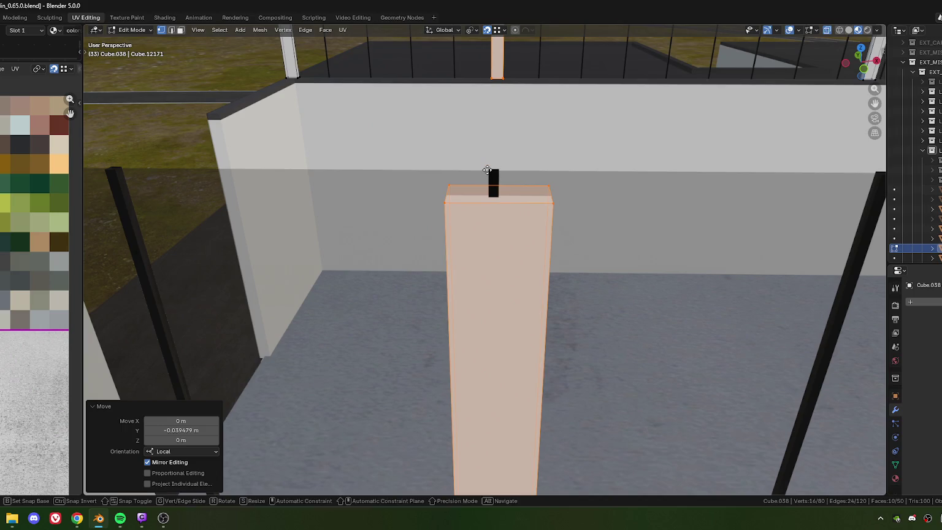
key("y")
key("y")
left_click(488, 170)
- Halve the pillar's Y offset to 0.019857 m to align it with a mullion
double_click(190, 435)
type("/2")
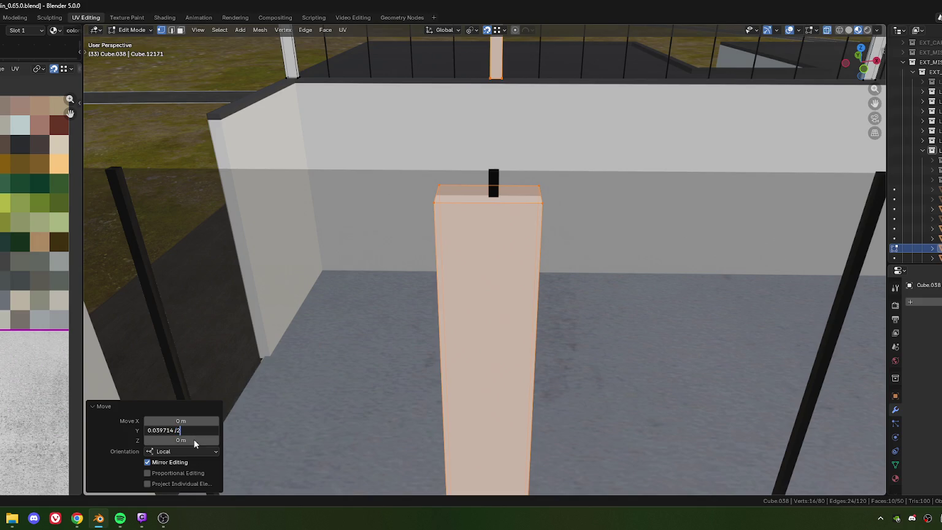
key("Return")
scroll(296, 330, "down", 5)
scroll(622, 301, "down", 3, "ctrl")
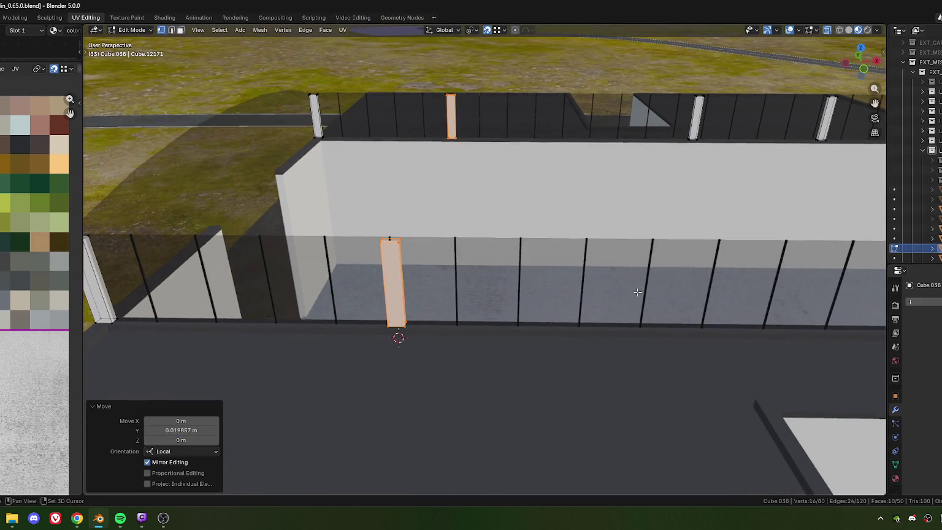
scroll(474, 287, "down", 4, "ctrl")
middle_click_drag(474, 288, 453, 296)
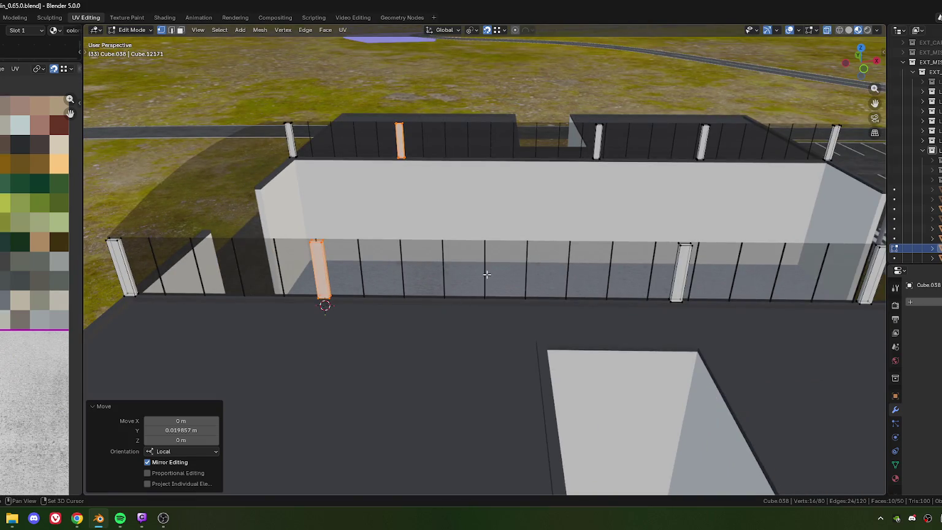
- Duplicate the pillar, constraining the copy to its local Y axis
scroll(539, 285, "up", 1)
scroll(521, 287, "up", 3)
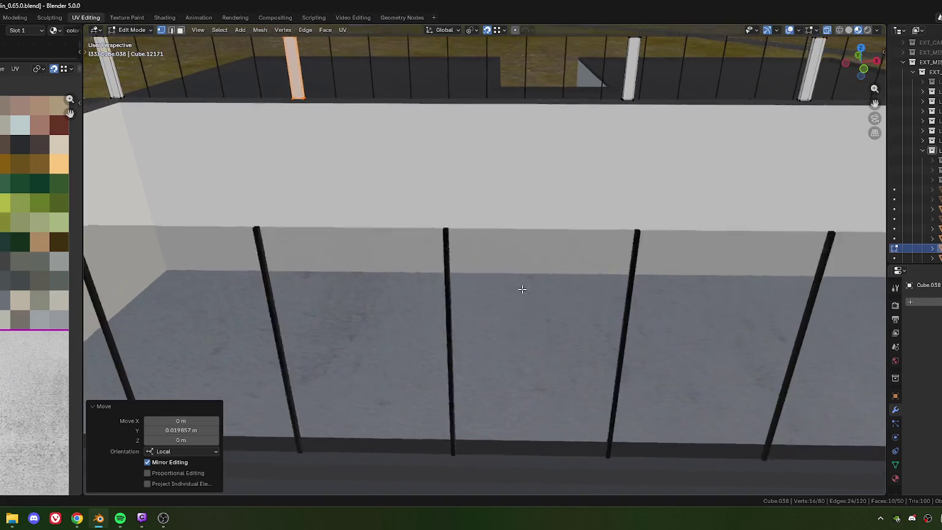
scroll(490, 275, "up", 1)
scroll(475, 274, "up", 1)
key("shift+d")
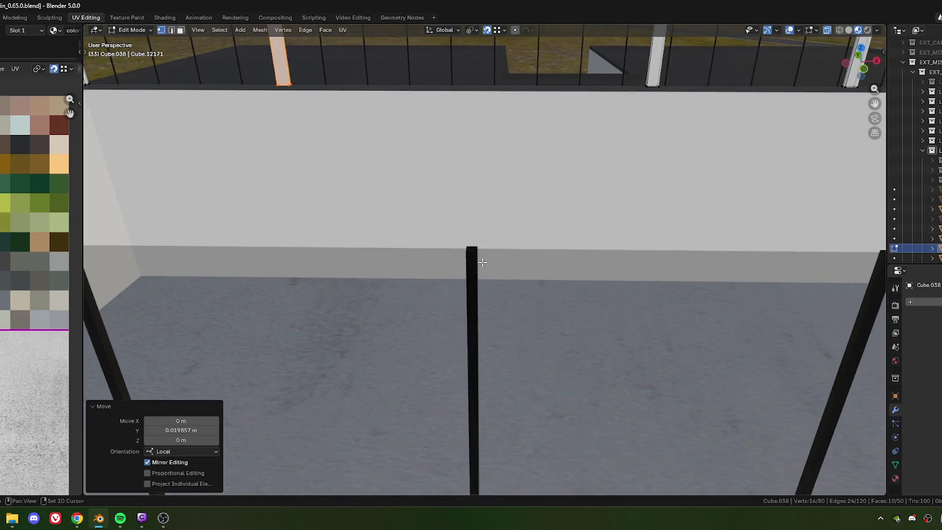
key("y")
key("y")
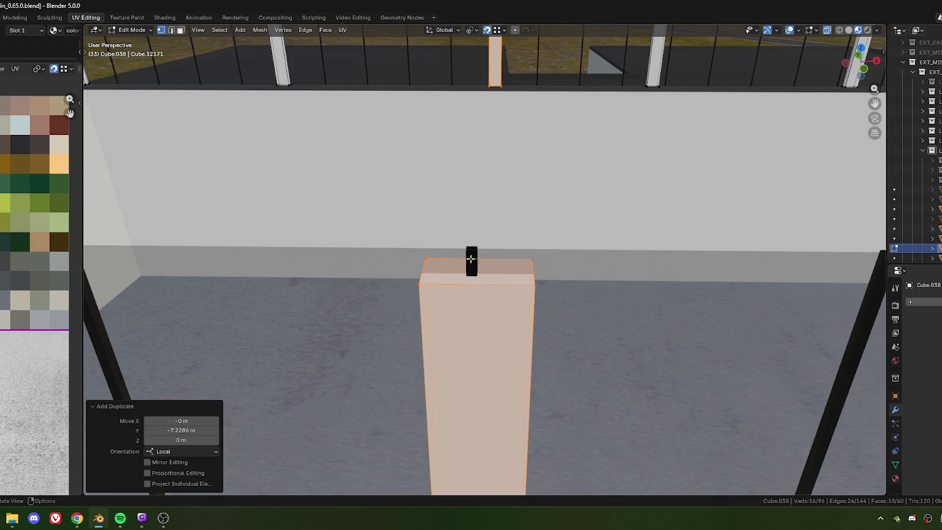
- Place the pillar copy on the next fence post and halve its Y offset to centre it
left_click(467, 255)
left_click(192, 430)
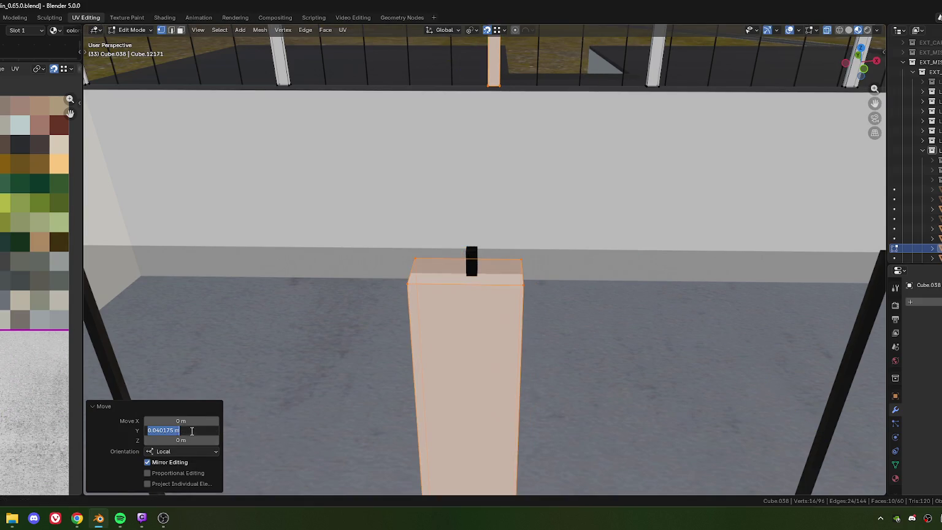
double_click(175, 430)
key("Return")
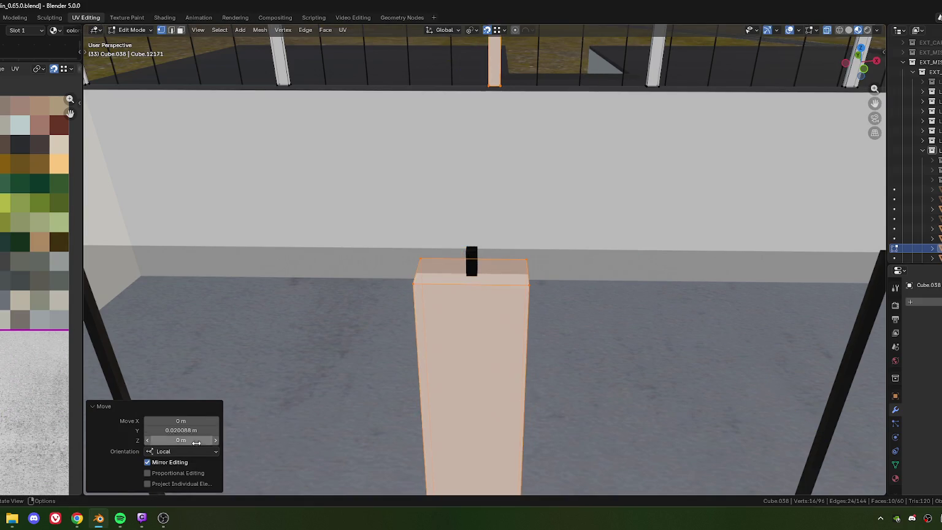
scroll(502, 309, "down", 5)
middle_click_drag(502, 309, 462, 311)
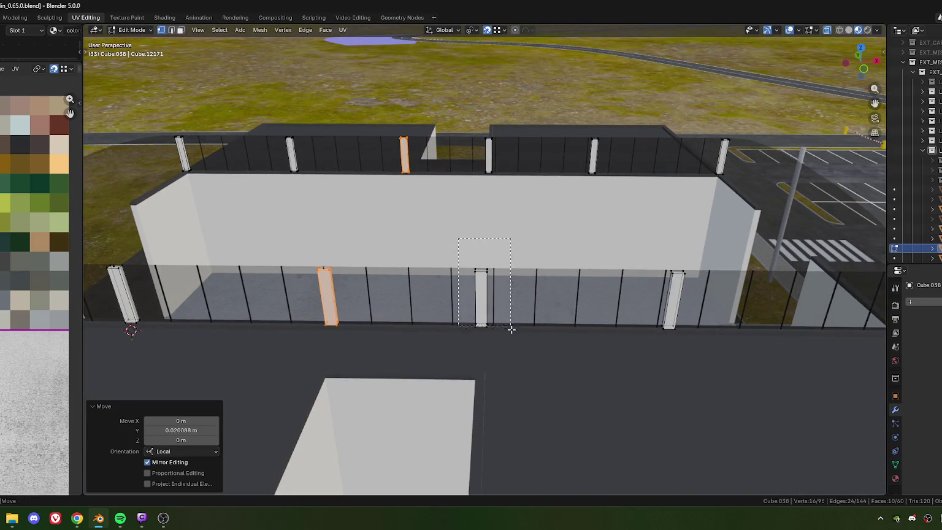
- Box-select the next pillar and its top pillar and move them along local Y onto the post
left_click(481, 297)
left_click_drag(472, 123, 532, 184, "shift")
scroll(494, 295, "up", 3)
scroll(494, 294, "up", 3)
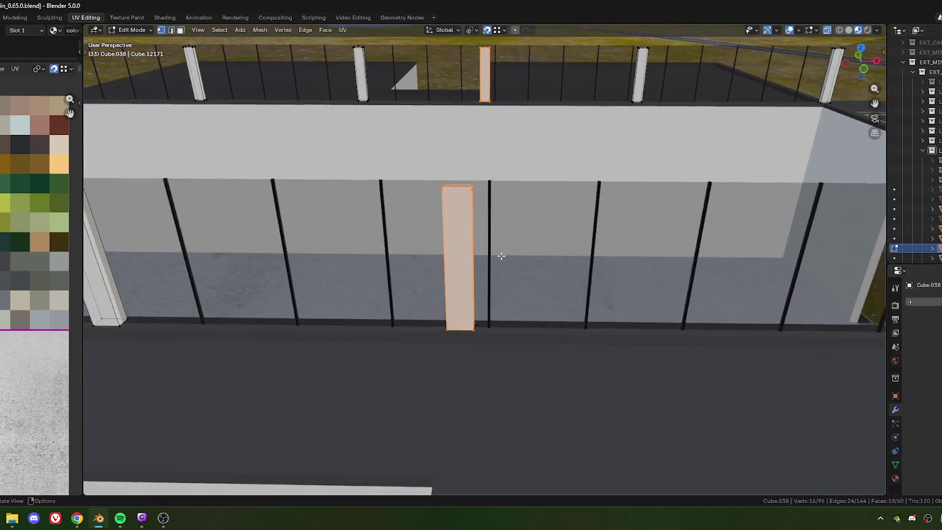
scroll(488, 299, "up", 2)
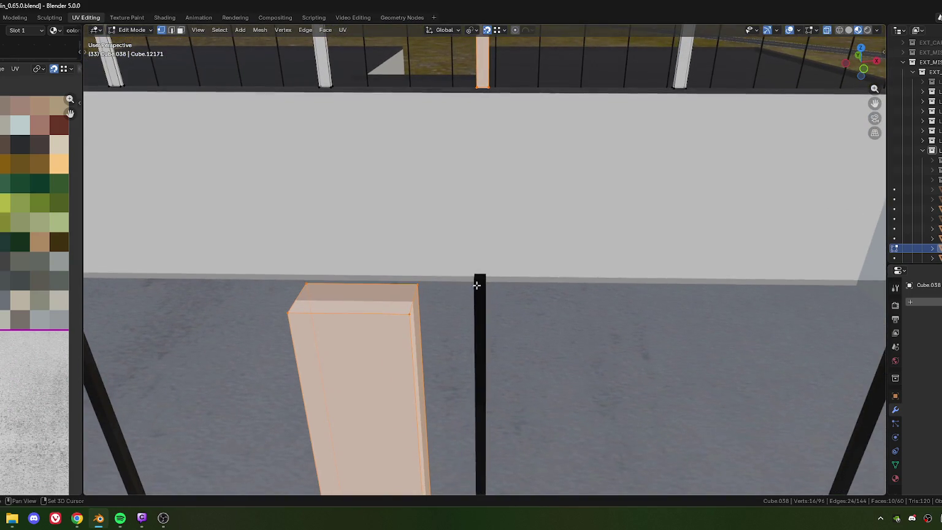
key("g")
key("y")
key("y")
left_click(488, 275)
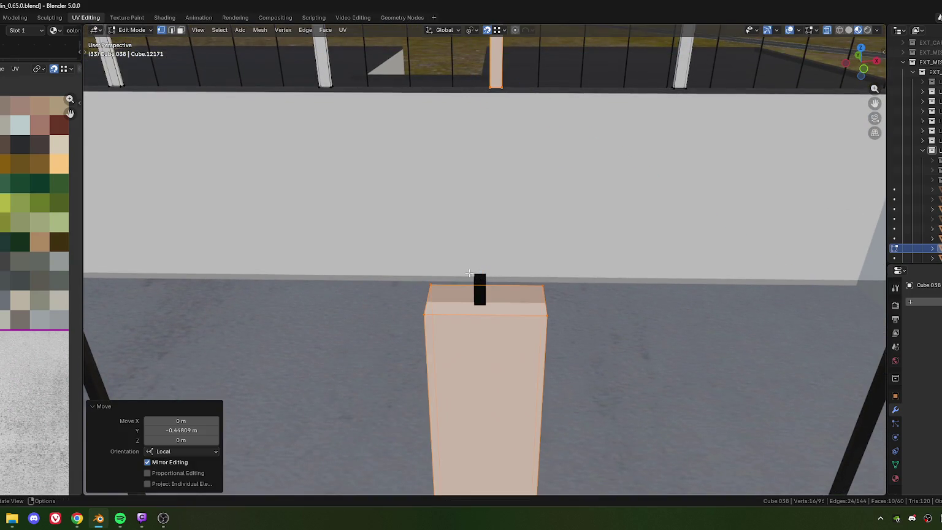
- Re-move that pillar along Y and halve its offset to centre it on the black post
key("g")
key("y")
key("y")
left_click(473, 274)
left_click(178, 430)
double_click(177, 430)
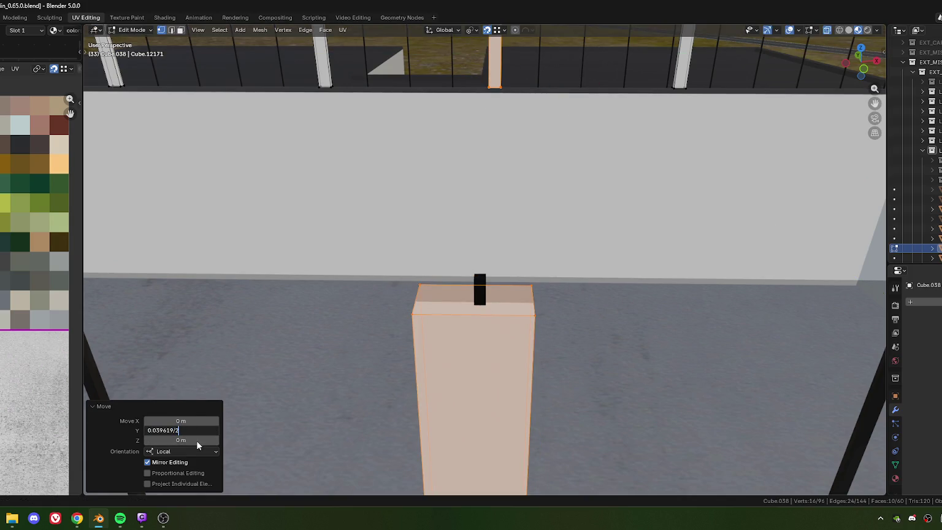
key("Return")
scroll(429, 275, "down", 5)
middle_click_drag(429, 276, 417, 131)
- Box-select the next pillar in the near fence
left_click_drag(417, 130, 481, 278)
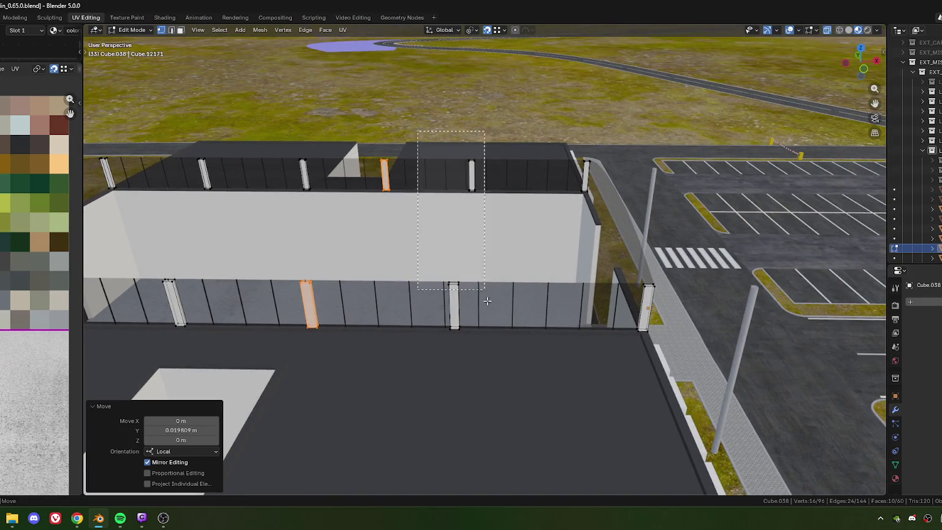
mouse_move(509, 395)
middle_mouse_down()
mouse_move(530, 340)
mouse_move(579, 299)
middle_mouse_up()
scroll(521, 329, "down", 2)
scroll(503, 316, "up", 4)
scroll(503, 315, "up", 3)
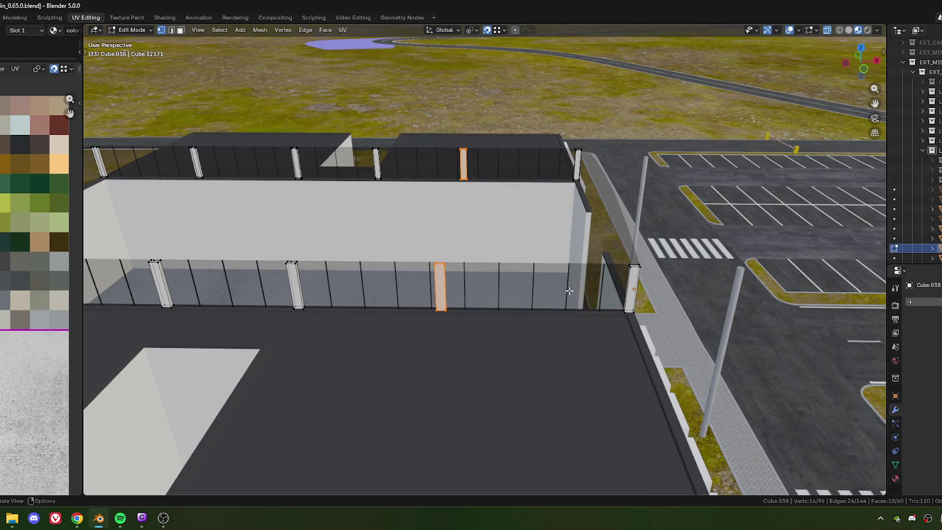
scroll(484, 284, "up", 2)
scroll(459, 285, "up", 1)
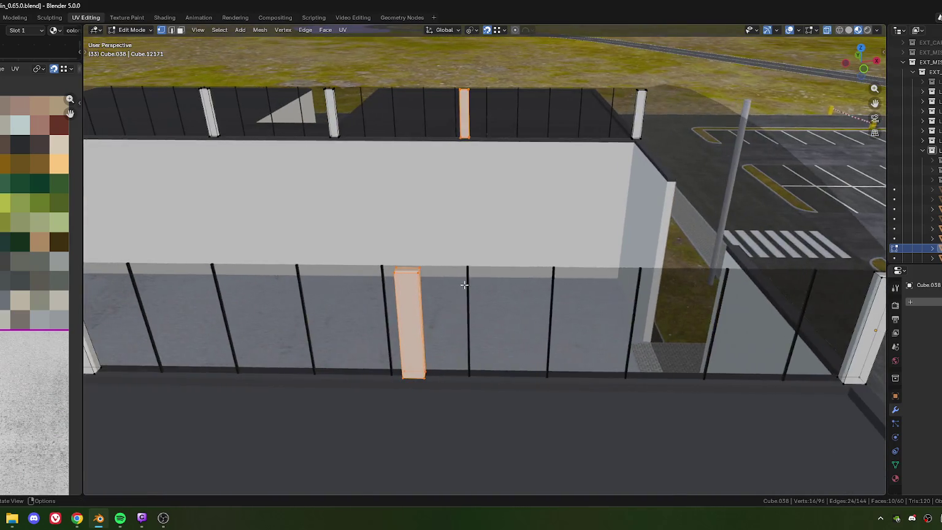
scroll(444, 287, "up", 2)
scroll(441, 286, "up", 2)
scroll(452, 288, "up", 1)
- Move that pillar along local Y onto the post and halve the offset to 0.020135 m
key("g")
key("y")
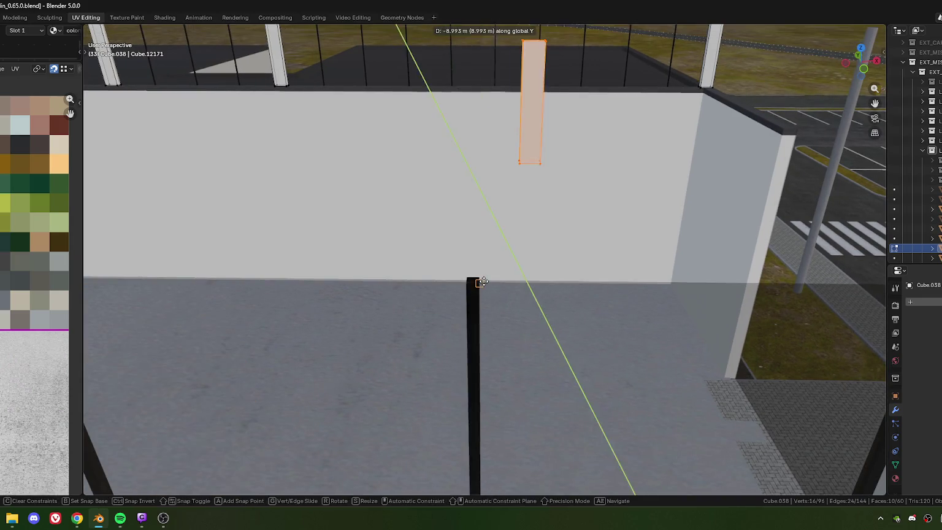
left_click(471, 282)
key("g")
key("y")
left_click(462, 300)
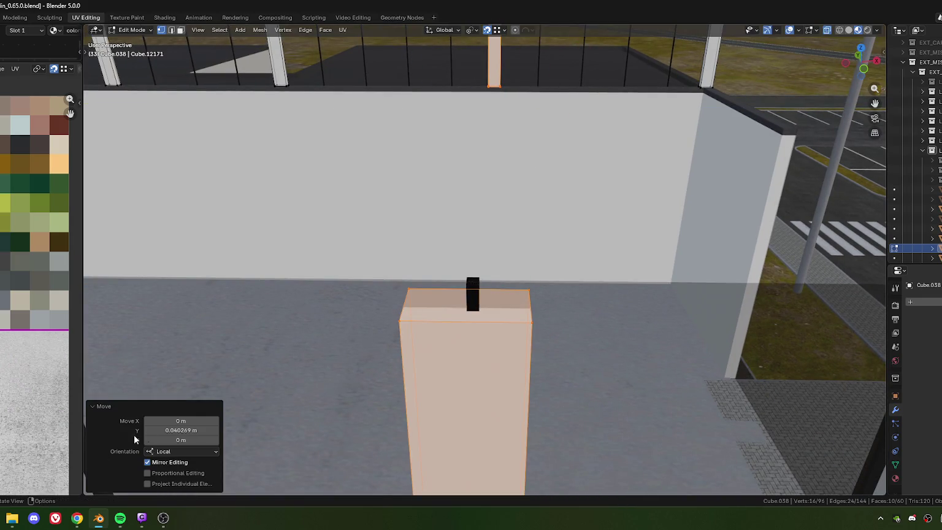
double_click(176, 429)
type("/2")
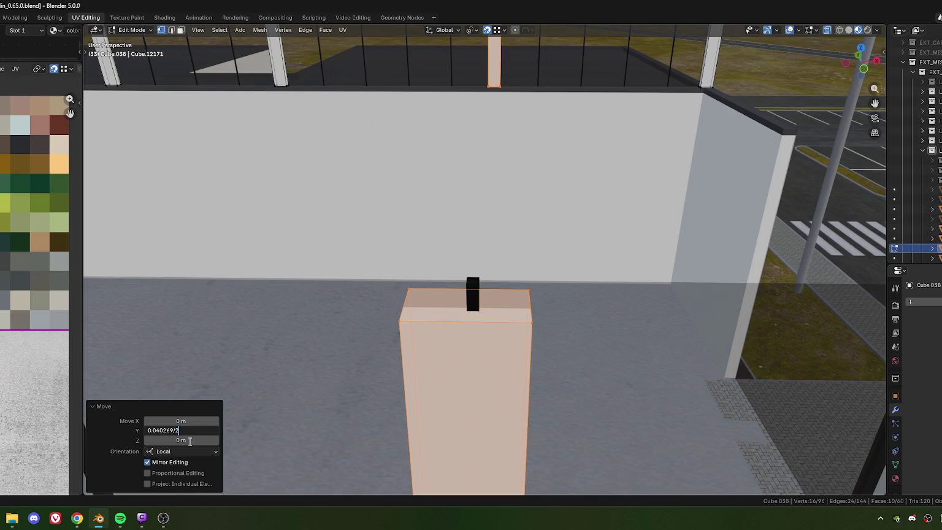
key("Return")
- Return from Edit Mode to Object Mode
scroll(508, 216, "down", 5)
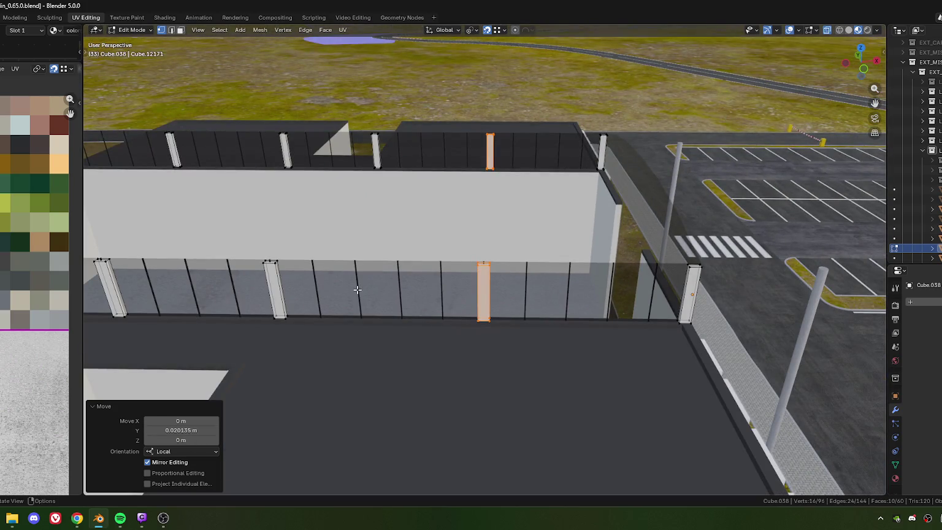
scroll(362, 330, "down", 5)
mouse_move(361, 330)
middle_mouse_down()
mouse_move(437, 306)
mouse_move(424, 312)
mouse_move(494, 317)
middle_mouse_up()
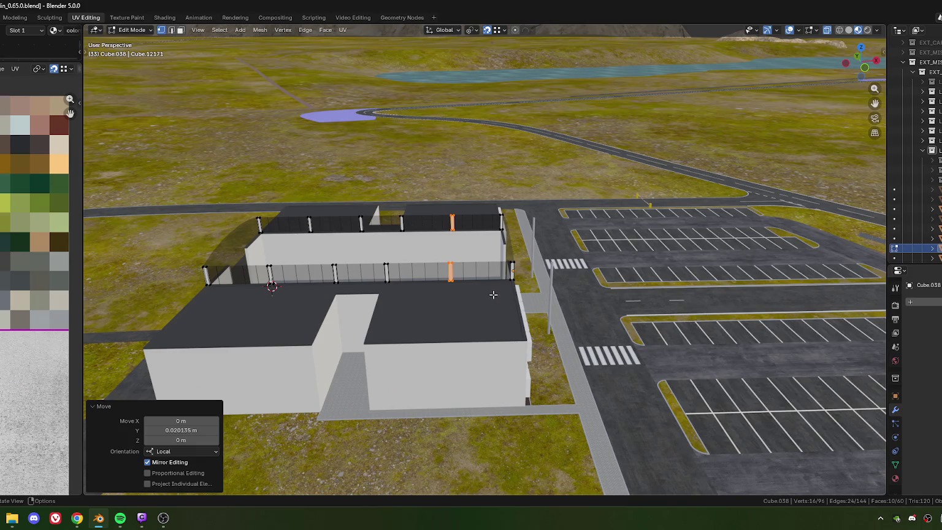
key("Tab")
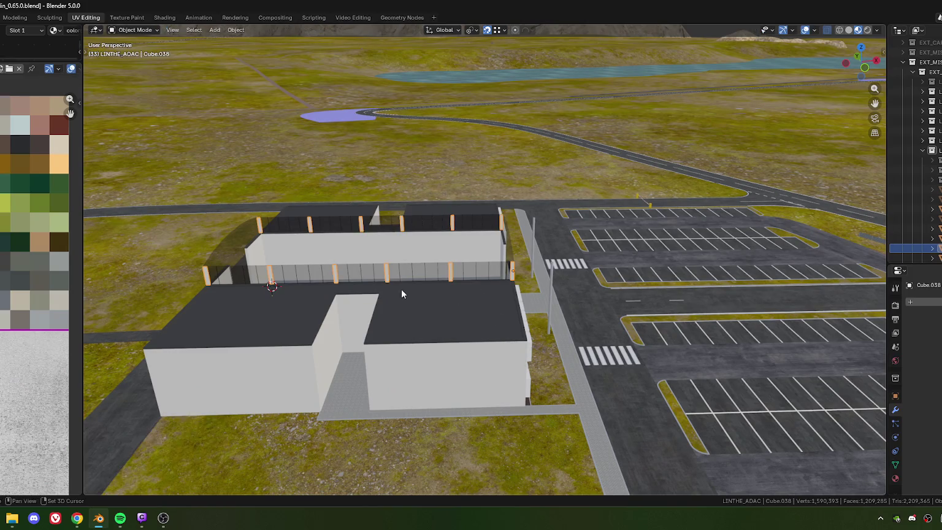
- Unhide the canopy roof and delete the 1Plane.006 satellite reference plane
middle_click_drag(400, 288, 521, 143, "shift")
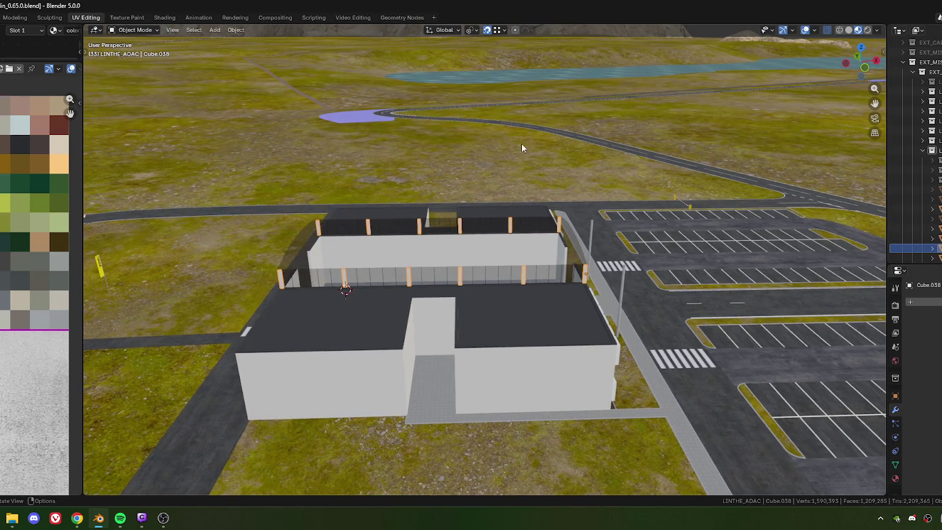
left_click(504, 30)
key("alt+h")
left_click(472, 324)
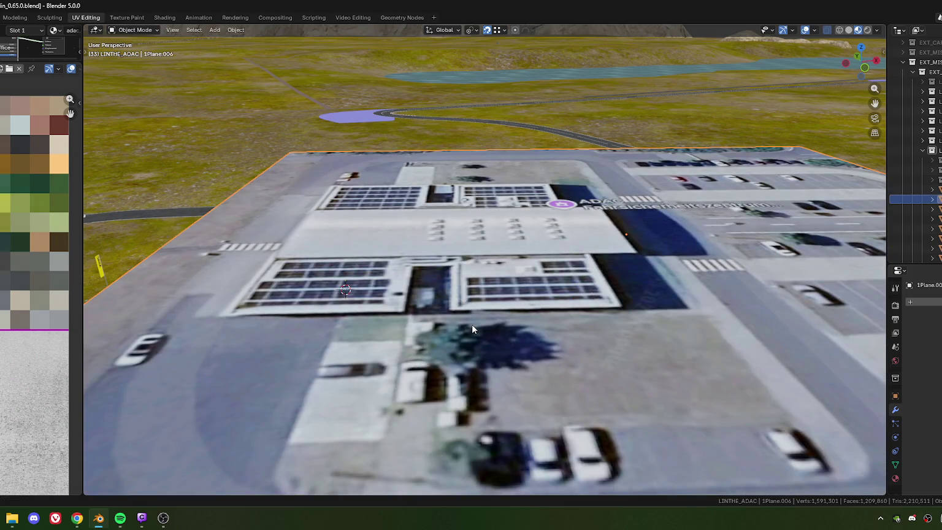
scroll(472, 325, "down", 5)
middle_click_drag(543, 256, 563, 305)
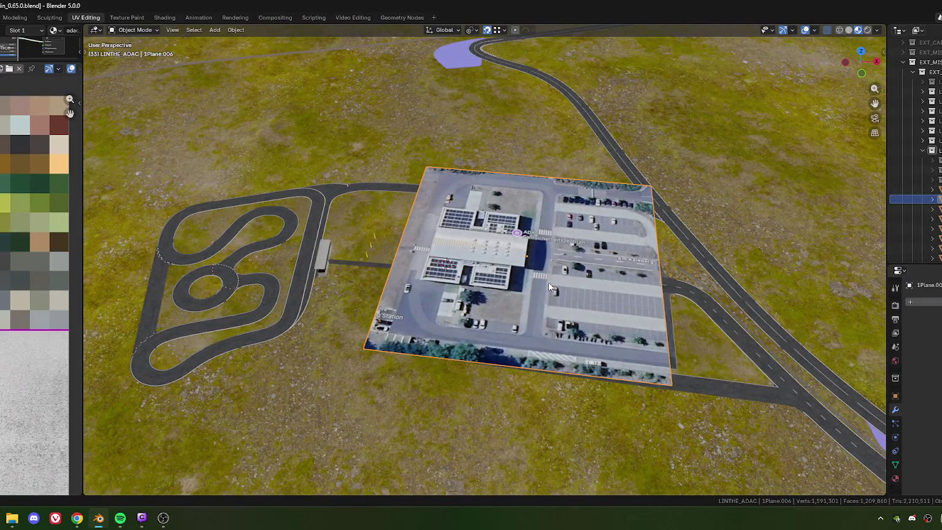
key("Delete")
scroll(509, 288, "up", 5)
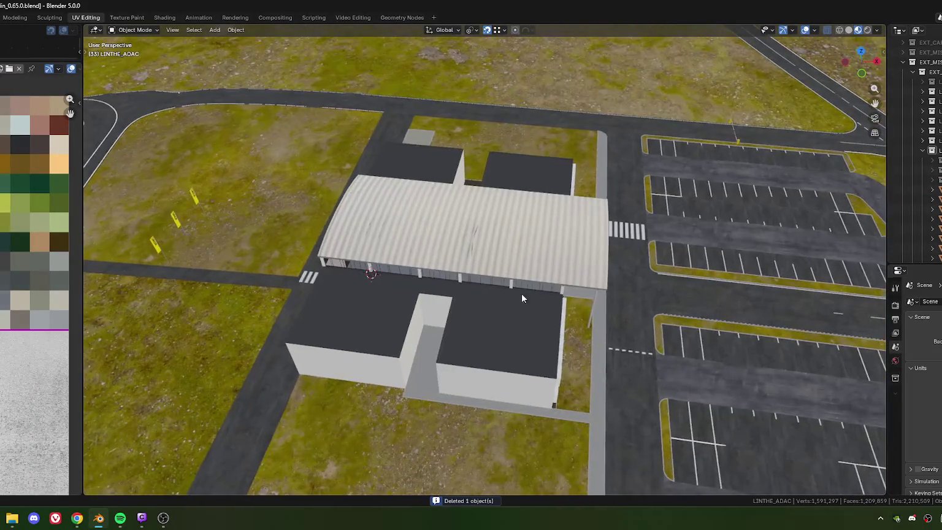
- Switch the Outliner to Unused Data and delete all unused meshes up to Plane.55654
left_click(917, 29)
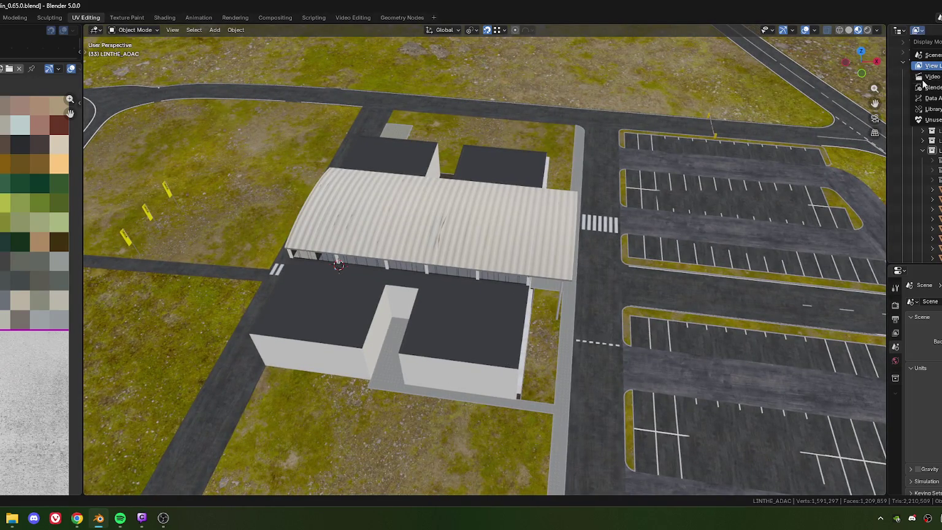
left_click(933, 120)
left_click_drag(885, 133, 684, 133)
left_click(690, 52)
left_click(728, 64)
left_click(732, 229, "shift")
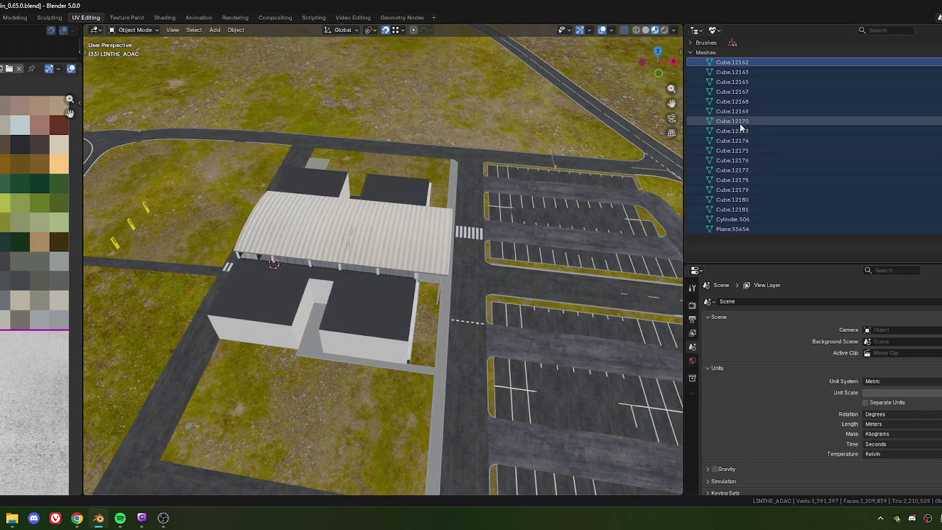
right_click(694, 122)
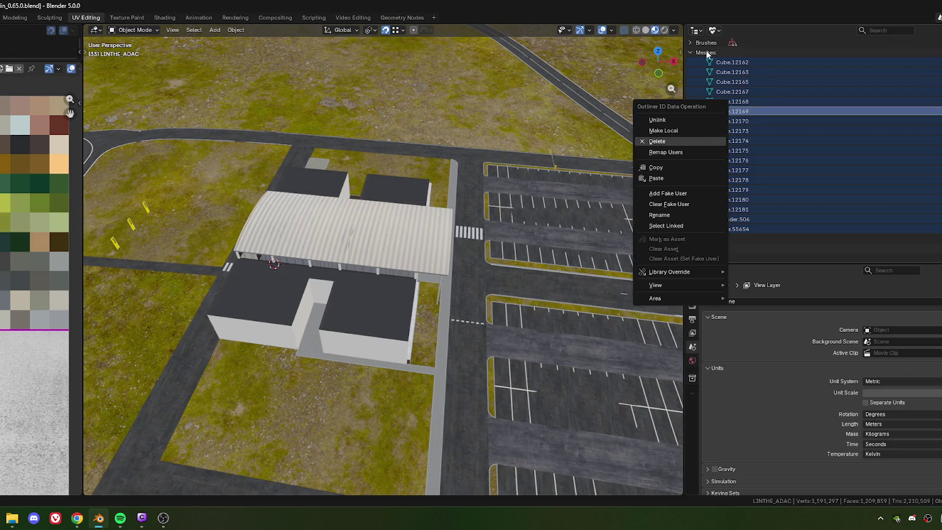
key("Return")
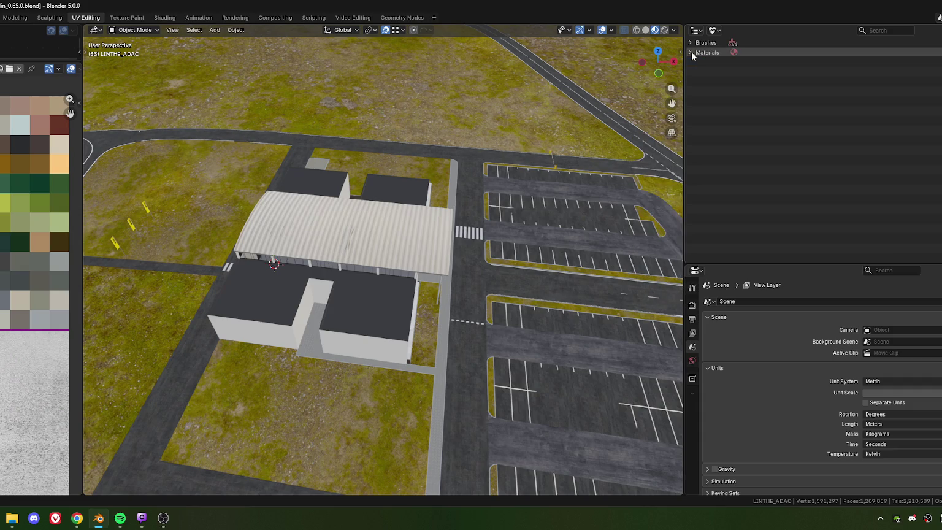
- Delete the unused adac_office material and the leftover unused image
left_click(713, 66)
right_click(714, 66)
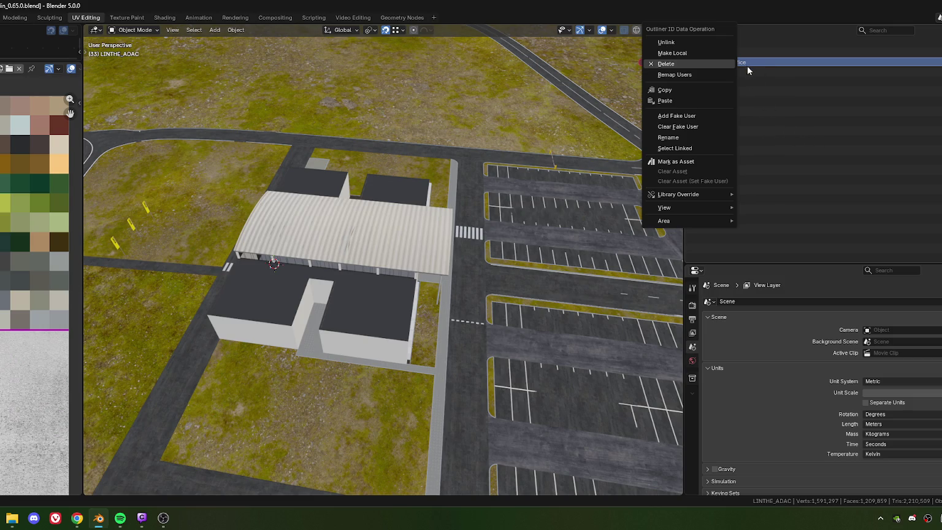
key("Return")
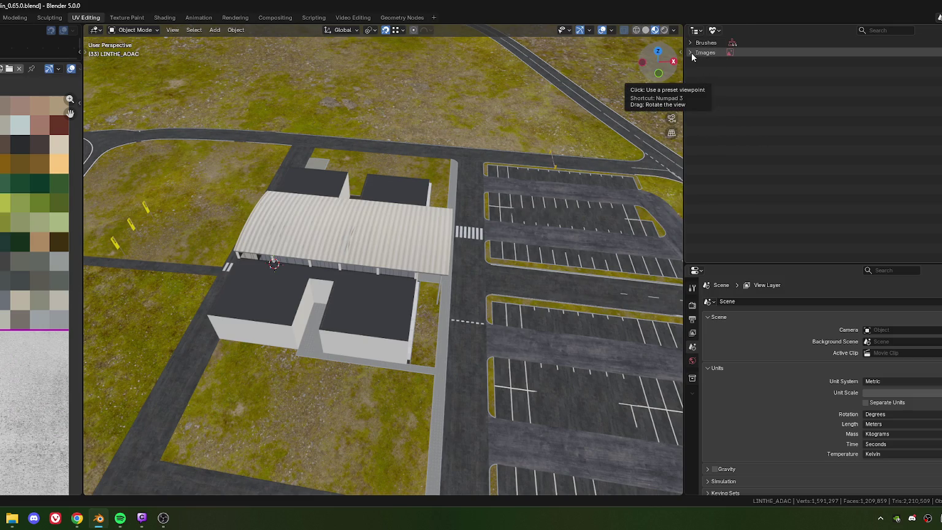
left_click(690, 53)
right_click(724, 62)
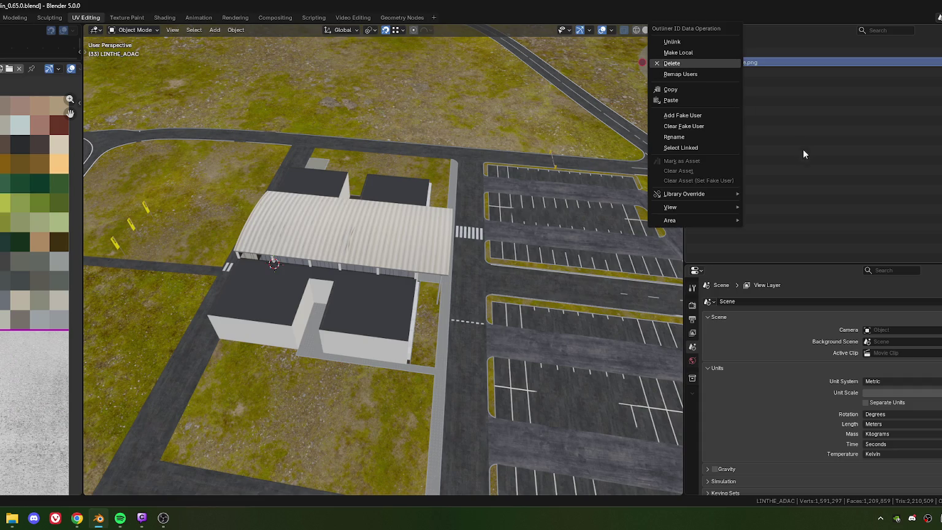
key("Return")
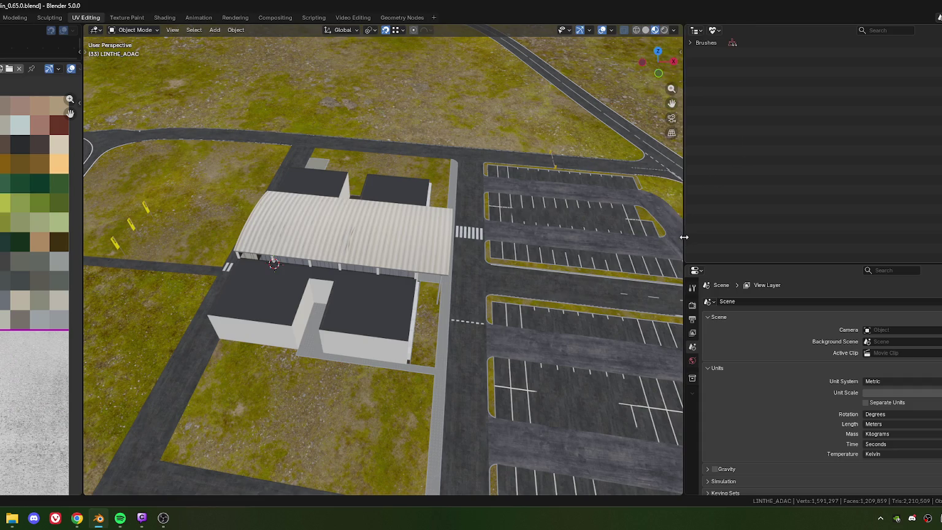
- Return the Outliner to View Layer and minimise Blender to the desktop
left_click_drag(683, 239, 863, 147)
left_click(870, 30)
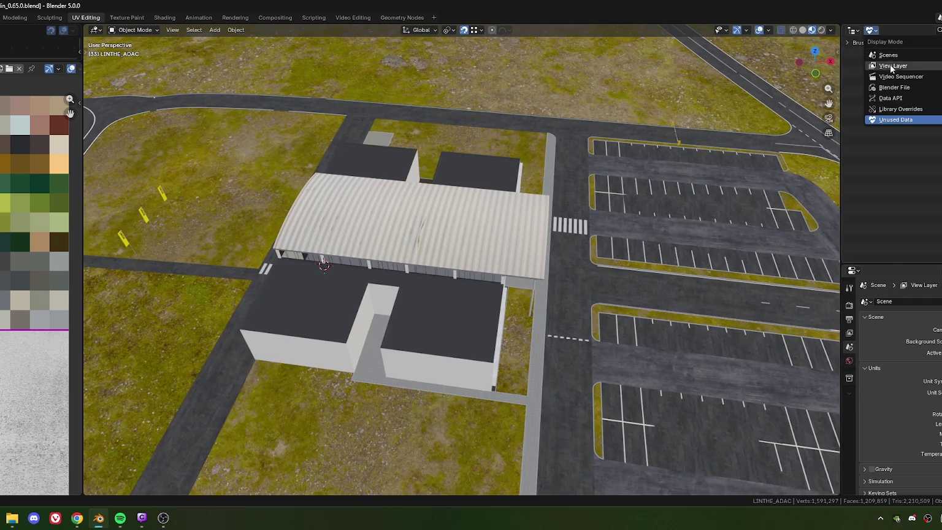
left_click(883, 56)
key("super+d")
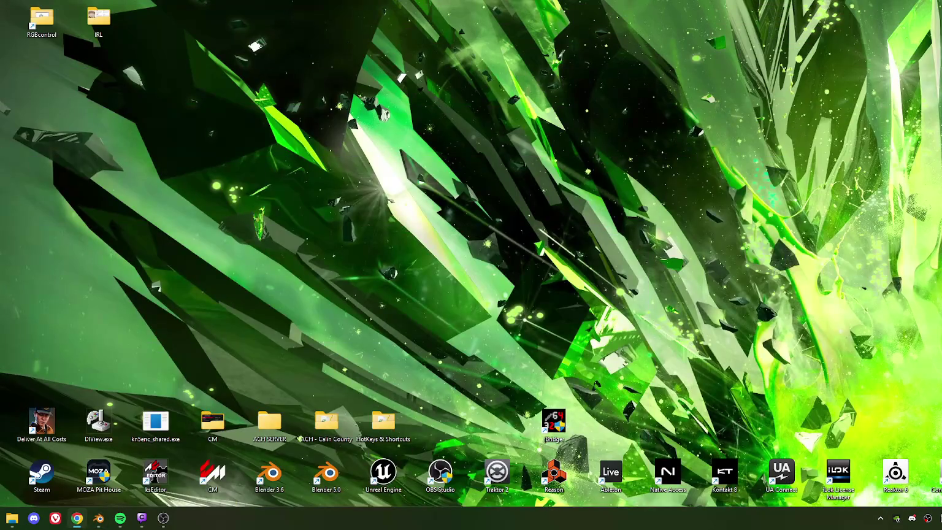
- Permanently delete adac_office.png from the desktop and bring Blender back to the front
right_click(3, 417)
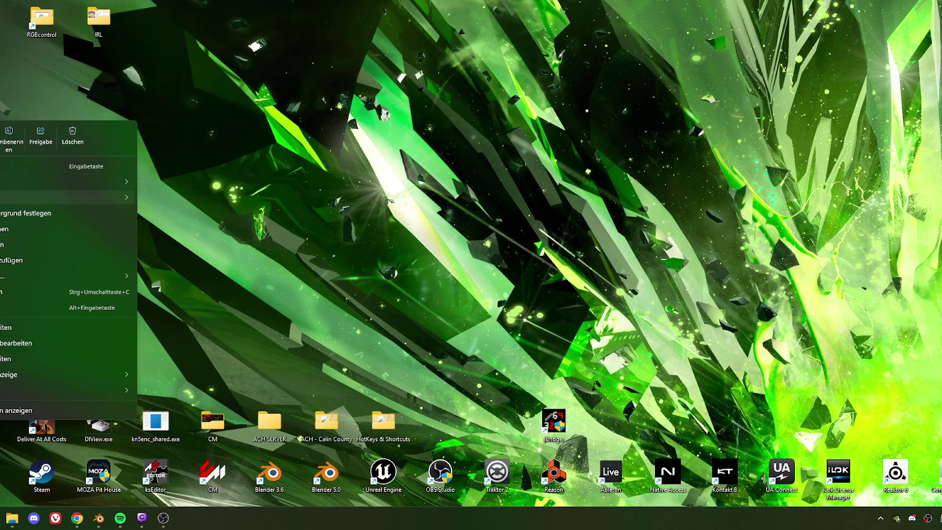
left_click(71, 147)
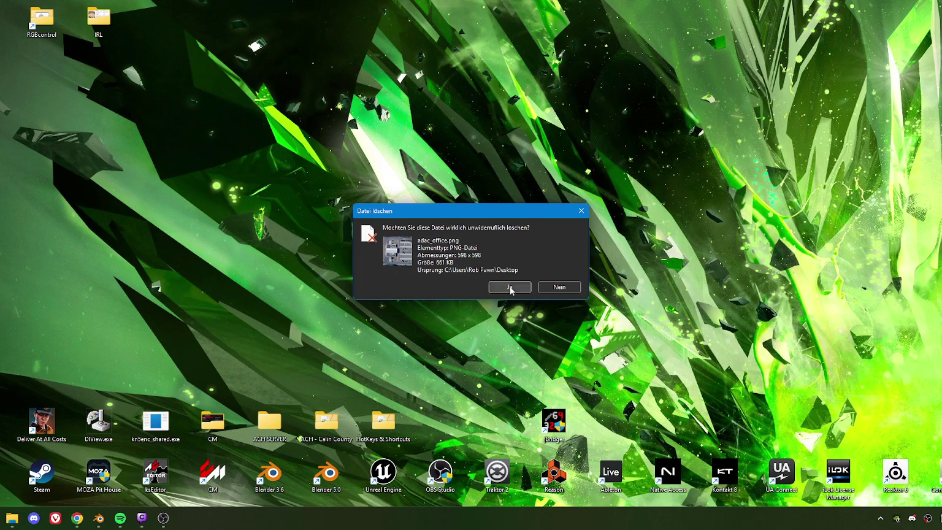
left_click(510, 289)
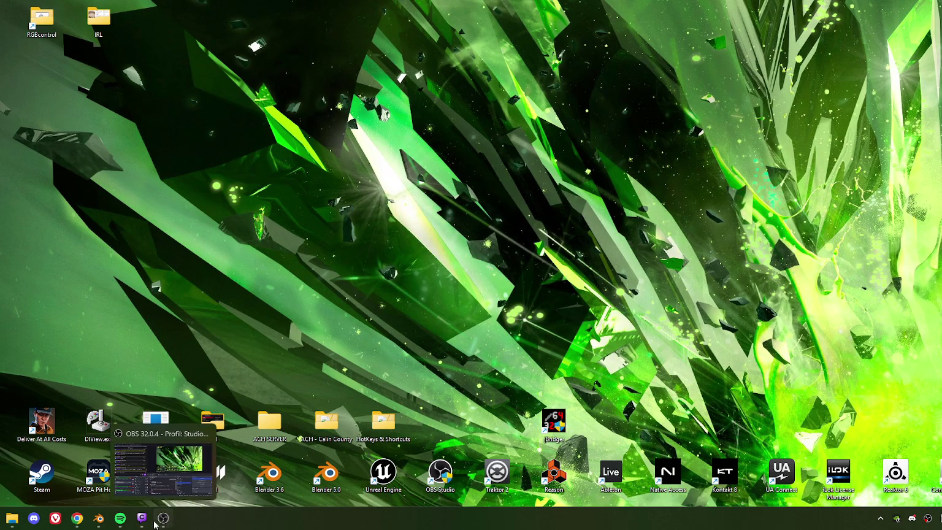
left_click(97, 522)
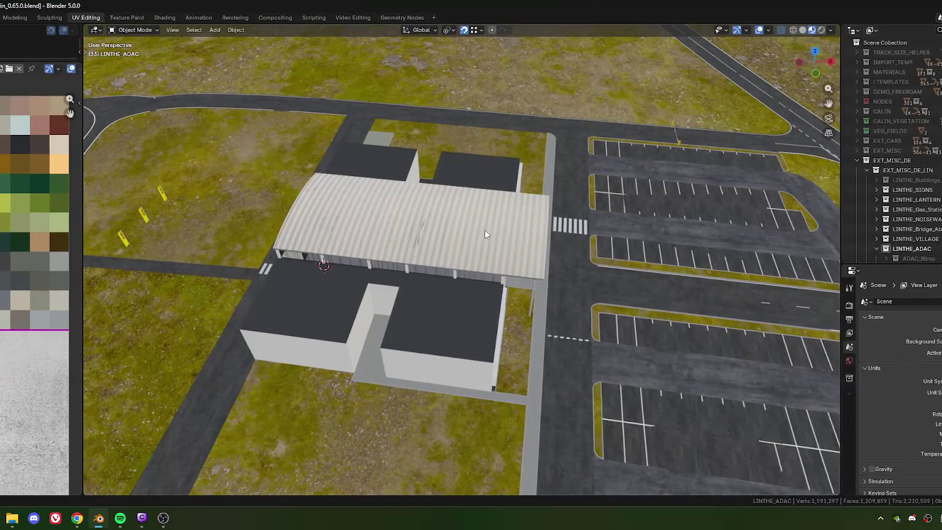
- Select the window-frame object Cube.030 and enter Edit Mode on its mesh
scroll(462, 301, "up", 3)
scroll(467, 340, "up", 2)
mouse_move(467, 347)
middle_mouse_down()
mouse_move(488, 347)
mouse_move(439, 295)
mouse_move(393, 294)
mouse_move(520, 311)
middle_mouse_up()
scroll(520, 311, "up", 5)
scroll(564, 372, "up", 3)
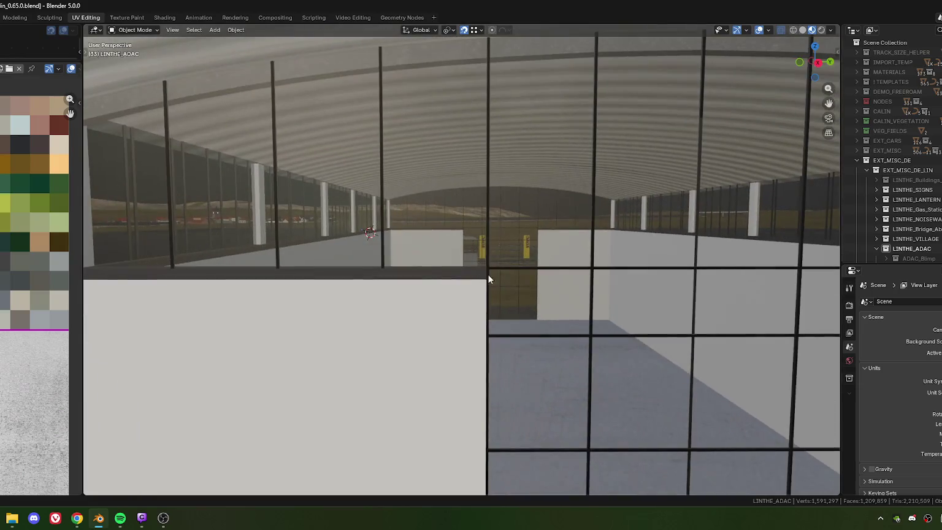
left_click(489, 277)
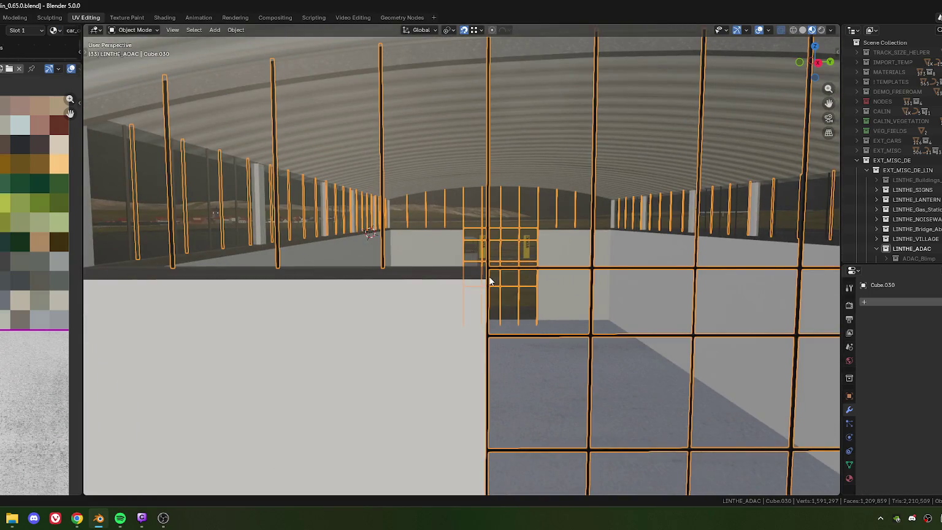
scroll(490, 280, "down", 5)
scroll(545, 292, "down", 5)
key("Tab")
- Box-select the thin posts along the roof's edge and delete their vertices
scroll(592, 294, "up", 2)
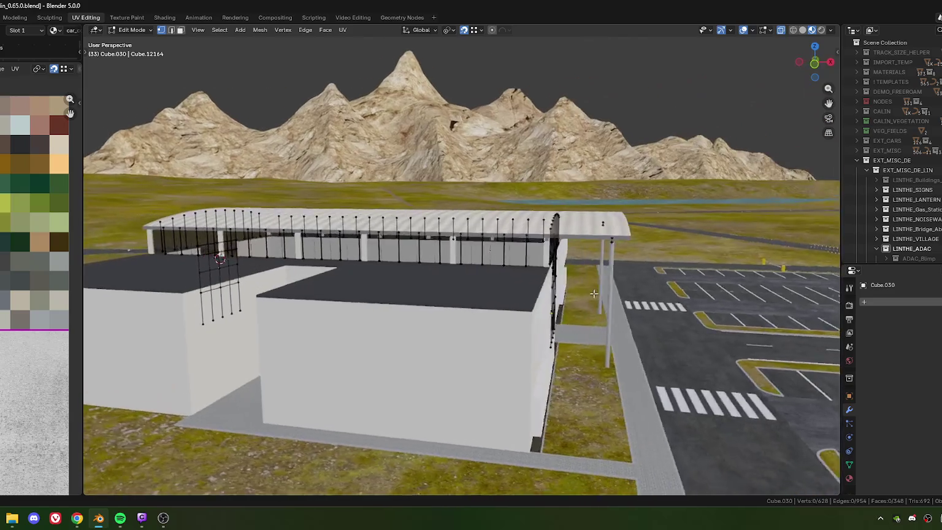
middle_click_drag(592, 294, 556, 246)
left_click_drag(539, 214, 304, 293)
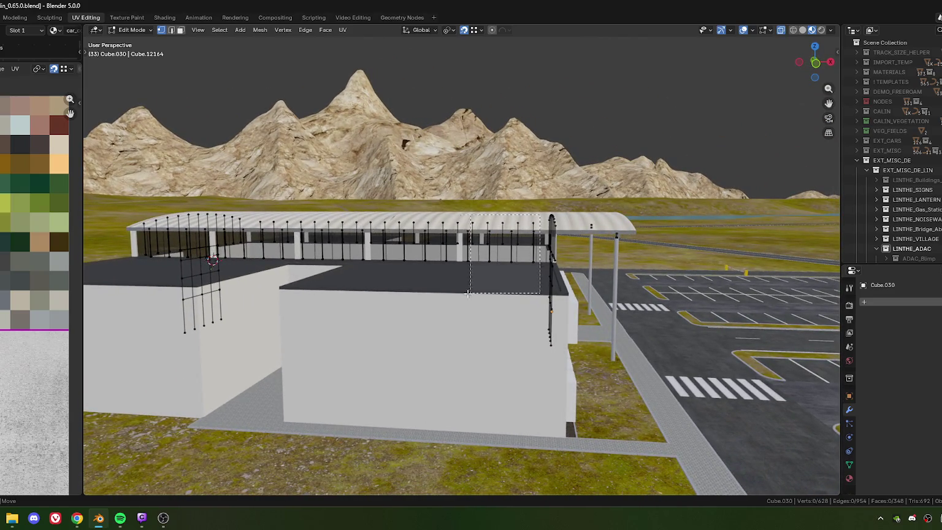
mouse_move(303, 293)
middle_mouse_down()
mouse_move(514, 292)
mouse_move(486, 248)
middle_mouse_up()
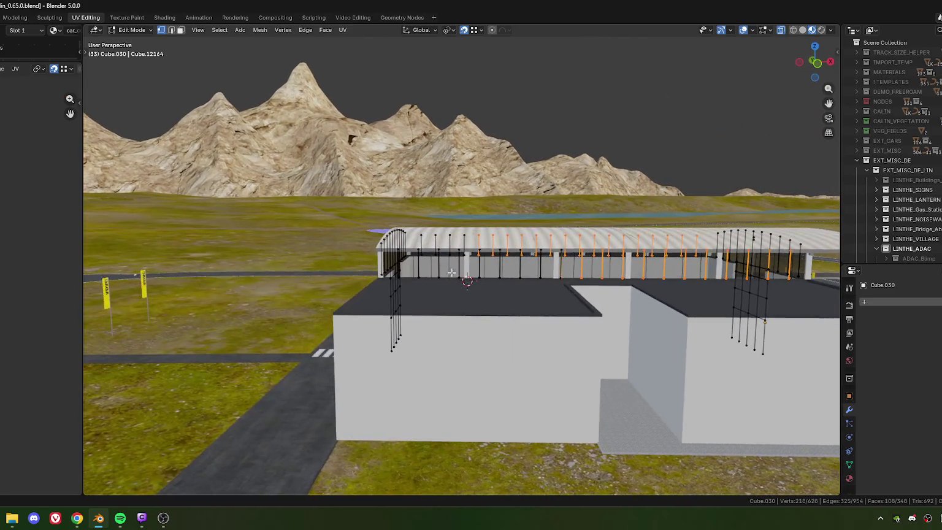
left_click_drag(472, 237, 580, 302, "shift")
mouse_move(580, 302)
middle_mouse_down()
mouse_move(602, 340)
mouse_move(668, 319)
mouse_move(622, 385)
middle_mouse_up()
key("x")
left_click(582, 325)
mouse_move(582, 325)
middle_mouse_down()
mouse_move(442, 319)
mouse_move(513, 329)
mouse_move(519, 322)
mouse_move(462, 378)
mouse_move(487, 332)
middle_mouse_up()
- Return to Object Mode and select the canopy posts object Cube.033
scroll(488, 332, "up", 3)
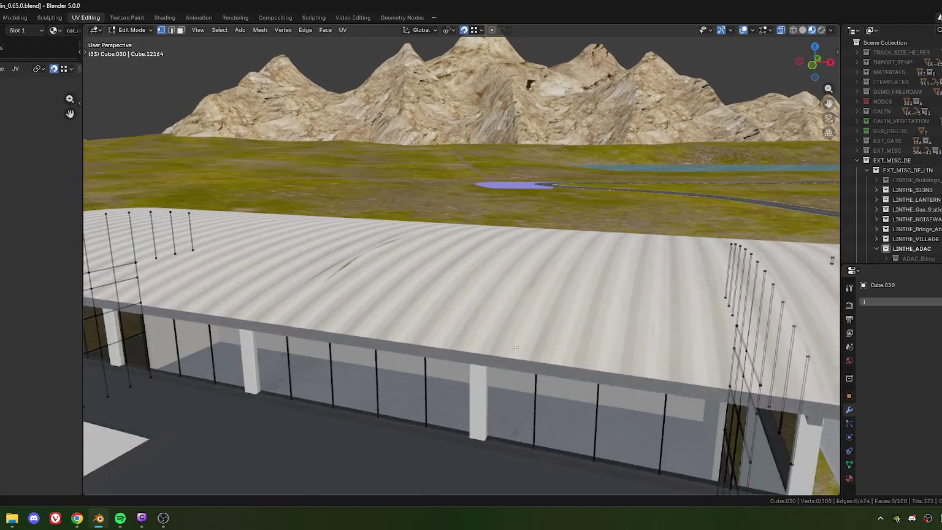
scroll(467, 310, "up", 2)
key("Tab")
left_click(450, 300)
mouse_move(449, 300)
middle_mouse_down()
mouse_move(528, 319)
mouse_move(450, 325)
middle_mouse_up()
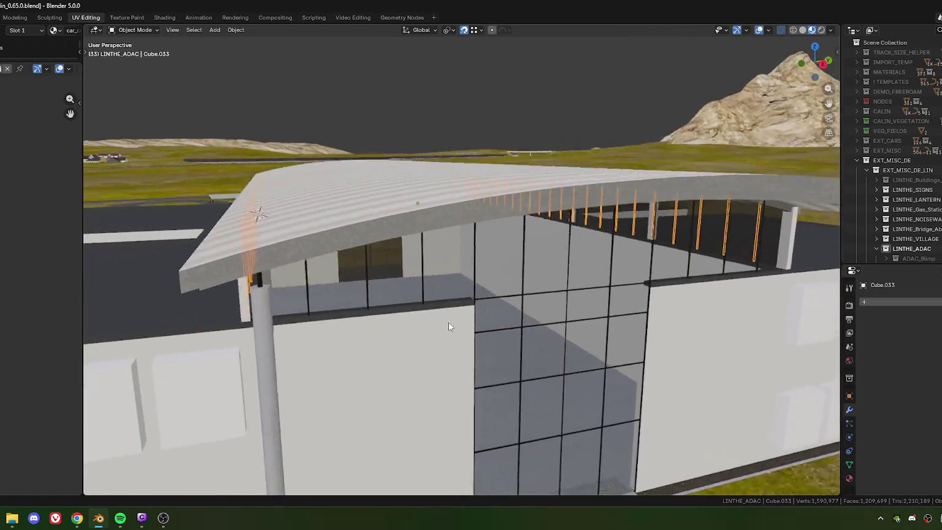
- Add Cube.030 as the active object and join Cube.033 into it
scroll(449, 325, "up", 3)
scroll(430, 322, "up", 3)
scroll(427, 325, "up", 3)
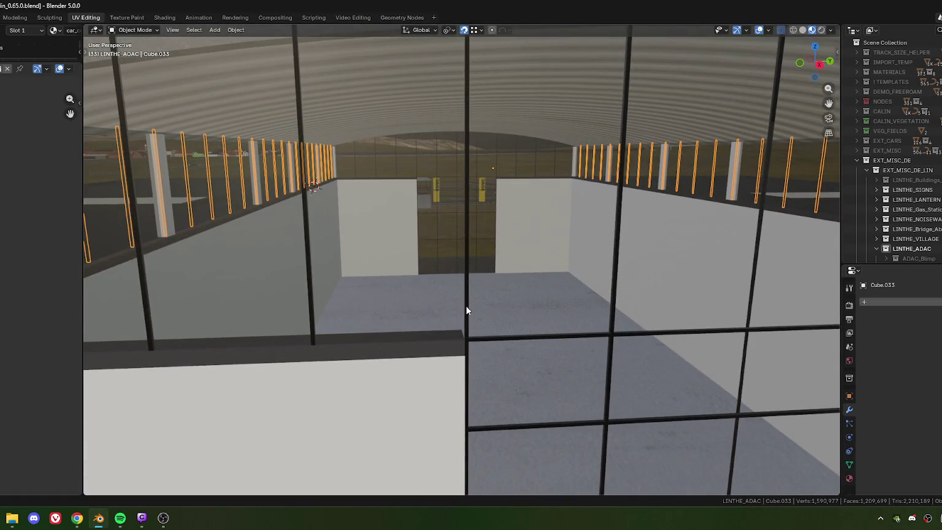
left_click(466, 315)
middle_click_drag(478, 325, 471, 330)
scroll(471, 329, "down", 3)
scroll(439, 317, "down", 2)
right_click(453, 260)
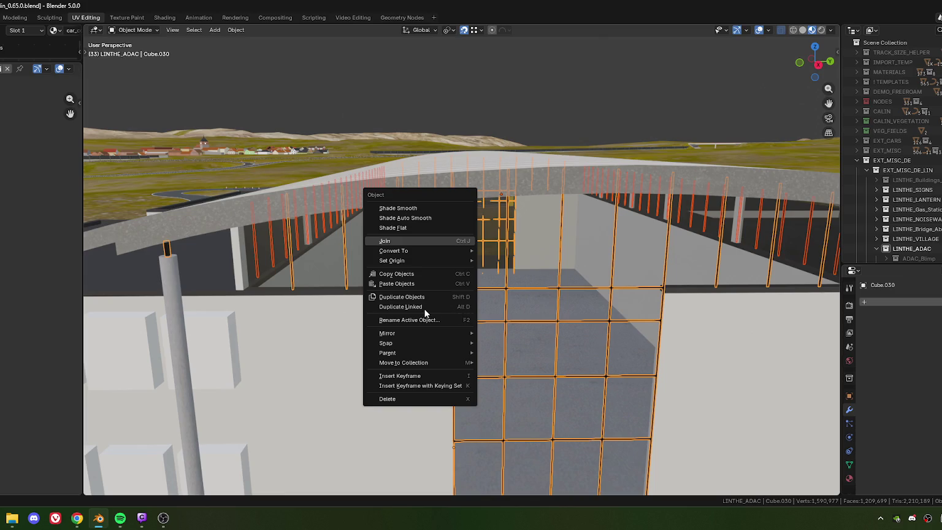
key("Escape")
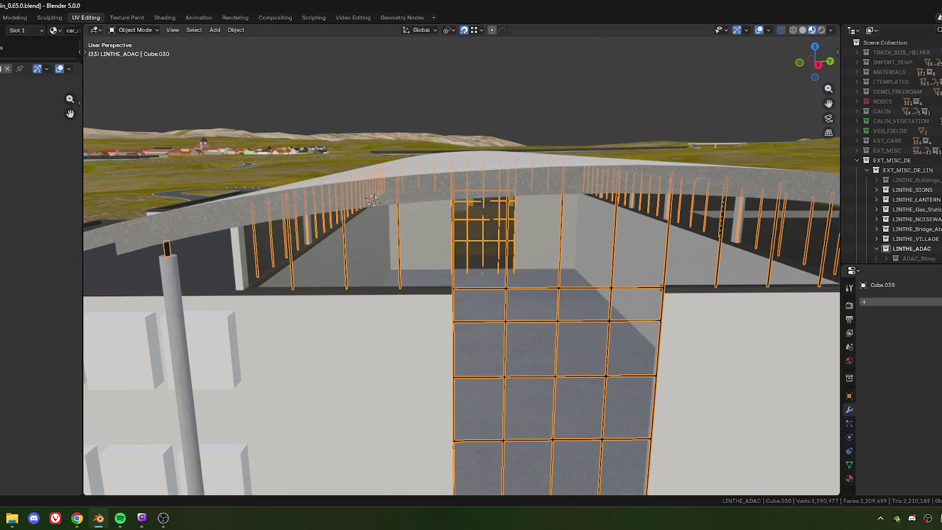
key("alt+Tab")
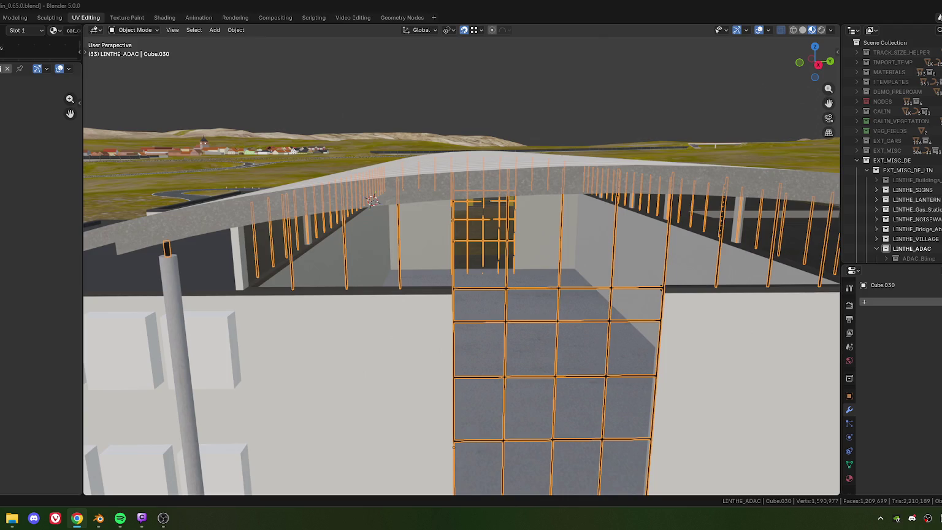
- Inspect the combined mesh in Edit Mode, then orbit around the building
mouse_move(447, 321)
middle_mouse_down()
mouse_move(479, 331)
mouse_move(501, 315)
mouse_move(551, 327)
middle_mouse_up()
key("Tab")
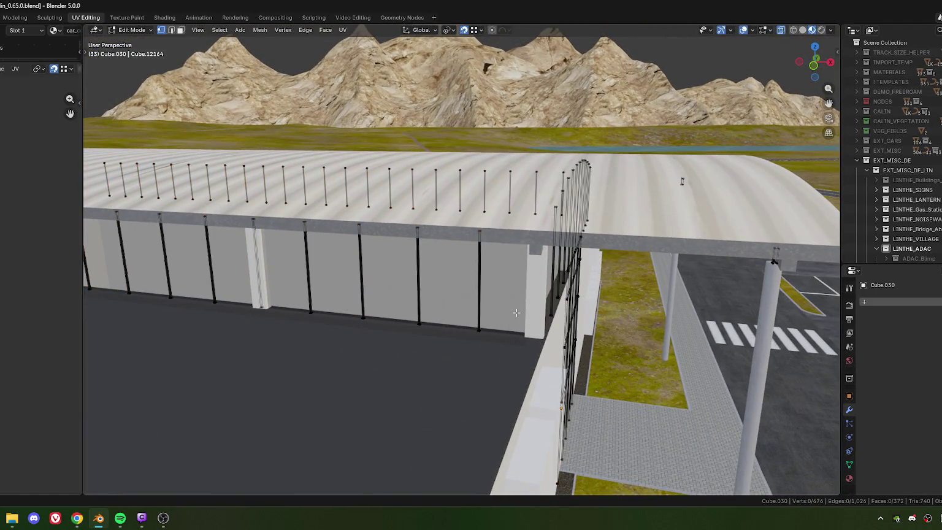
scroll(511, 322, "down", 5)
scroll(513, 319, "up", 2)
scroll(517, 314, "up", 3)
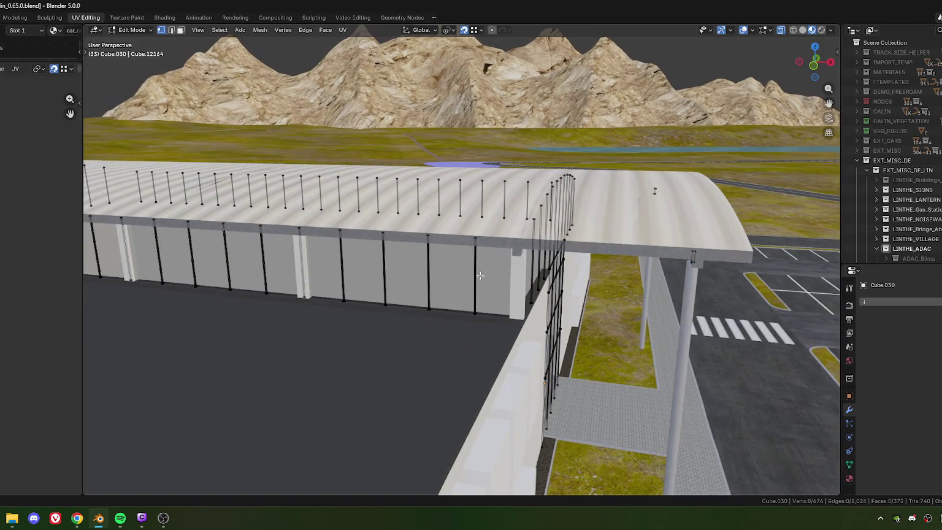
key("Tab")
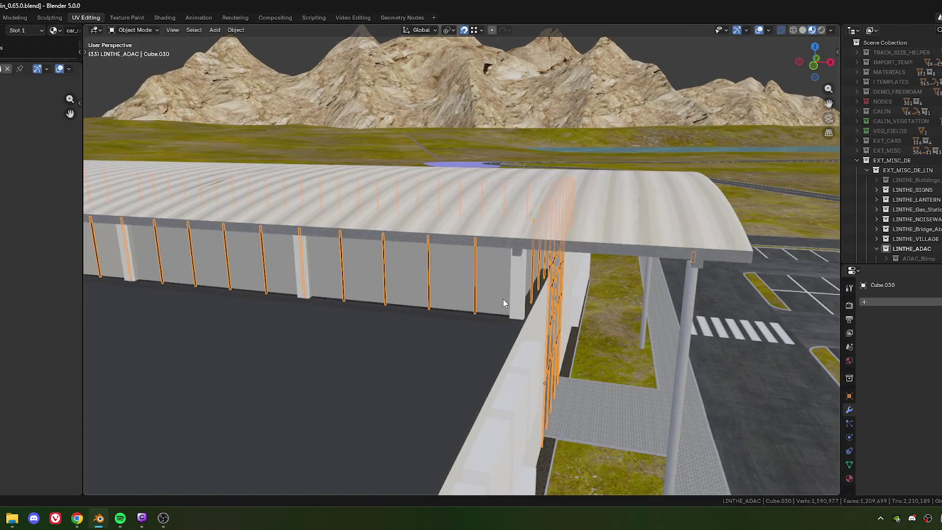
middle_click_drag(503, 298, 424, 285)
scroll(398, 277, "up", 3)
scroll(405, 258, "up", 2)
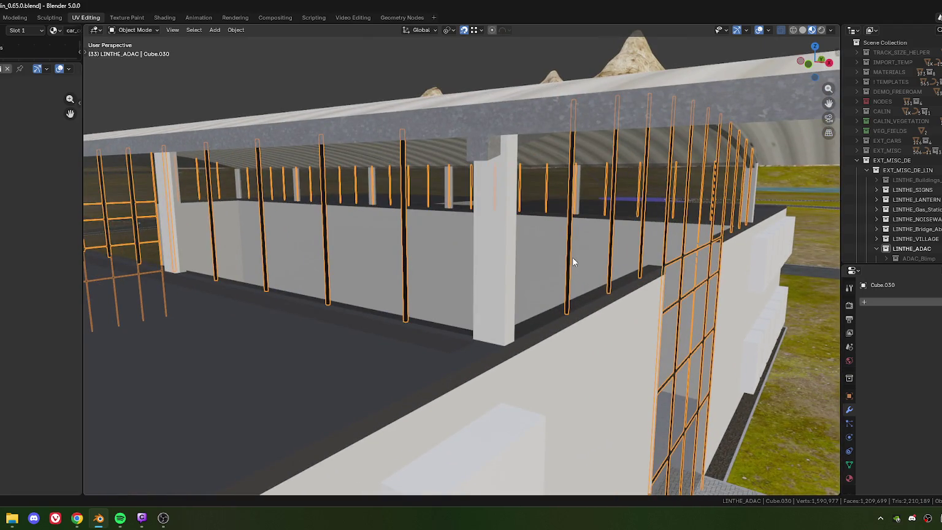
scroll(908, 202, "down", 6)
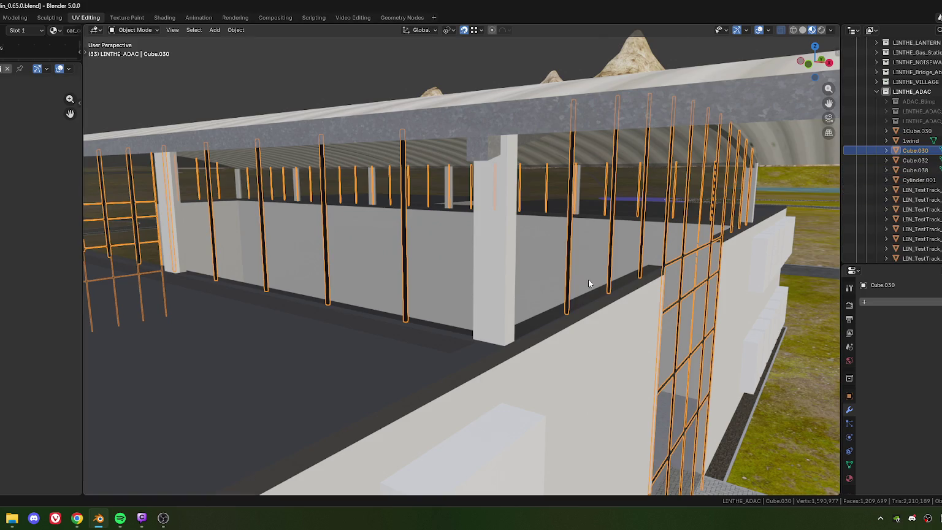
scroll(528, 283, "down", 6)
mouse_move(529, 283)
middle_mouse_down()
mouse_move(387, 273)
mouse_move(570, 272)
mouse_move(429, 270)
middle_mouse_up()
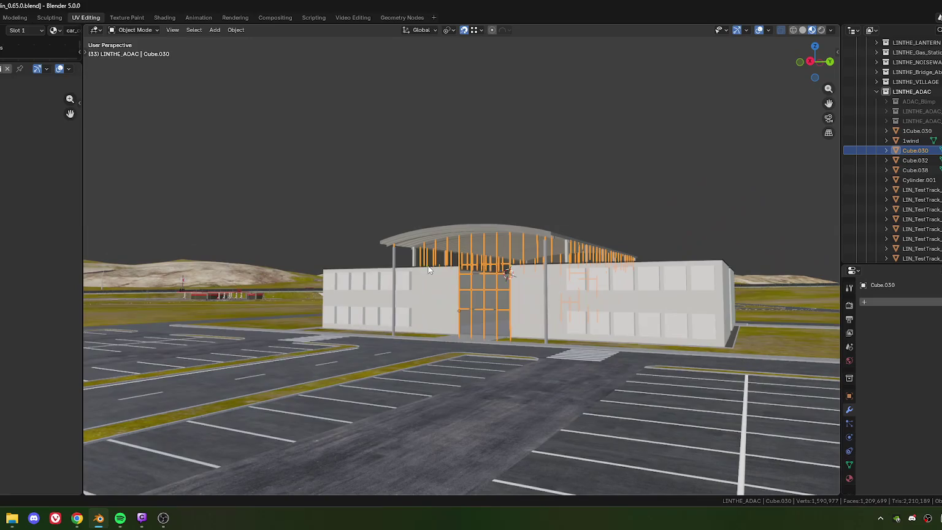
- Hide the 1wind window object
left_click(591, 316)
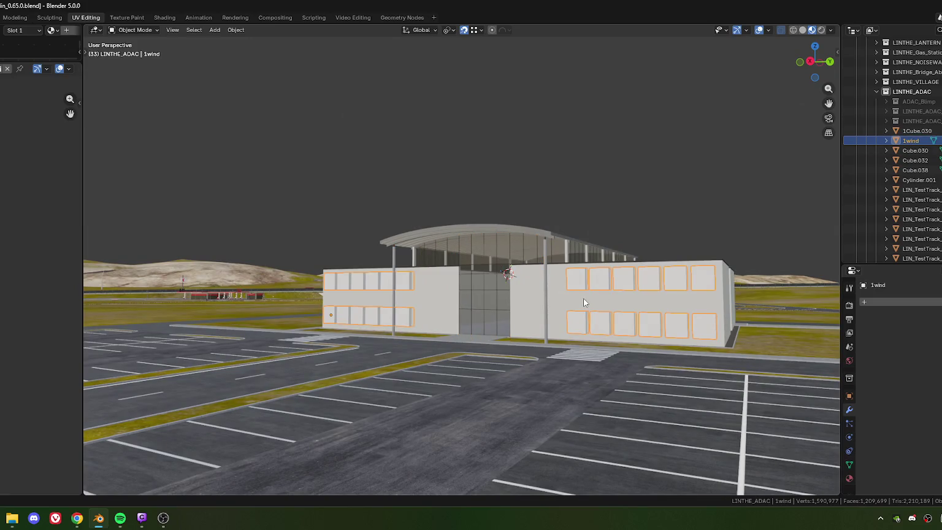
key("h")
mouse_move(490, 293)
middle_mouse_down()
mouse_move(502, 301)
mouse_move(540, 296)
mouse_move(521, 291)
mouse_move(504, 314)
mouse_move(533, 315)
middle_mouse_up()
scroll(478, 281, "up", 5)
mouse_move(477, 281)
middle_mouse_down()
mouse_move(508, 265)
mouse_move(526, 270)
mouse_move(494, 261)
mouse_move(462, 280)
mouse_move(460, 330)
mouse_move(462, 270)
mouse_move(505, 274)
mouse_move(502, 237)
mouse_move(473, 180)
mouse_move(447, 223)
middle_mouse_up()
- Select the arched brace object 1Cube.030 and enter Edit Mode on its mesh
left_click(513, 273)
key("Tab")
scroll(527, 270, "up", 3)
middle_click_drag(461, 244, 472, 254)
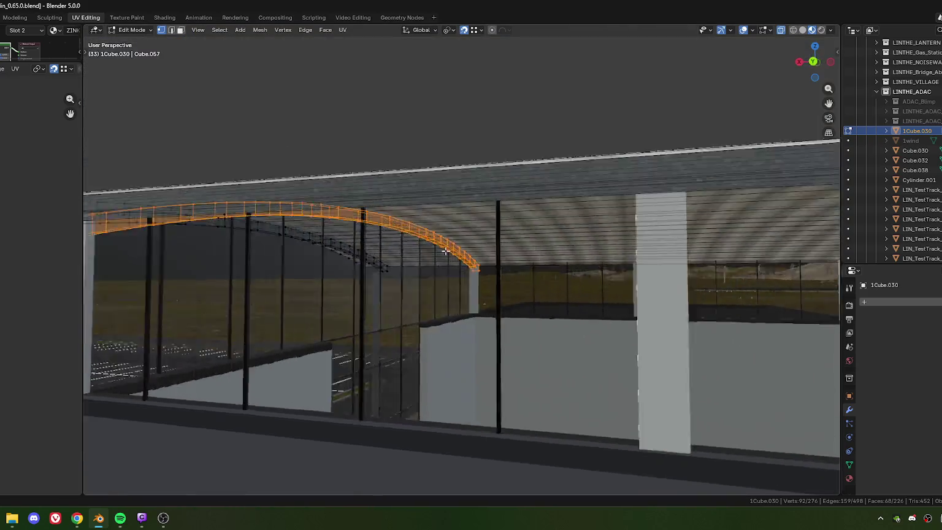
- Select the connected arch piece atop the pillar and shift it 0.075329 m along X
left_click(525, 198)
middle_click_drag(524, 198, 582, 201)
scroll(499, 287, "down", 3)
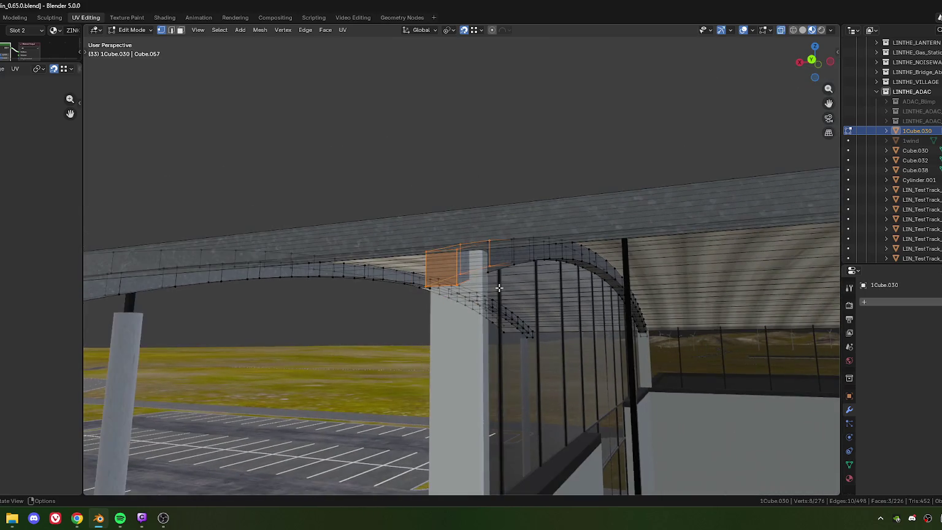
key("ctrl+l")
scroll(503, 255, "up", 2)
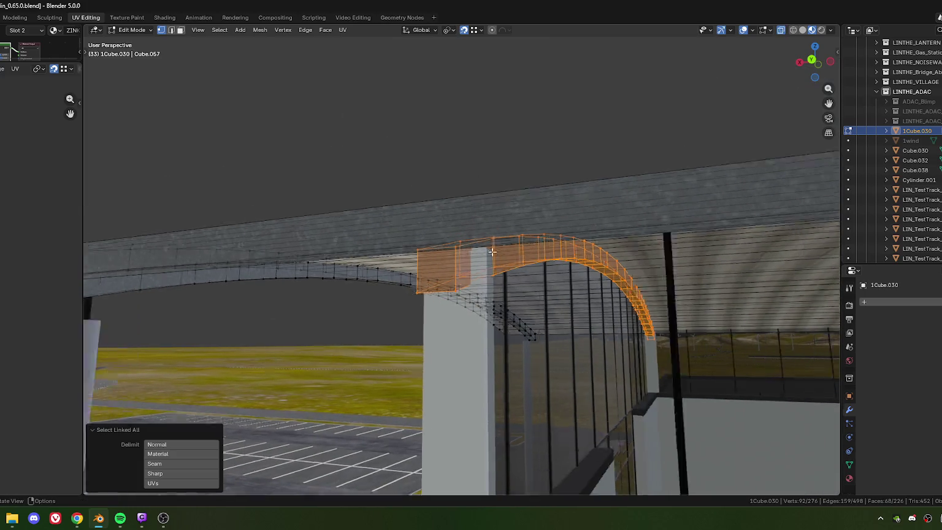
scroll(485, 247, "up", 2)
key("g")
key("x")
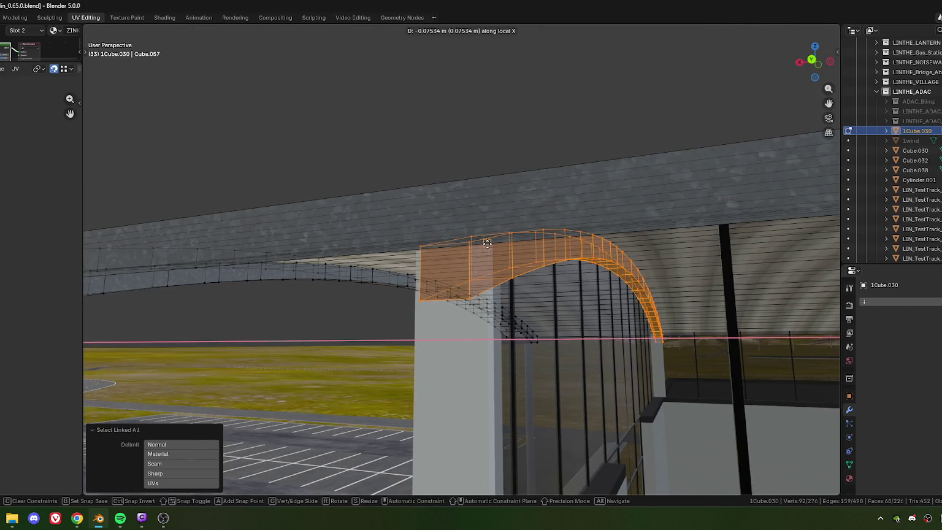
left_click(487, 244)
mouse_move(485, 264)
middle_mouse_down()
mouse_move(498, 255)
mouse_move(490, 258)
middle_mouse_up()
key("g")
key("x")
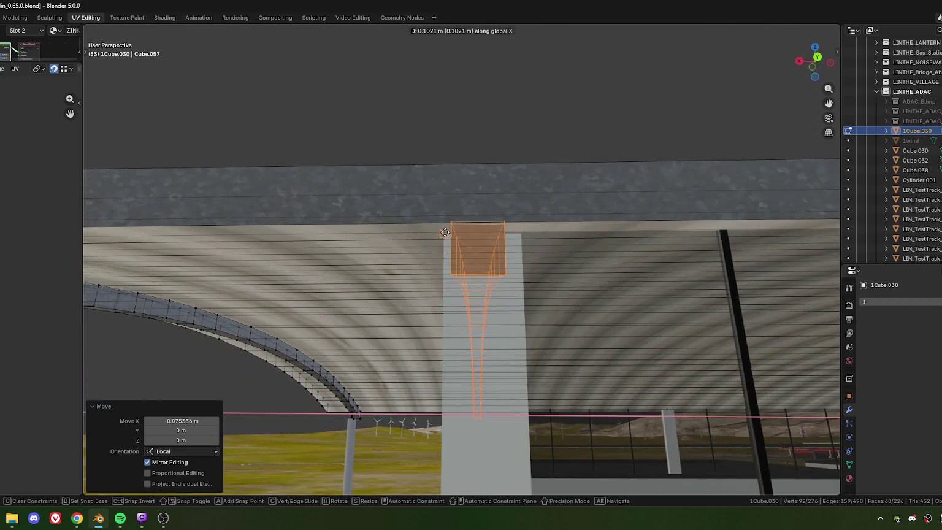
left_click(484, 257)
double_click(200, 421)
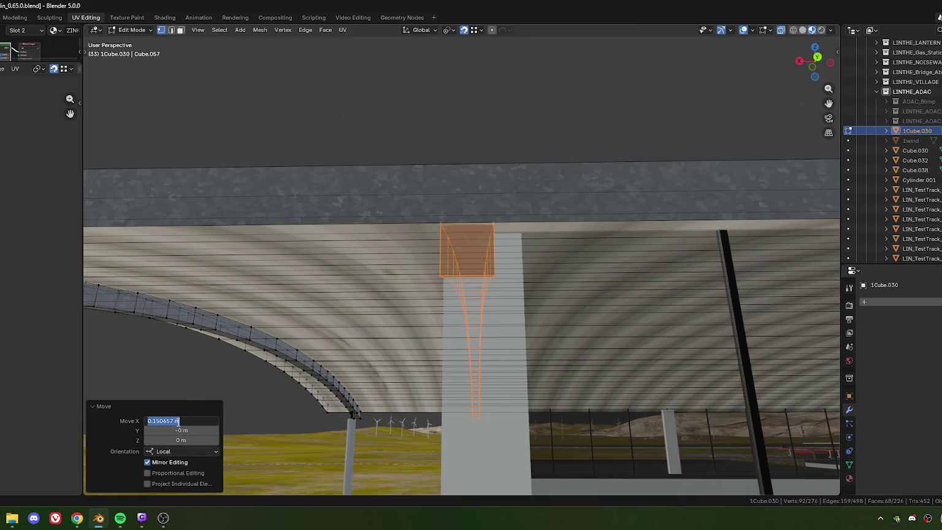
key("Return")
- Duplicate the arch along X and halve the copy's offset to 0.075329 m
mouse_move(546, 325)
middle_mouse_down()
mouse_move(565, 311)
mouse_move(446, 254)
middle_mouse_up()
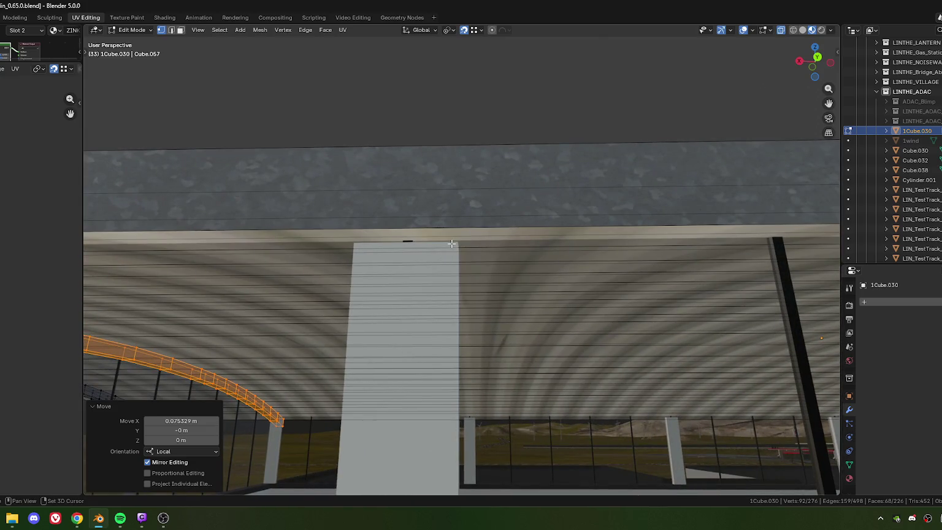
key("shift+d")
key("x")
key("x")
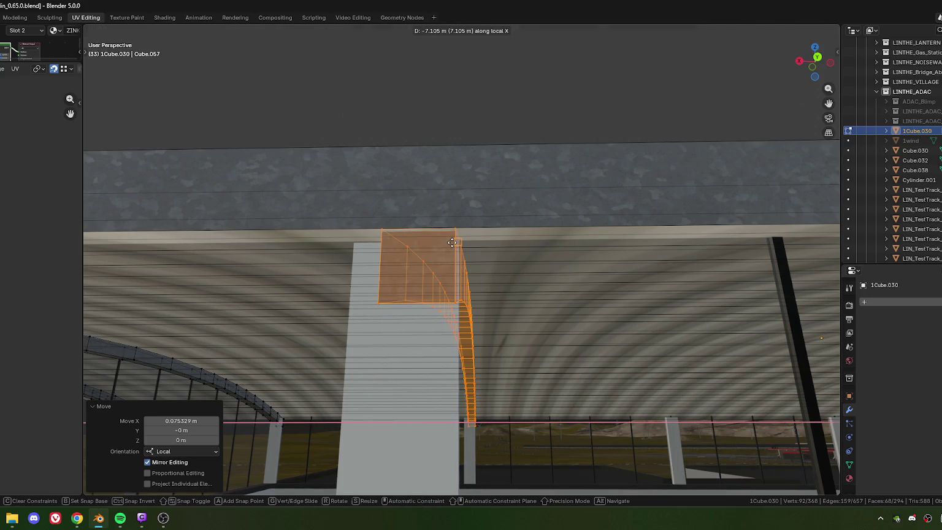
left_click(357, 245)
left_click(190, 416)
left_click_drag(170, 421, 180, 422)
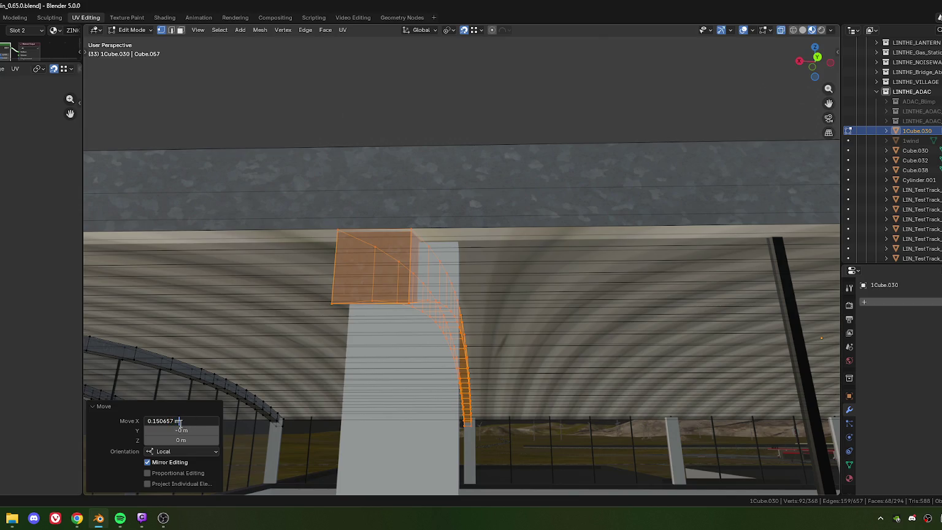
key("Return")
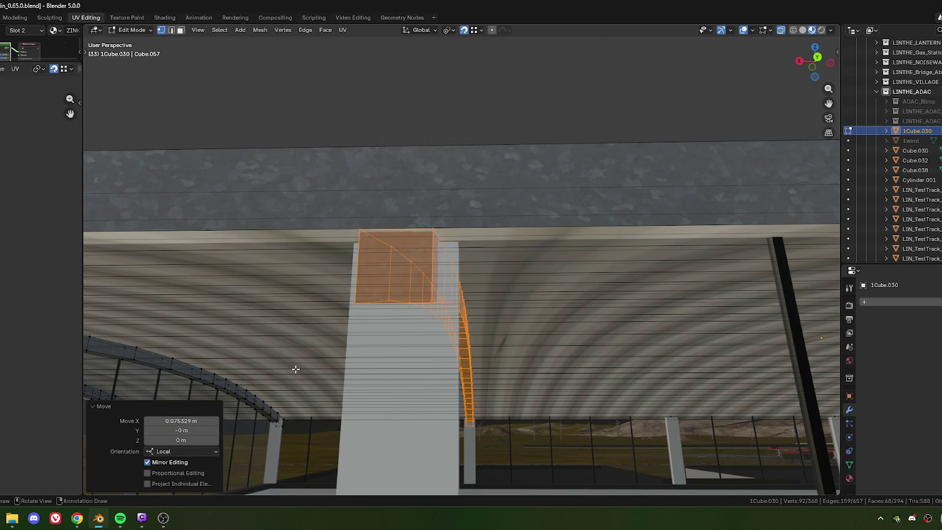
- Duplicate the arch again and place the copy on top of the next pillar
middle_click_drag(636, 402, 450, 334)
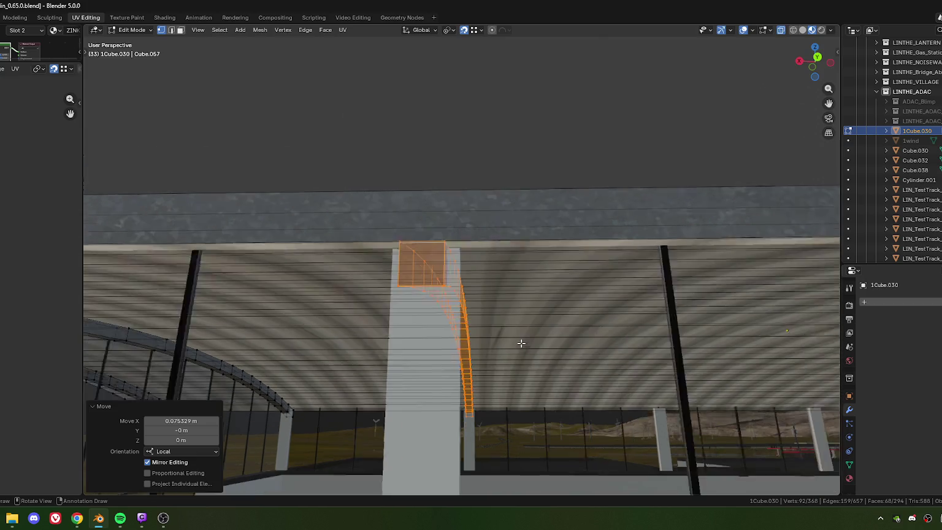
scroll(450, 333, "up", 2)
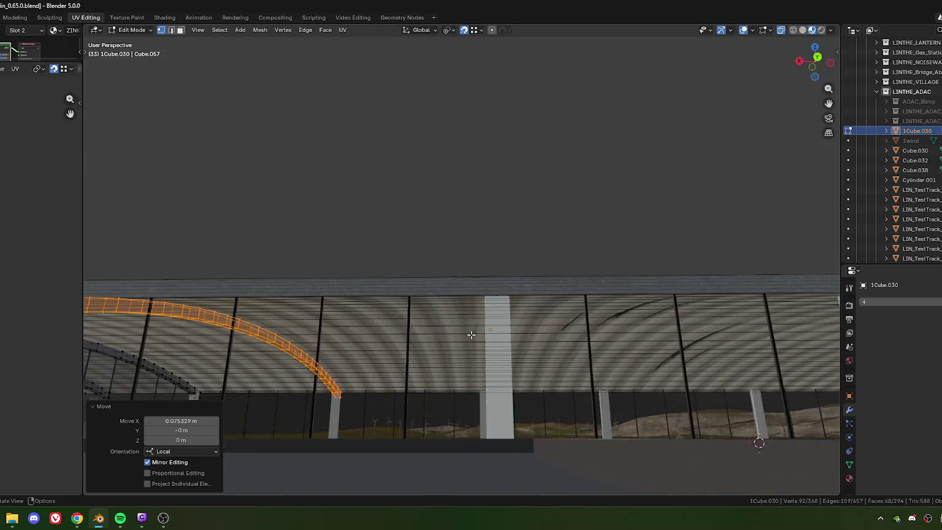
scroll(478, 322, "up", 2)
scroll(509, 309, "up", 2)
scroll(540, 295, "up", 2)
middle_click_drag(540, 295, 475, 240)
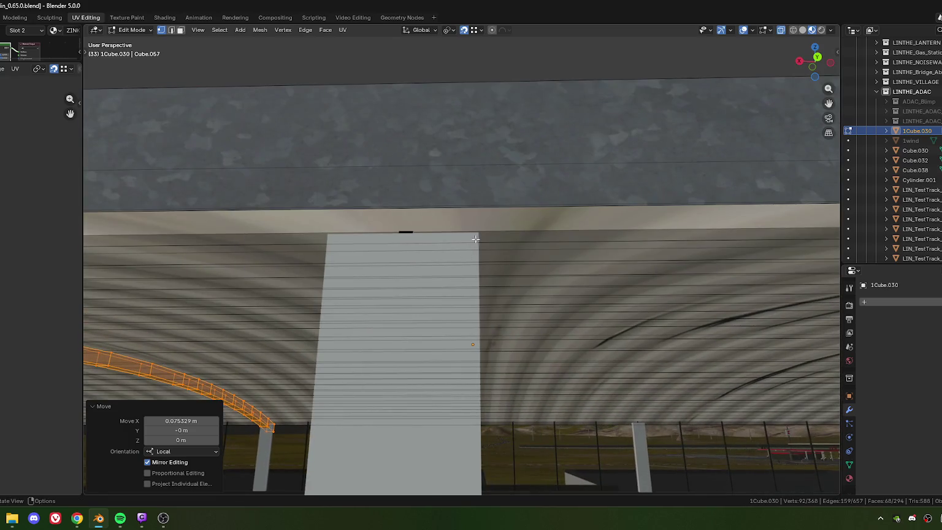
key("g")
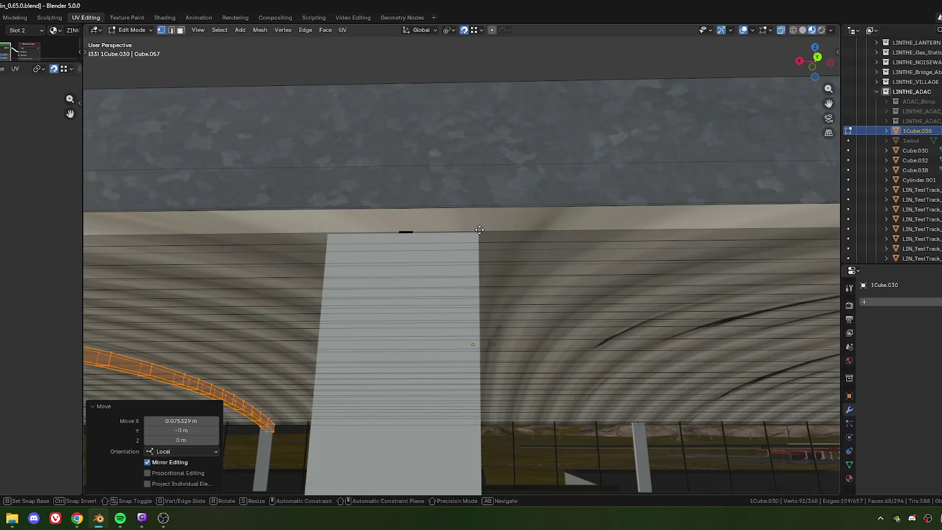
key("y")
key("Escape")
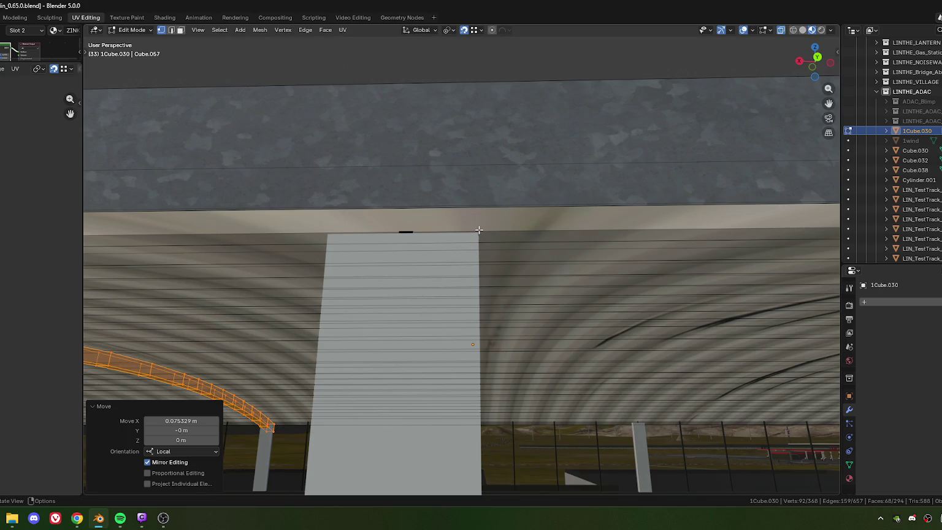
key("shift+d")
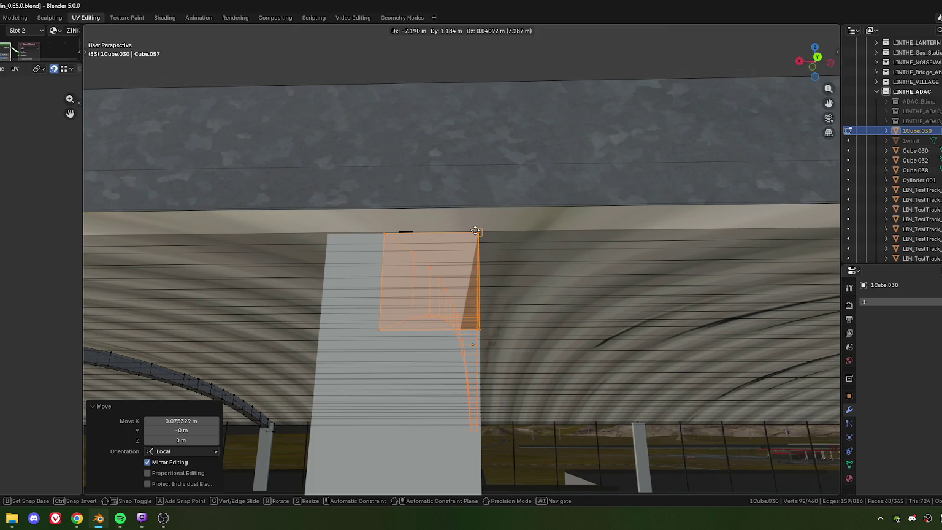
left_click(475, 230)
- Centre the new brace copy on its pillar with a halved 0.075376 m sideways offset
key("g")
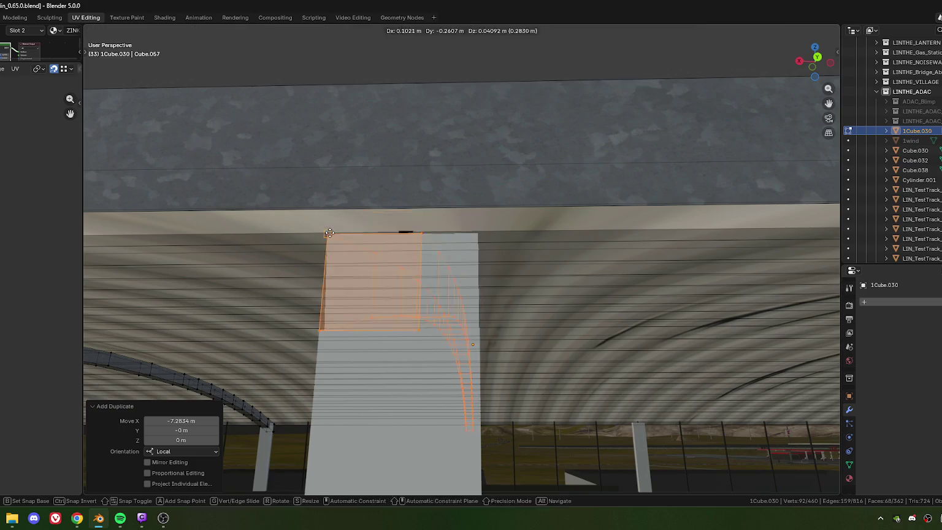
left_click(336, 235)
scroll(364, 343, "down", 3)
middle_click_drag(364, 342, 291, 409)
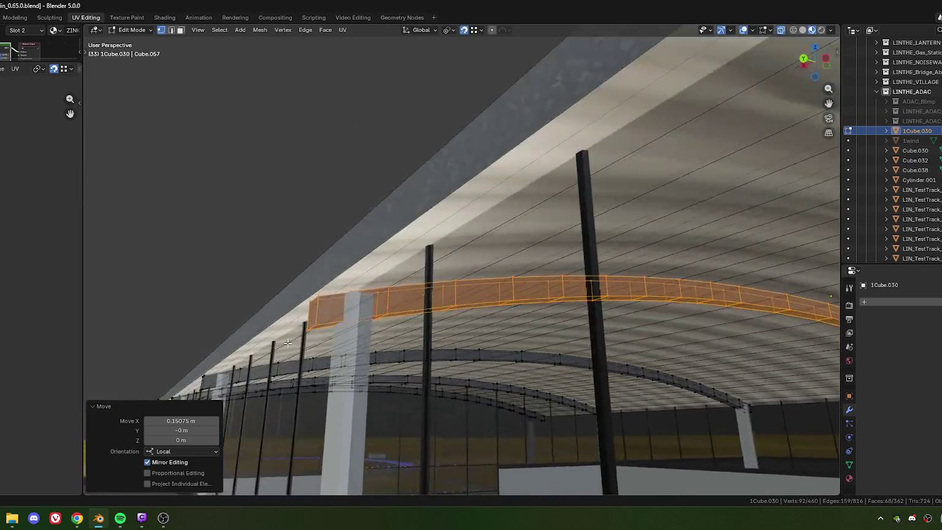
left_click(182, 421)
left_click_drag(175, 421, 191, 428)
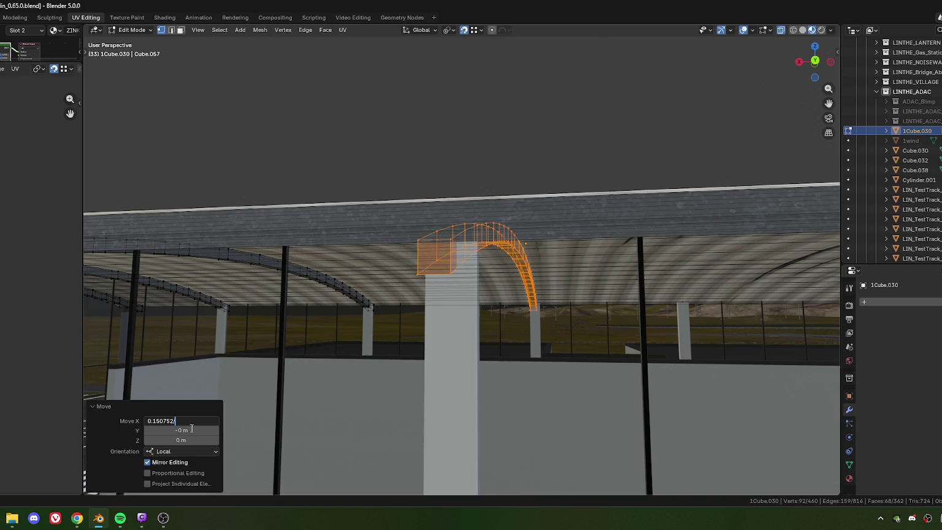
key("Return")
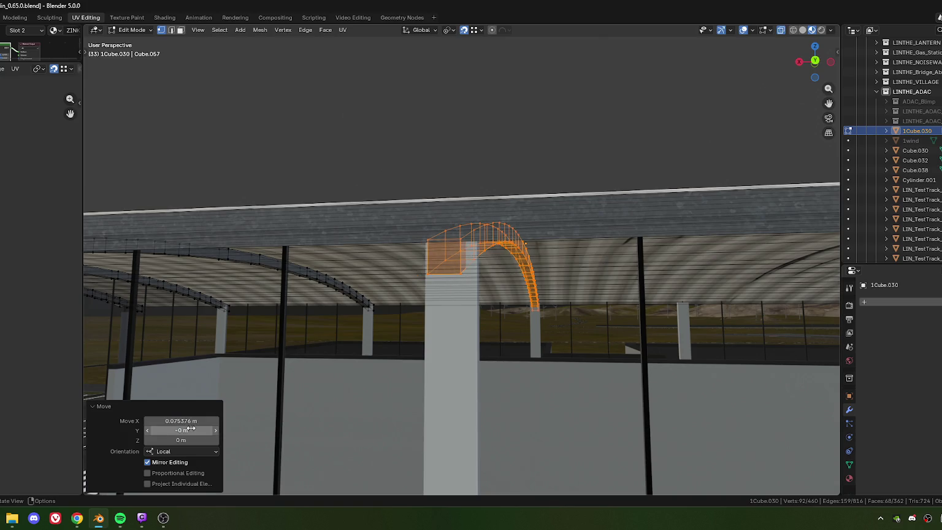
- Duplicate the arch along local X to the following pillar at -5.842 m
mouse_move(466, 361)
middle_mouse_down()
mouse_move(473, 350)
mouse_move(431, 318)
mouse_move(490, 245)
mouse_move(490, 208)
middle_mouse_up()
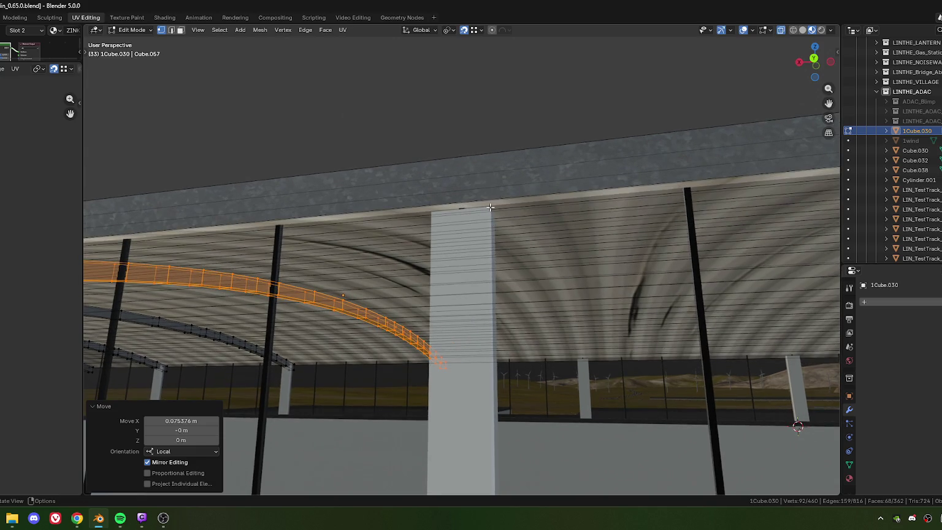
key("shift+d")
key("x")
key("x")
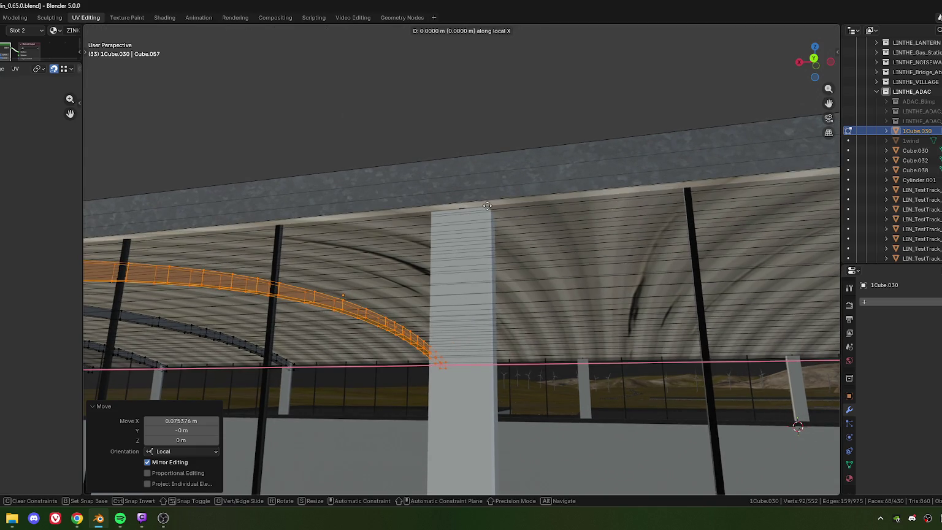
left_click(493, 211)
middle_click_drag(451, 237, 484, 209)
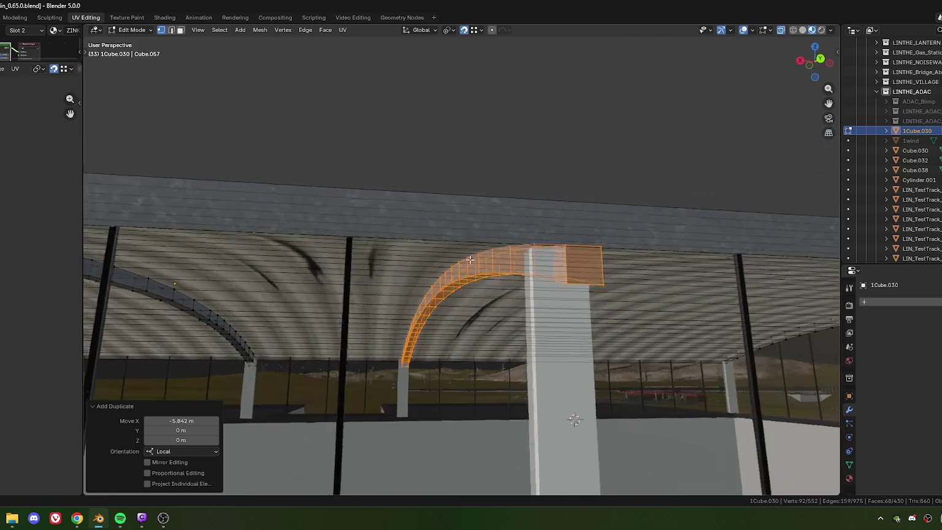
scroll(496, 194, "up", 3)
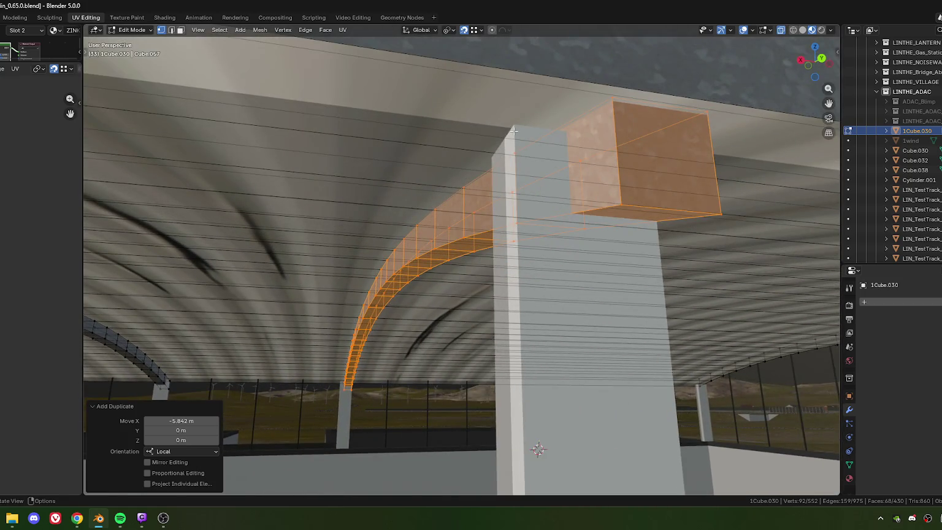
- Centre that copy by nudging it a halved 0.075089 m along local X
key("g")
key("x")
left_click(515, 132)
scroll(467, 281, "down", 5)
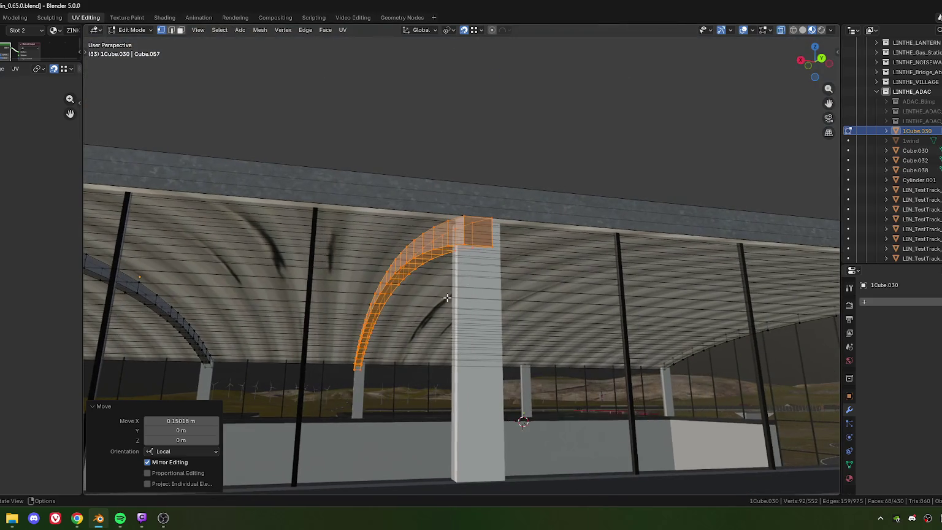
left_click(184, 420)
double_click(188, 422)
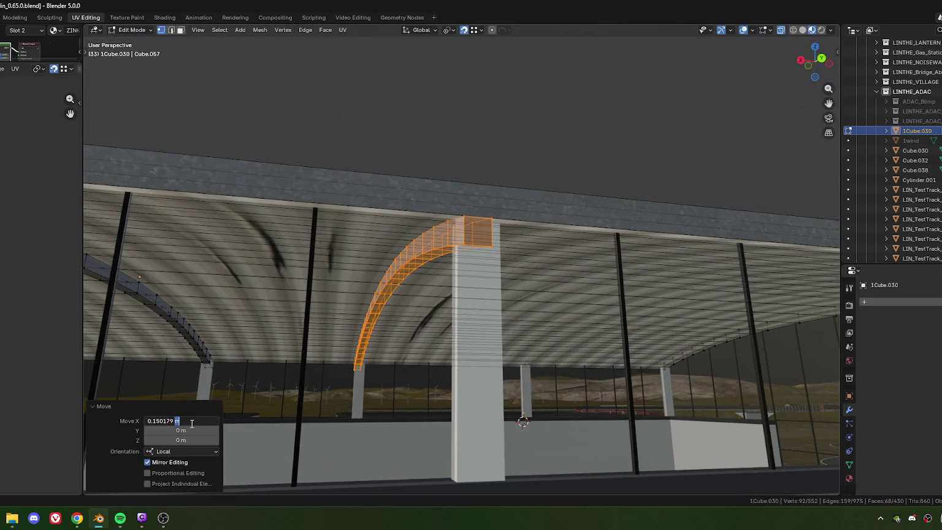
key("Return")
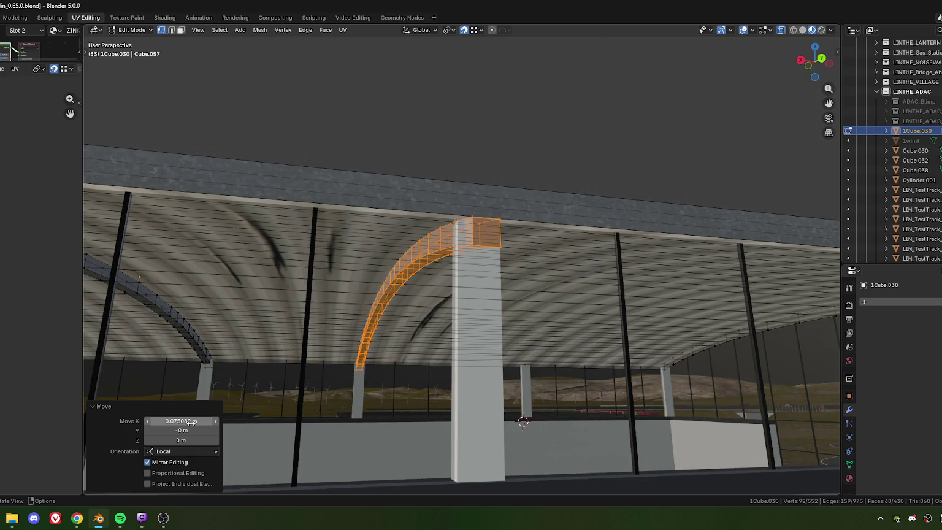
mouse_move(305, 343)
middle_mouse_down()
mouse_move(463, 206)
mouse_move(440, 197)
mouse_move(494, 203)
middle_mouse_up()
key("shift+d")
- Place the duplicated arch at -7.2834 m along X and nudge it along local X
key("x")
left_click(439, 196)
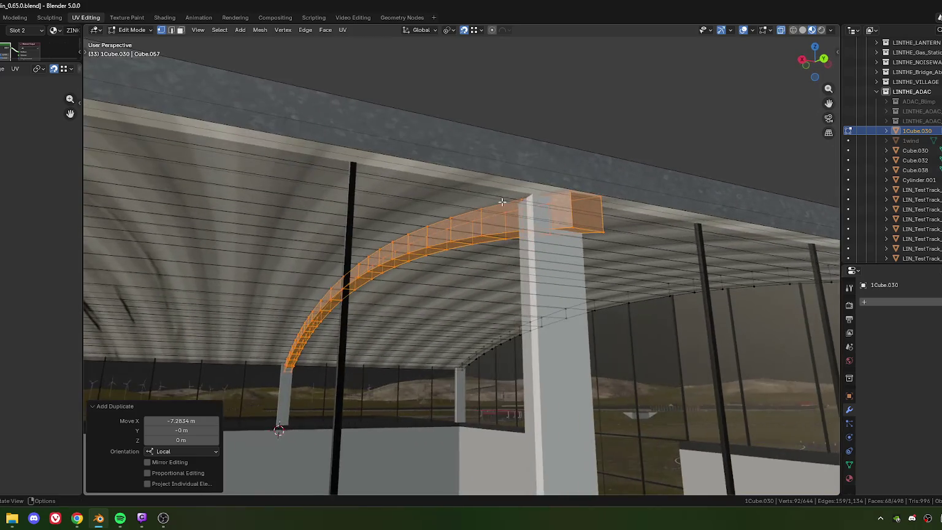
key("g")
key("x")
key("x")
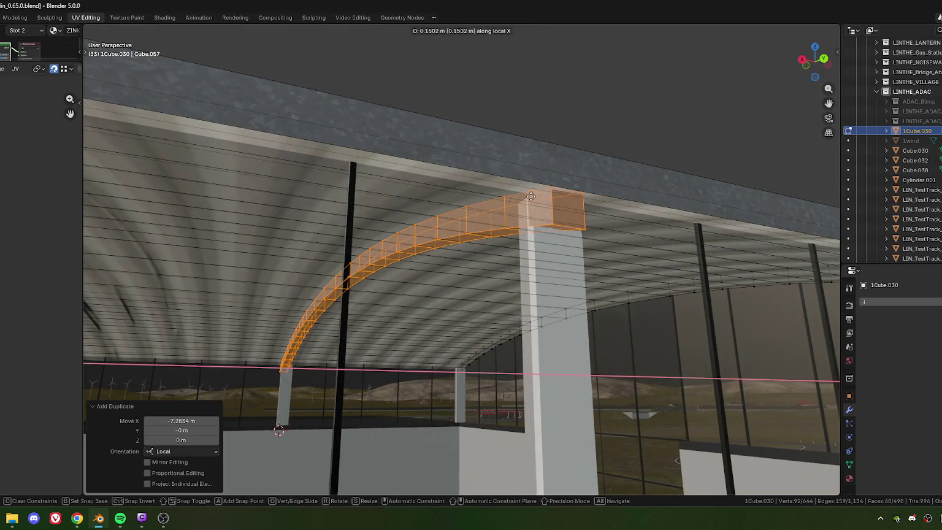
left_click(531, 196)
mouse_move(530, 196)
middle_mouse_down()
mouse_move(505, 325)
mouse_move(443, 294)
mouse_move(476, 295)
middle_mouse_up()
- Halve the nudge to 0.075089 m so the arch sits centred on its pillar
left_click(192, 419)
left_click_drag(175, 419, 192, 423)
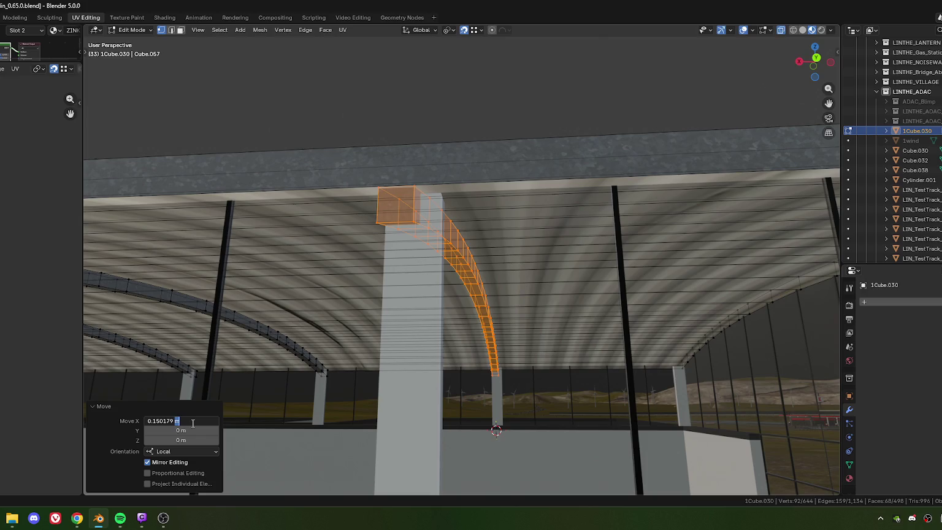
key("Return")
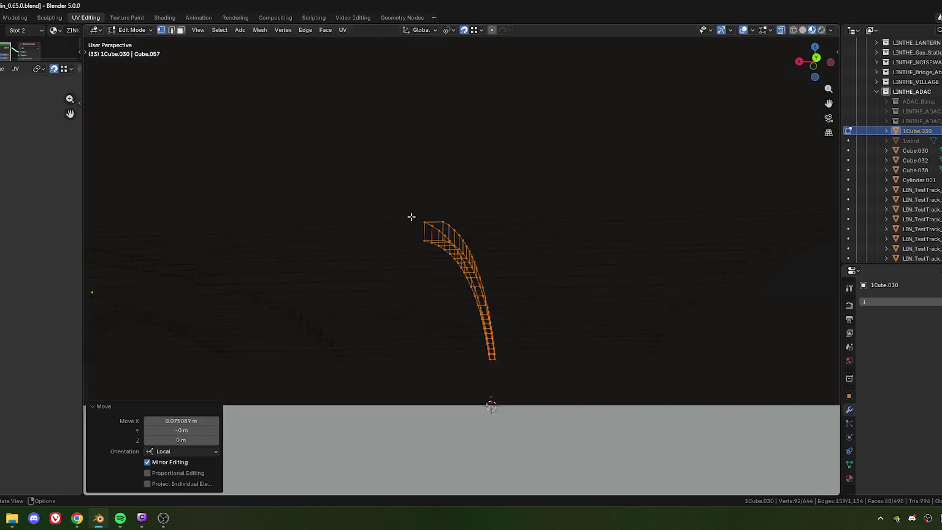
mouse_move(488, 393)
middle_mouse_down()
mouse_move(472, 410)
mouse_move(398, 264)
middle_mouse_up()
scroll(399, 265, "down", 5)
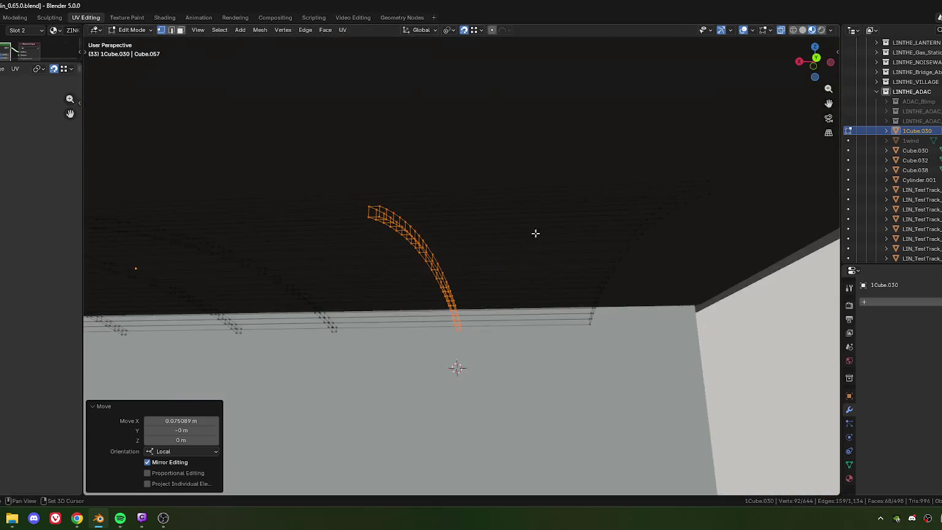
scroll(530, 293, "down", 5)
mouse_move(429, 295)
middle_mouse_down()
mouse_move(395, 305)
mouse_move(416, 311)
mouse_move(447, 282)
mouse_move(456, 143)
middle_mouse_up()
scroll(453, 262, "up", 3)
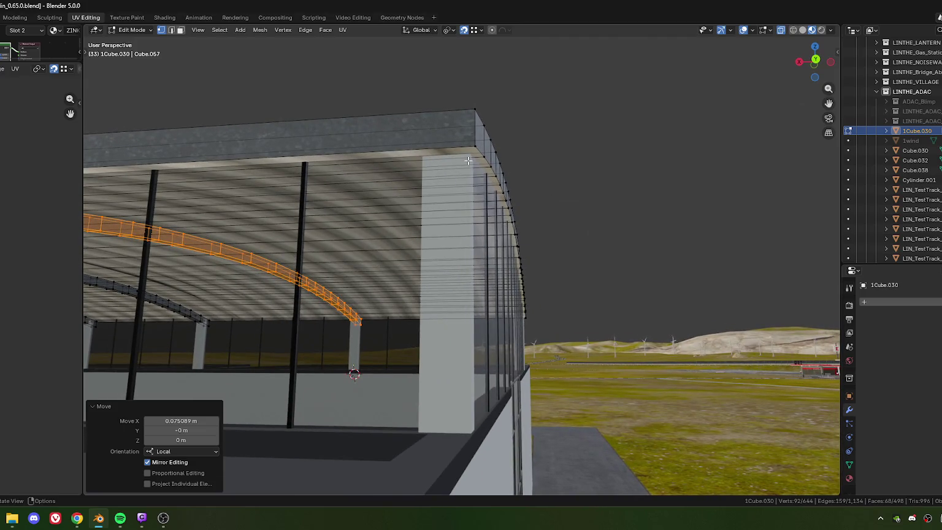
- Duplicate the arch along X to the end corner pillar and nudge it along local X
key("shift+d")
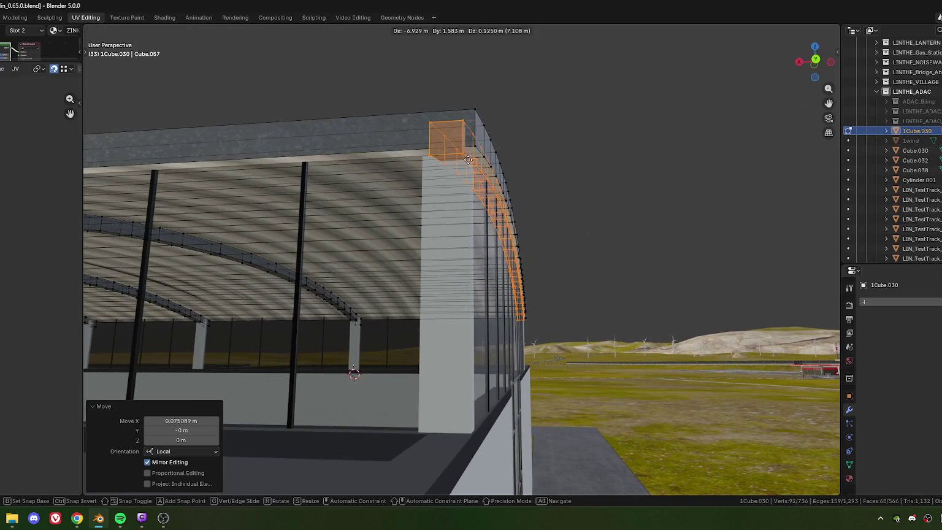
key("x")
left_click(464, 163)
middle_click_drag(464, 163, 506, 171)
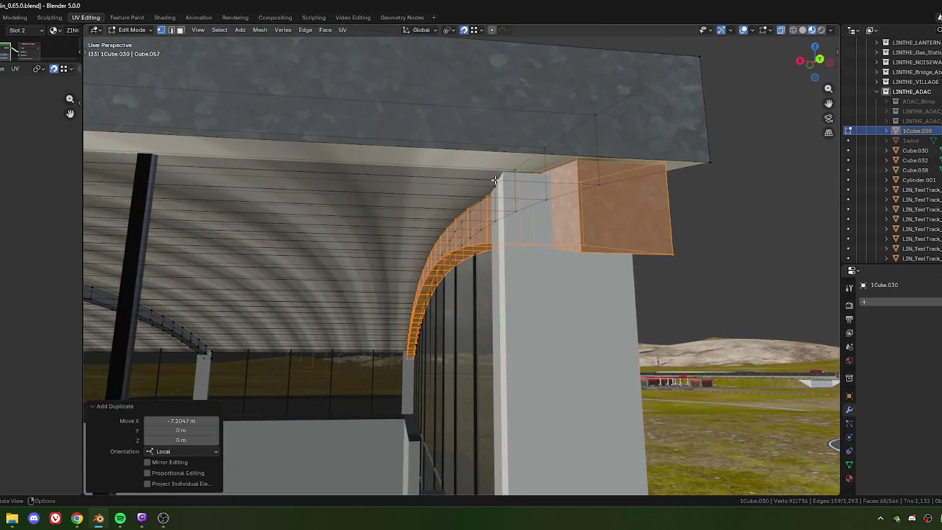
key("g")
key("x")
key("x")
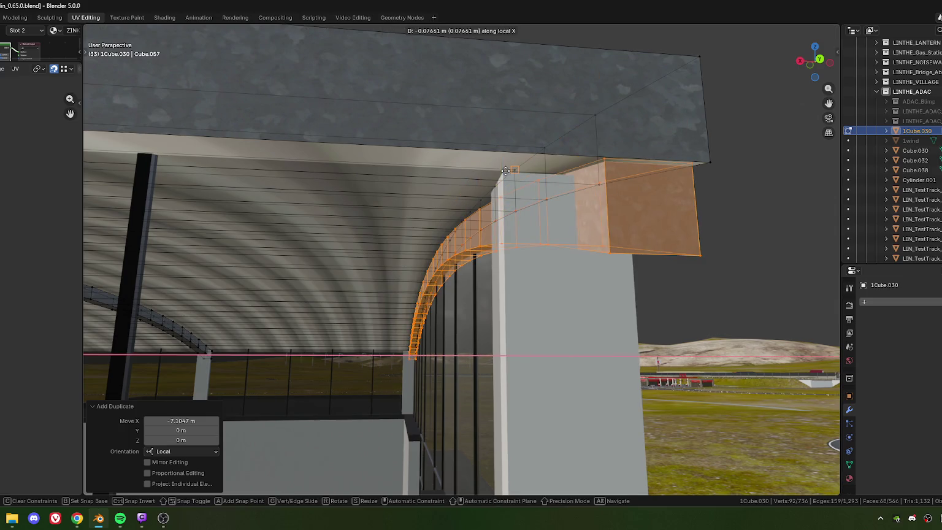
left_click(497, 171)
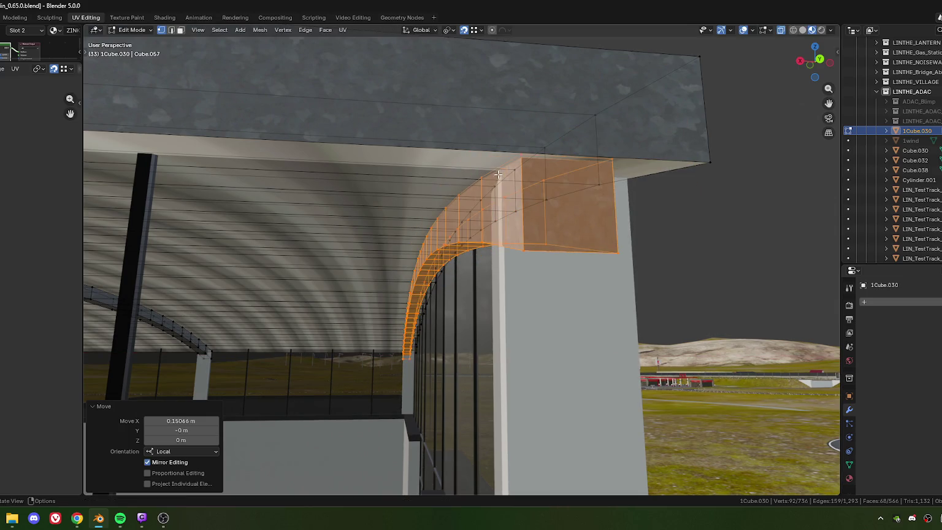
- Halve the corner arch's nudge to 0.075329 m and return to object mode
scroll(488, 238, "down", 4)
left_click(178, 421)
left_click(173, 420)
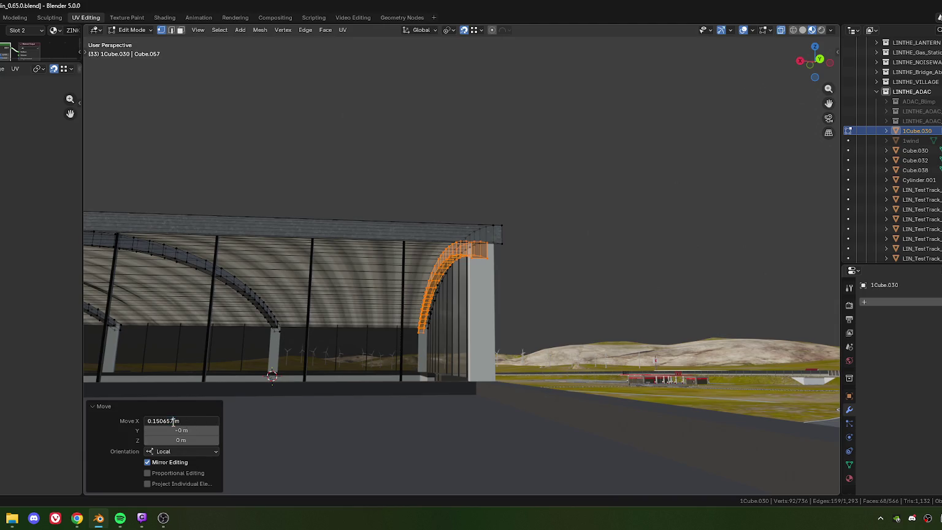
key("Return")
mouse_move(381, 233)
middle_mouse_down()
mouse_move(364, 300)
mouse_move(433, 330)
middle_mouse_up()
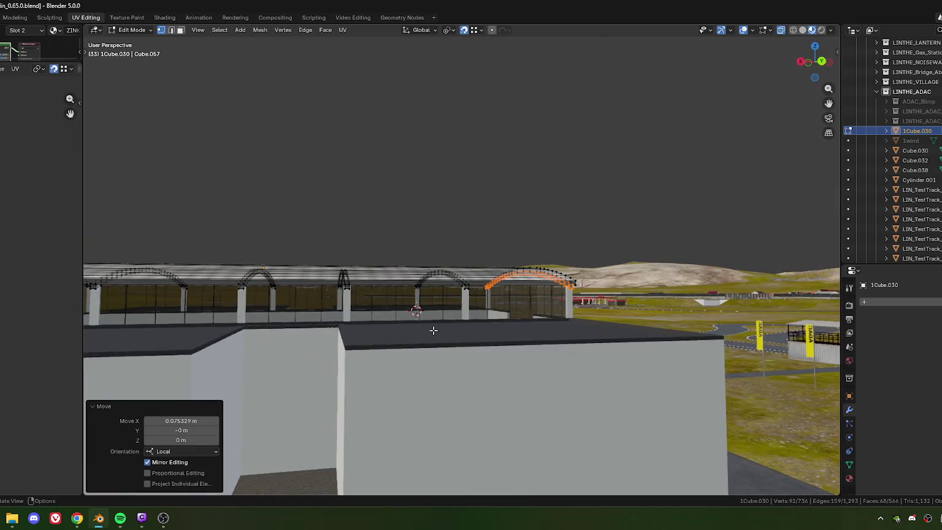
key("Tab")
- Orbit around the building to inspect the curved canopy roof and its arched braces
mouse_move(369, 320)
middle_mouse_down()
mouse_move(455, 293)
mouse_move(512, 296)
mouse_move(504, 317)
mouse_move(496, 254)
middle_mouse_up()
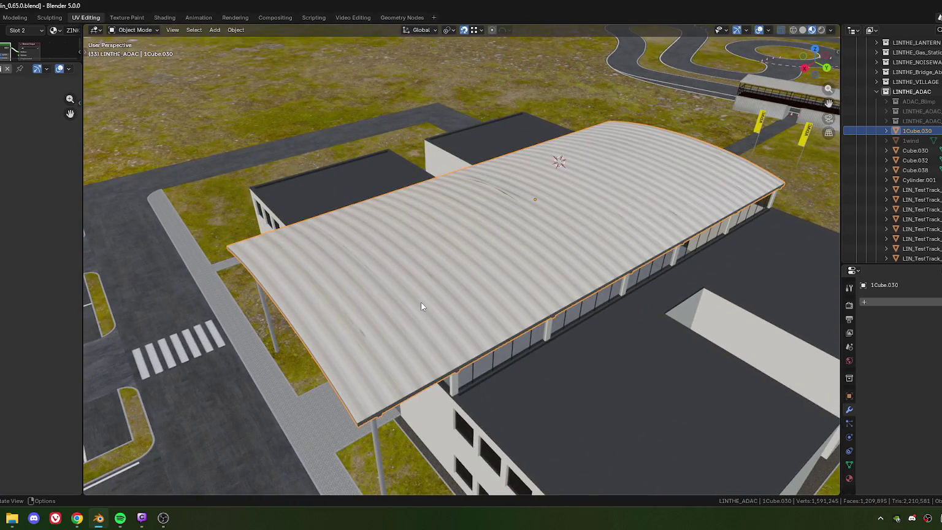
mouse_move(420, 302)
middle_mouse_down()
mouse_move(479, 302)
mouse_move(489, 350)
mouse_move(499, 266)
mouse_move(463, 271)
mouse_move(491, 220)
mouse_move(463, 158)
middle_mouse_up()
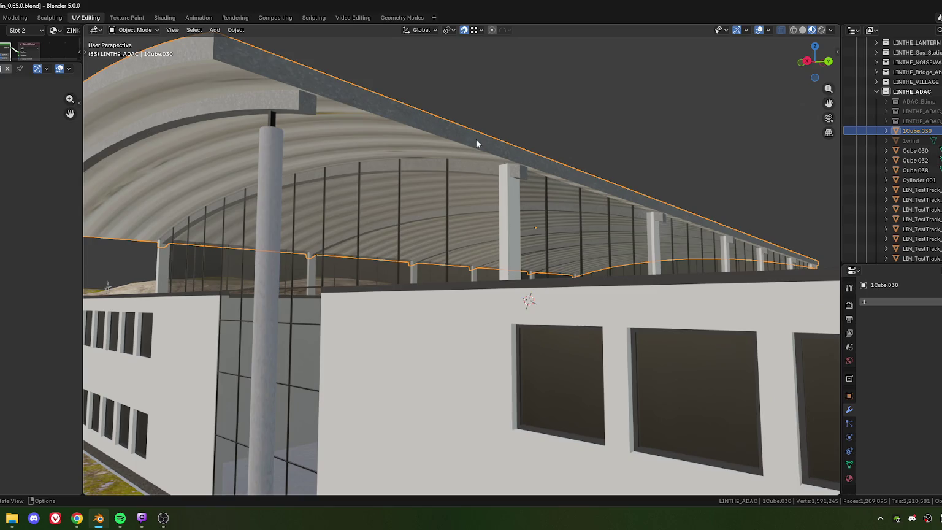
mouse_move(567, 170)
middle_mouse_down()
mouse_move(350, 148)
mouse_move(391, 183)
mouse_move(341, 178)
mouse_move(354, 186)
mouse_move(358, 180)
mouse_move(422, 203)
mouse_move(432, 195)
middle_mouse_up()
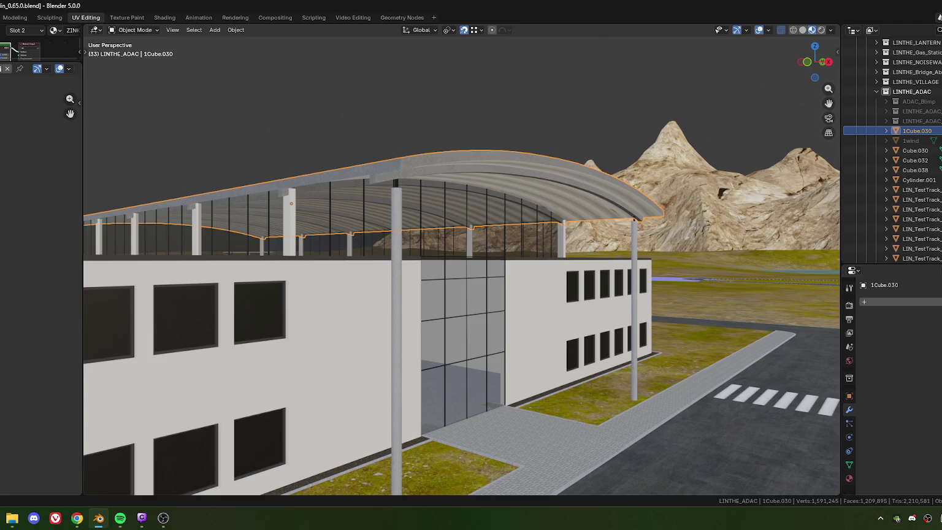
- Orbit and zoom around the roof and glass entrance to inspect the pillars
left_click(76, 518)
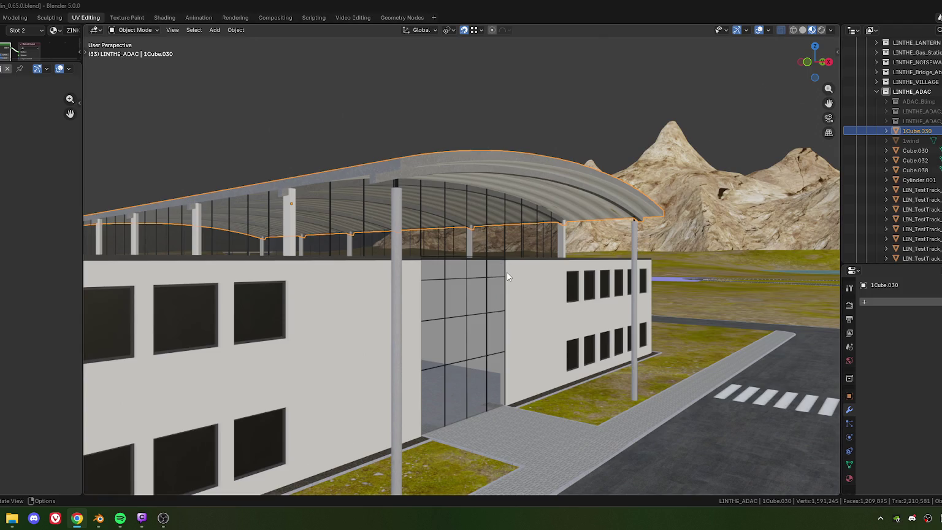
middle_click_drag(336, 272, 293, 279)
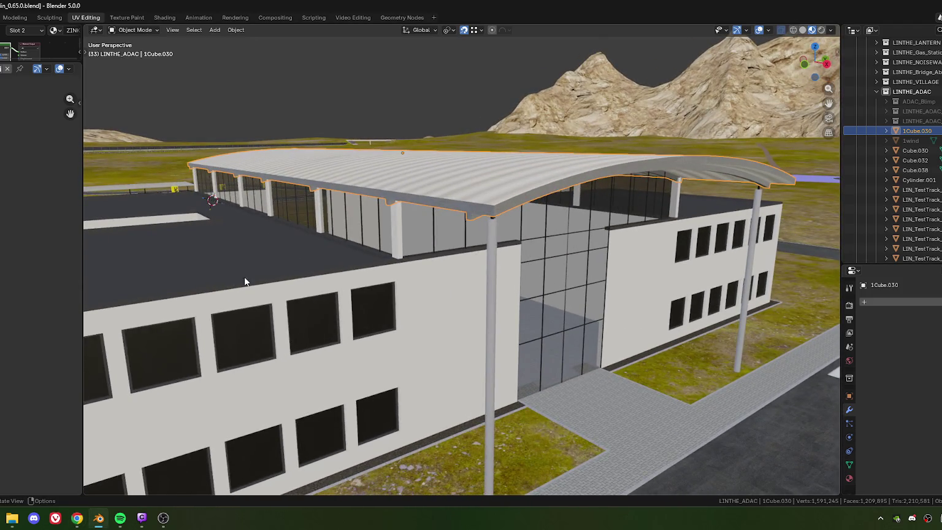
mouse_move(243, 283)
middle_mouse_down()
mouse_move(279, 264)
mouse_move(215, 264)
middle_mouse_up()
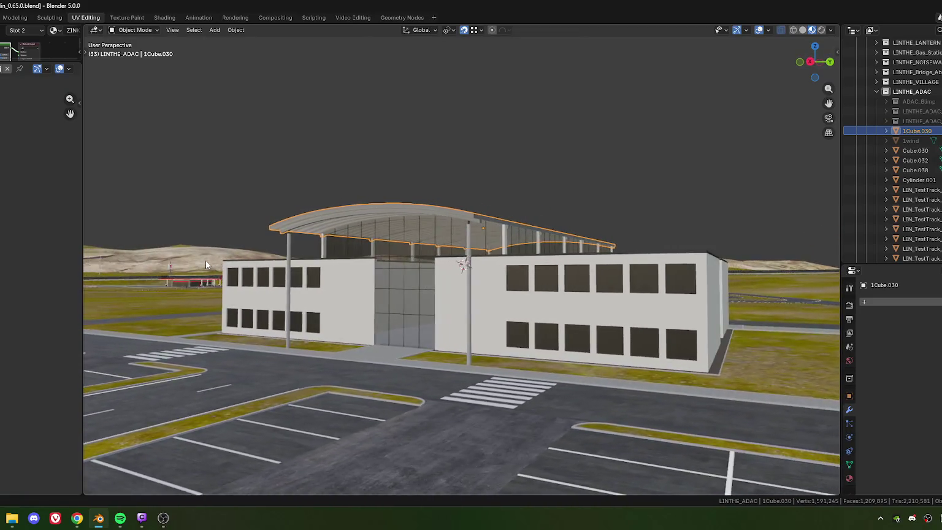
middle_click_drag(215, 264, 376, 244)
scroll(376, 244, "up", 5)
scroll(376, 244, "down", 3)
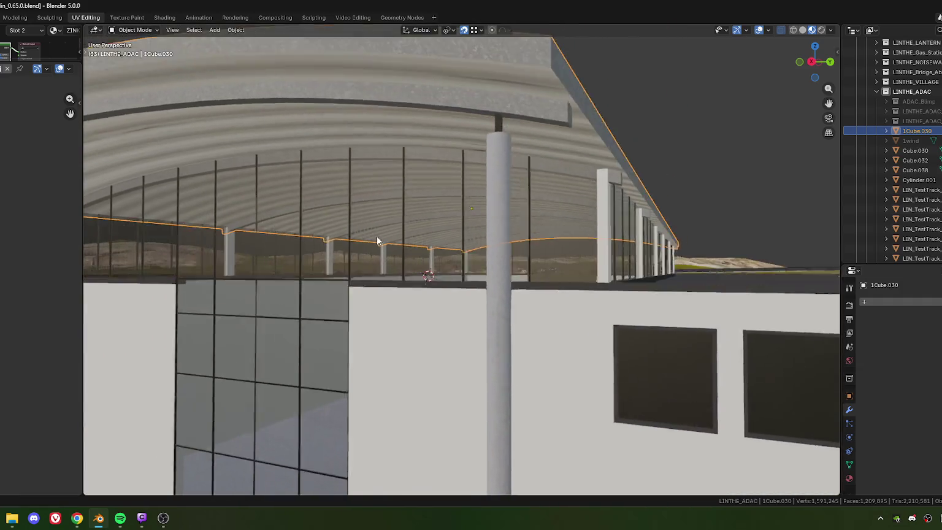
scroll(380, 241, "up", 2)
mouse_move(380, 245)
middle_mouse_down()
mouse_move(323, 275)
mouse_move(379, 265)
mouse_move(391, 284)
middle_mouse_up()
scroll(384, 246, "down", 5)
scroll(323, 275, "up", 2)
scroll(323, 275, "down", 3)
scroll(394, 276, "up", 2)
scroll(393, 276, "down", 2)
scroll(381, 274, "down", 2)
scroll(373, 265, "up", 4)
scroll(373, 265, "down", 3)
middle_click_drag(389, 248, 400, 265)
scroll(416, 202, "up", 2)
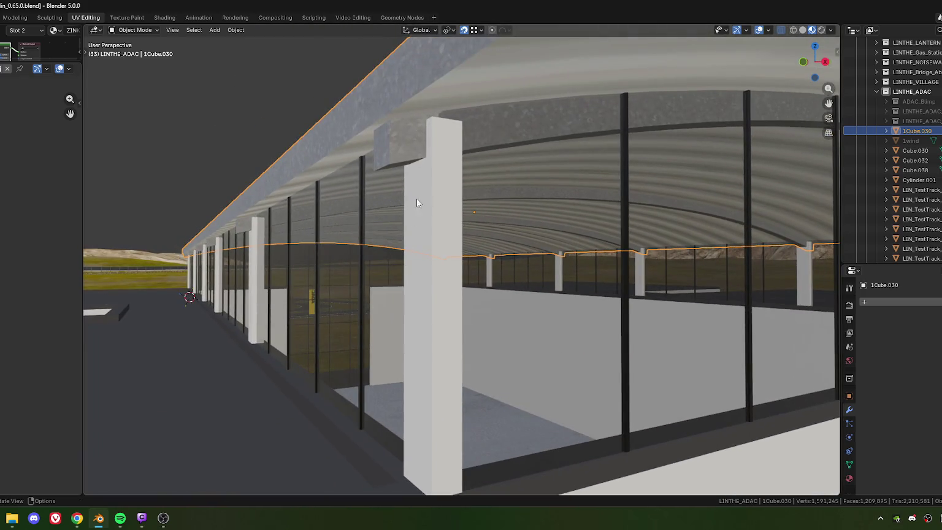
- Enter Edit Mode on the pillars object and flatten all pillar bottoms to Z scale 0
left_click(448, 232)
key("Tab")
scroll(448, 225, "down", 3)
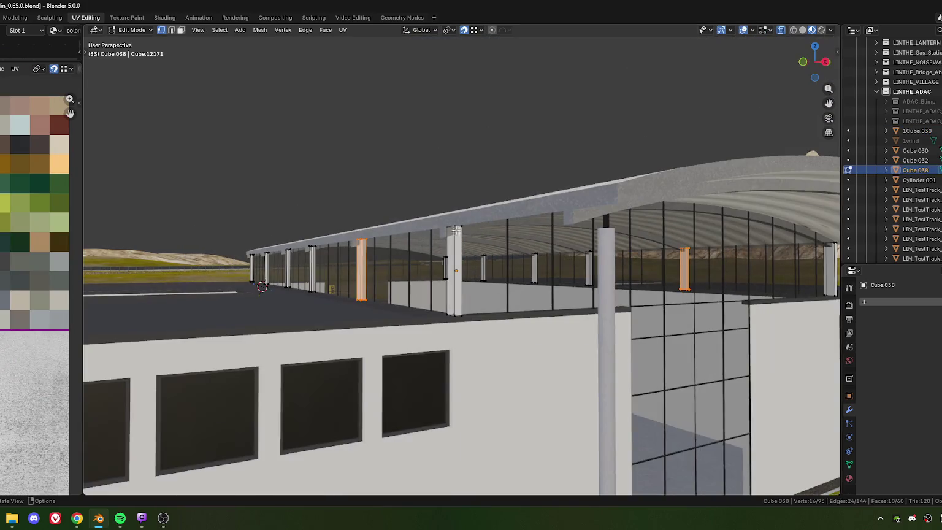
scroll(409, 289, "down", 2)
left_click_drag(333, 265, 696, 329)
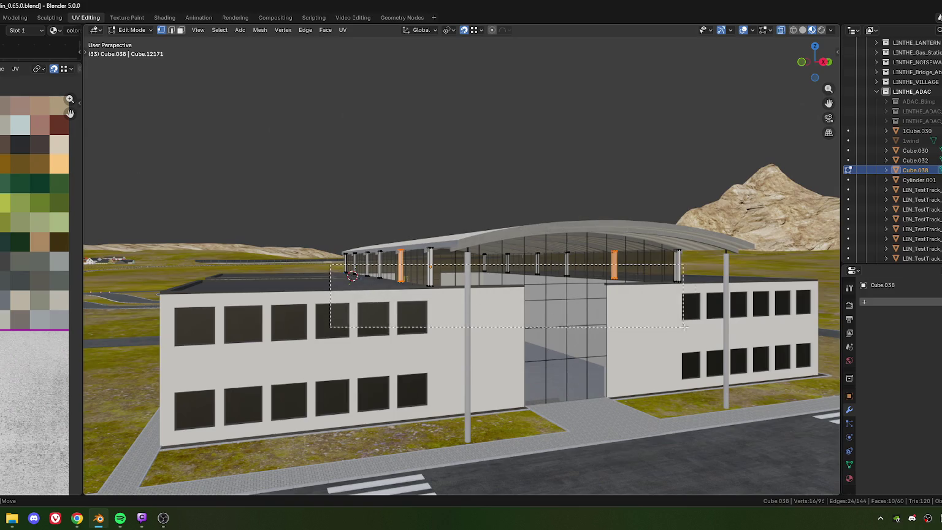
key("s")
key("z")
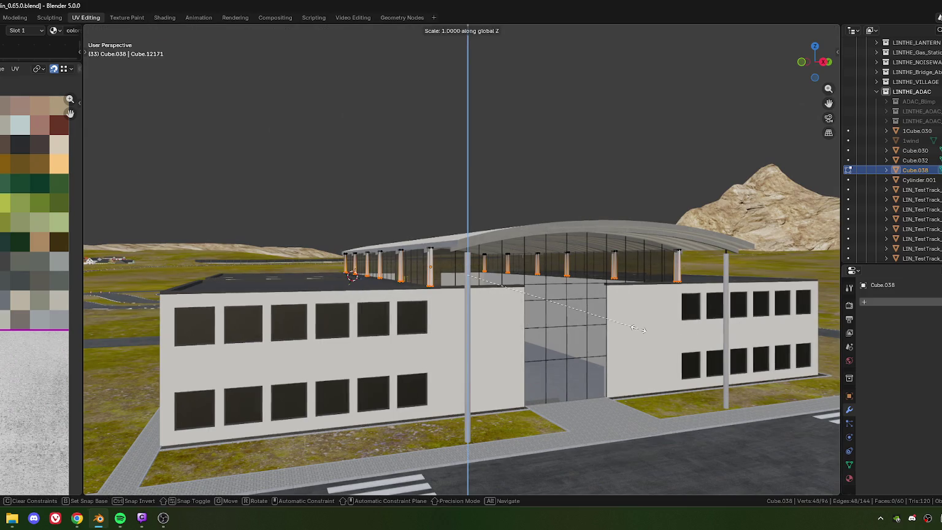
key("0")
key("Return")
- Lower the flattened pillar bottoms by 0.004 m along Z
scroll(358, 297, "up", 3)
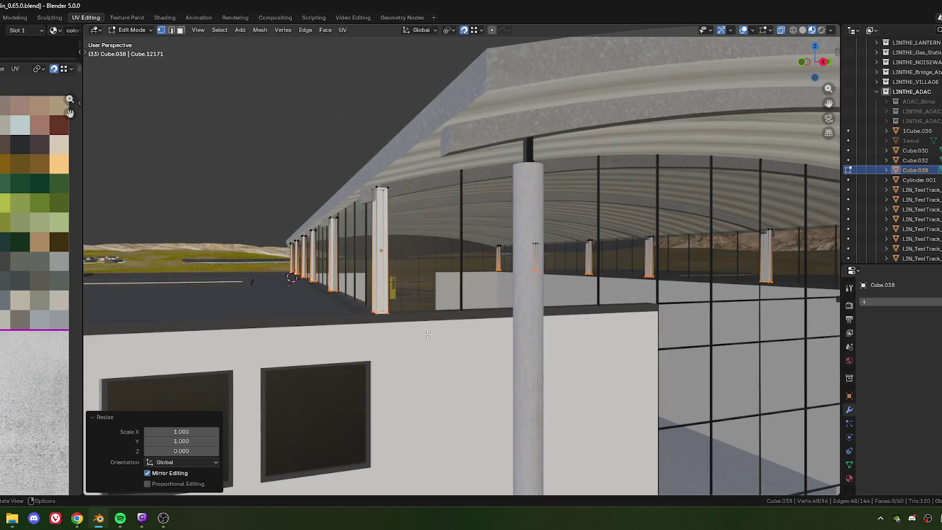
middle_click_drag(358, 297, 486, 337)
scroll(425, 315, "up", 5)
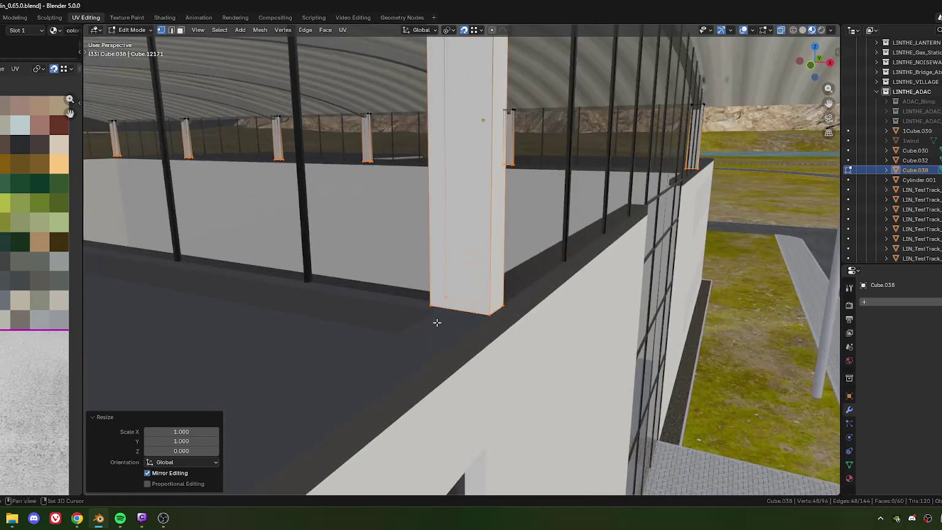
key("g")
left_click(453, 277)
mouse_move(453, 278)
middle_mouse_down()
mouse_move(456, 306)
mouse_move(490, 279)
mouse_move(496, 303)
middle_mouse_up()
key("g")
key("z")
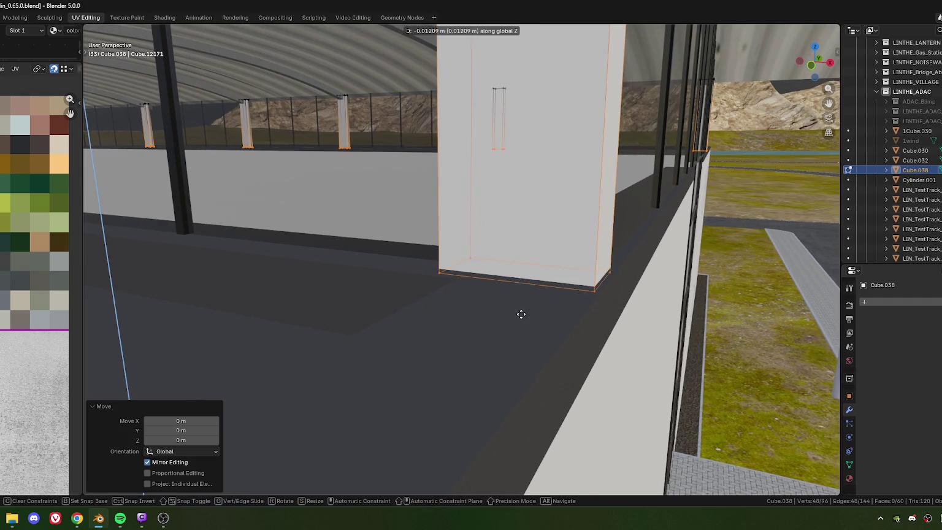
left_click(521, 313)
left_click(172, 440)
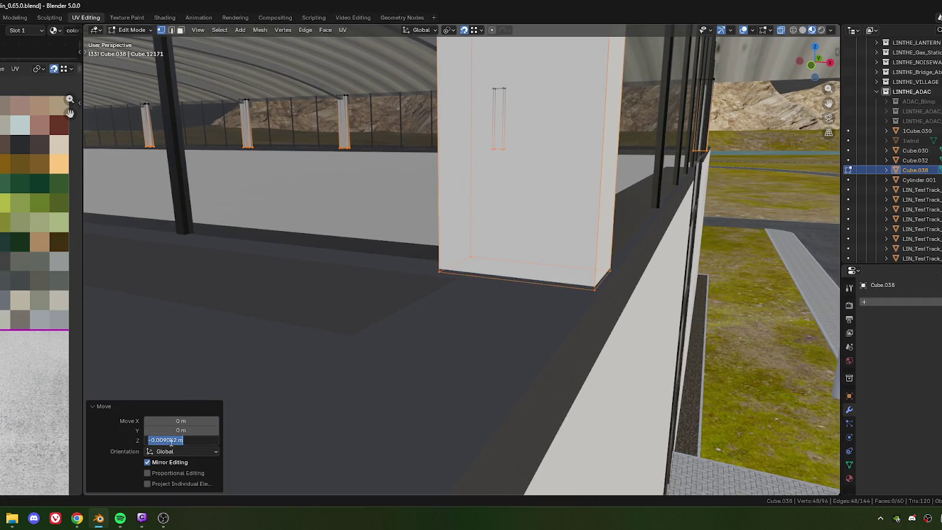
left_click_drag(164, 441, 191, 439)
key("Return")
- Flatten the 12 pillar top faces to one height with Z scale 0
scroll(482, 241, "down", 3)
scroll(481, 296, "down", 5)
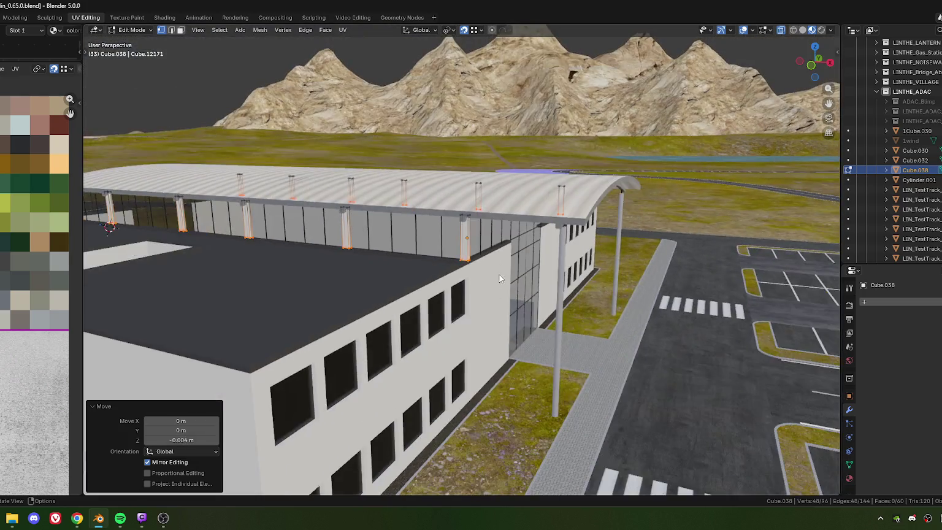
middle_click_drag(500, 282, 442, 262)
left_click_drag(284, 201, 712, 254)
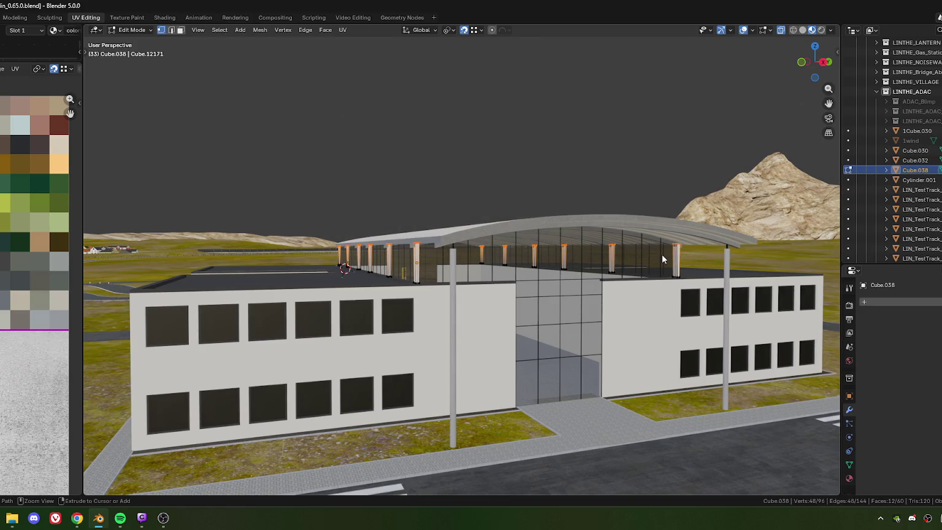
key("s")
key("z")
key("0")
key("Return")
- Begin moving the flattened pillar tops vertically along Z
scroll(423, 222, "up", 5)
middle_click_drag(423, 225, 426, 237)
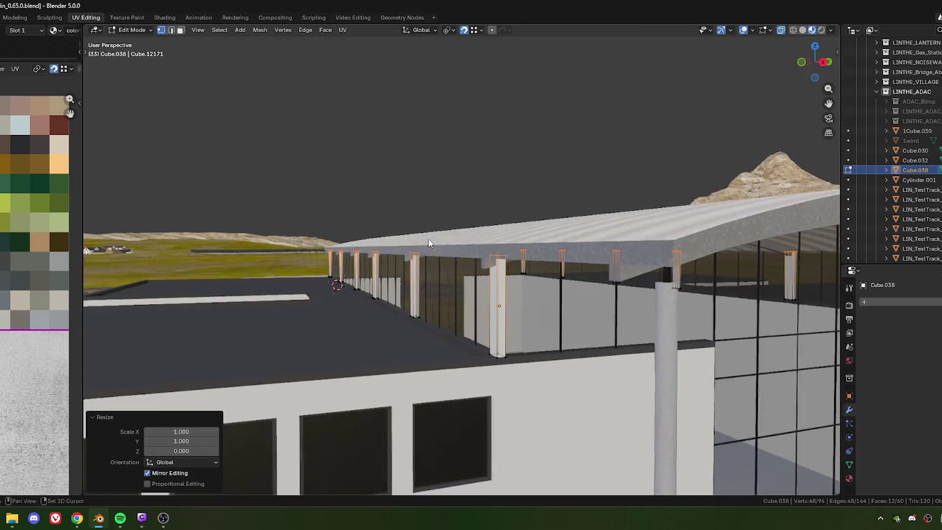
scroll(428, 259, "up", 5)
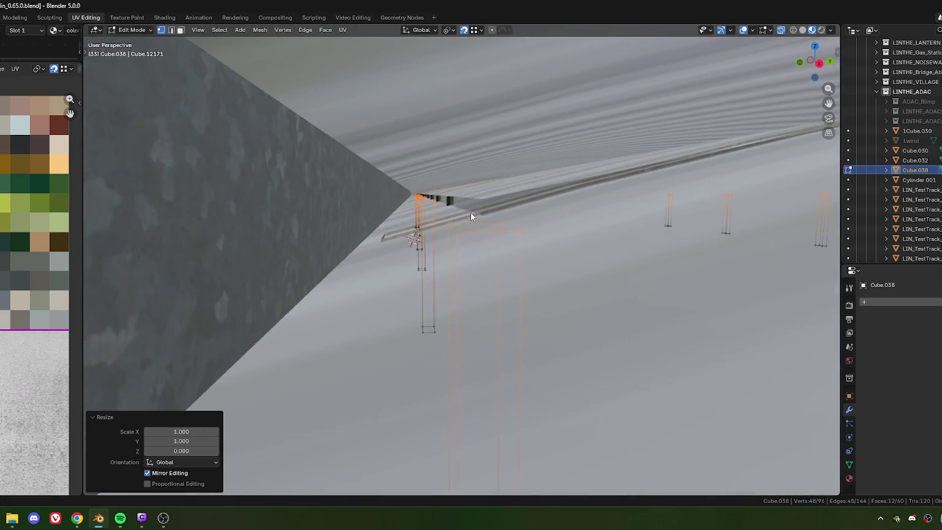
scroll(473, 226, "up", 2)
key("g")
key("z")
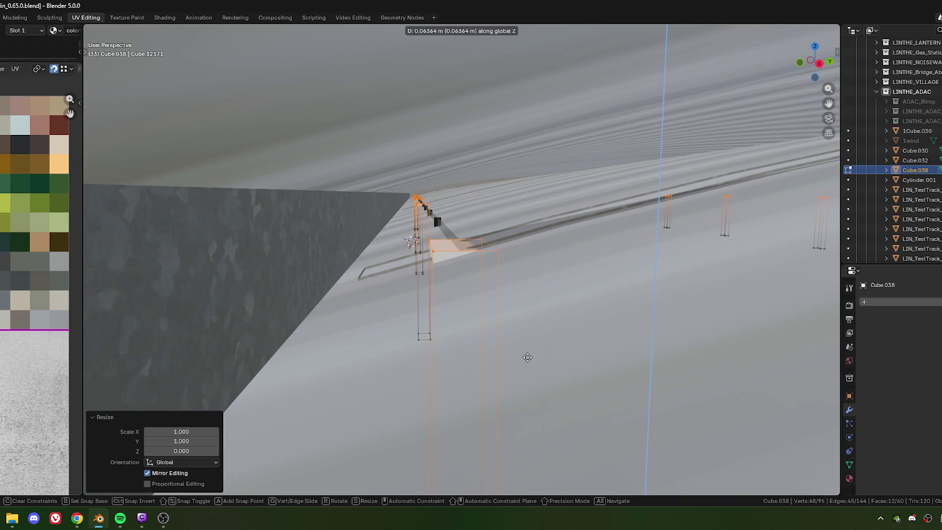
- Raise the pillar tops about 0.0118 m and delete the 12 equal-area top faces
left_click(499, 317)
key("3")
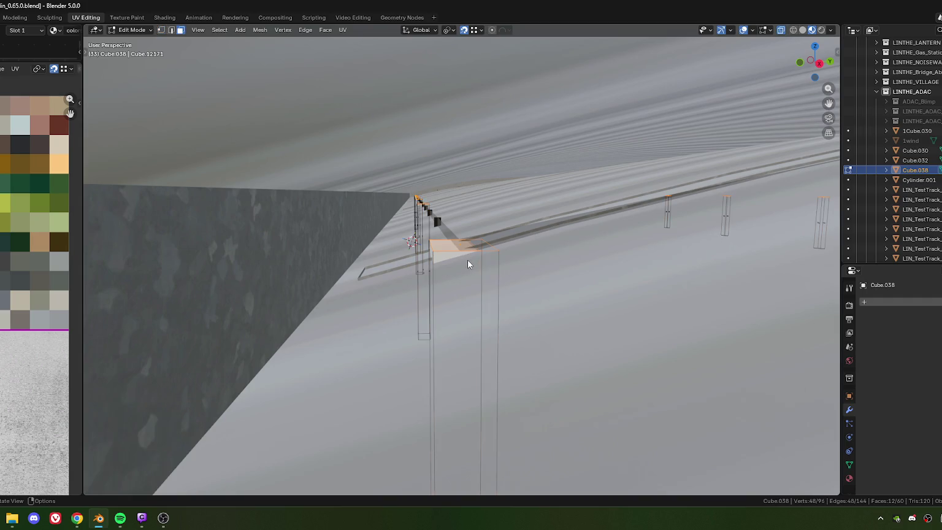
left_click(460, 249)
key("shift+g")
left_click(453, 266)
key("x")
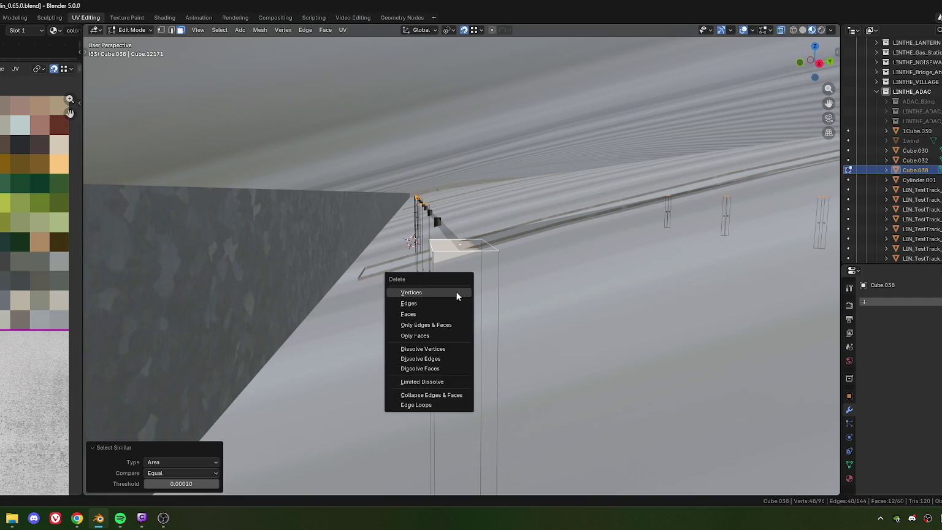
left_click(429, 335)
- Select the pillar-top vertices beneath the curved roof corner
mouse_move(490, 301)
middle_mouse_down()
mouse_move(471, 284)
mouse_move(437, 209)
middle_mouse_up()
key("1")
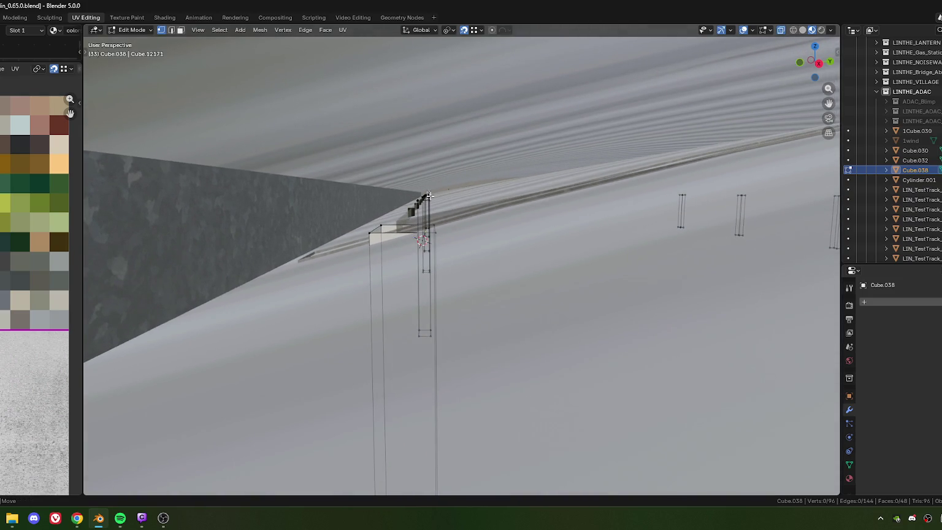
left_click_drag(435, 204, 436, 206)
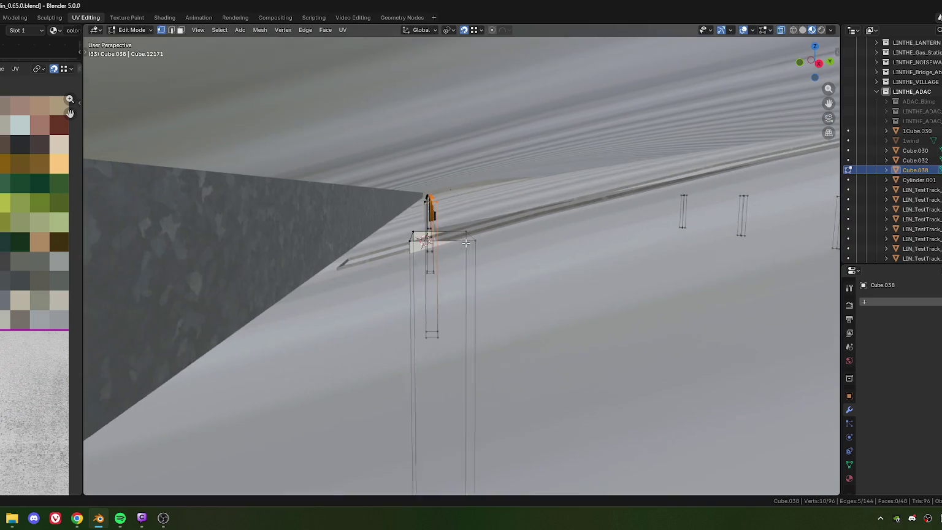
scroll(514, 262, "down", 3)
mouse_move(513, 262)
middle_mouse_down("shift")
mouse_move(631, 254)
mouse_move(421, 250)
middle_mouse_up("shift")
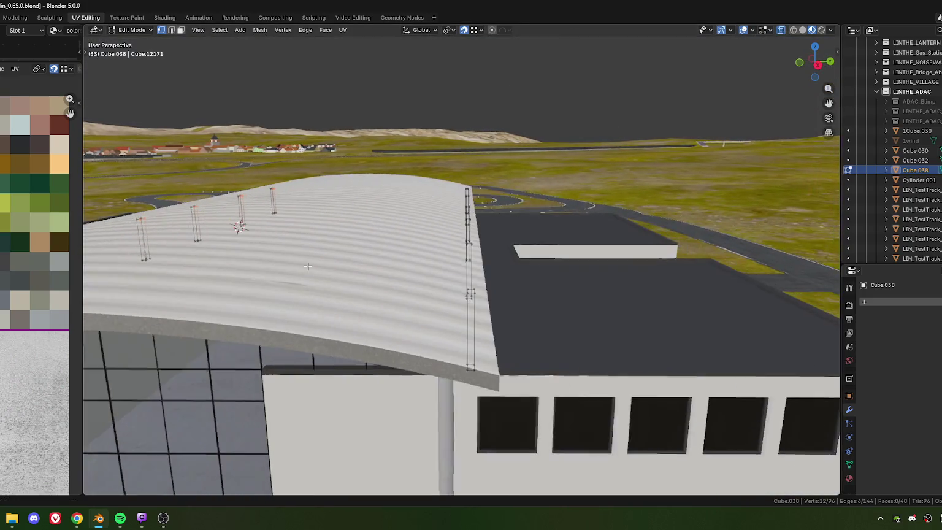
scroll(421, 250, "up", 5)
scroll(421, 250, "up", 2)
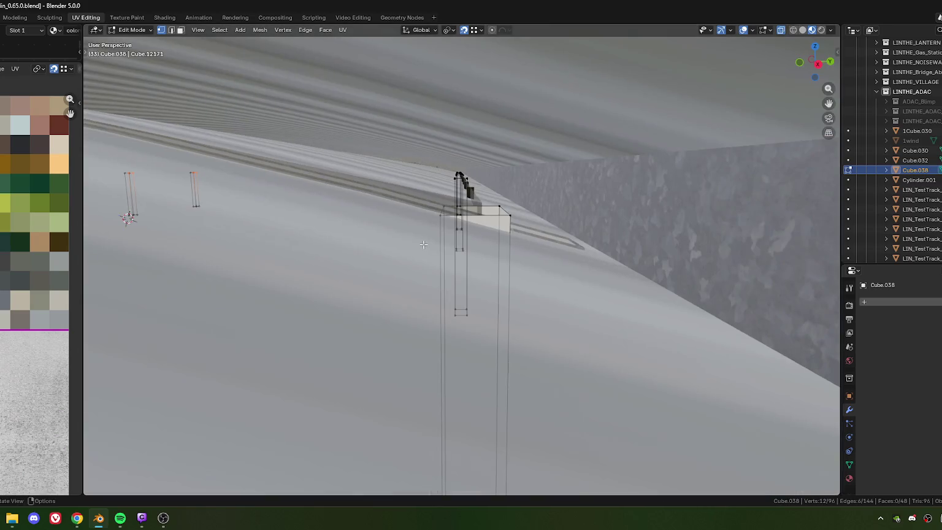
scroll(463, 192, "up", 2)
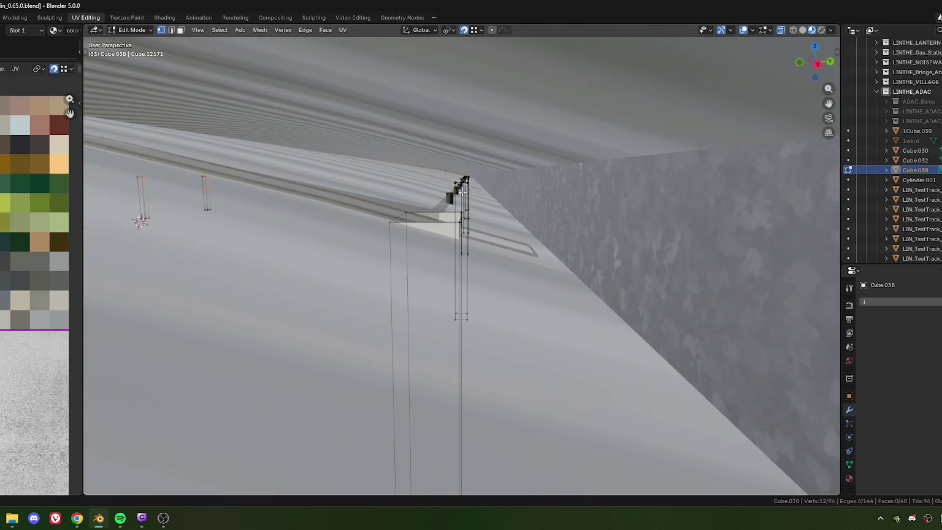
middle_click_drag(463, 192, 470, 175, "shift")
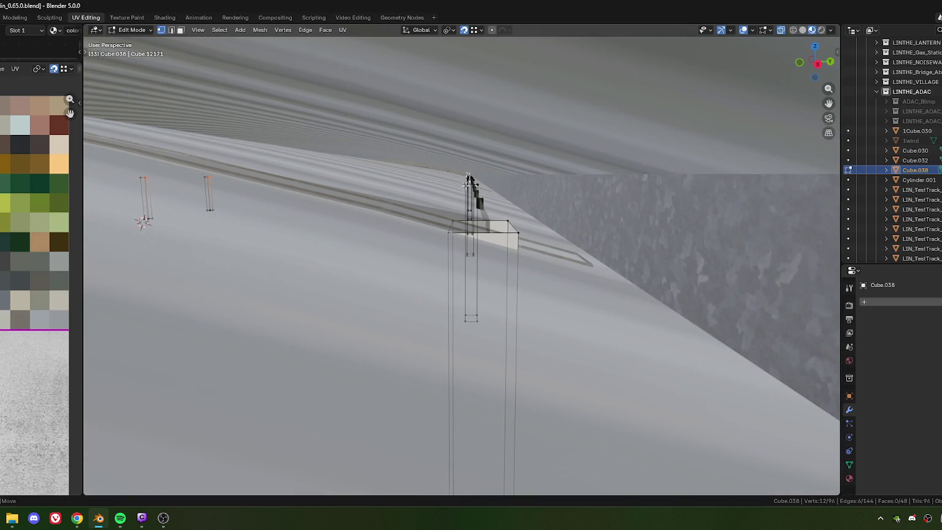
left_click_drag(459, 192, 459, 192)
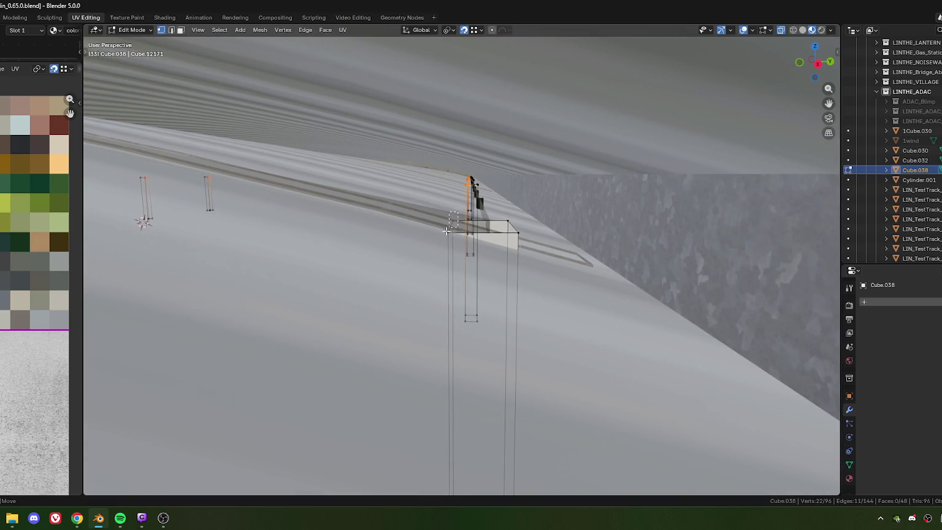
- Move the selected vertices up along Z to meet the curved roof edge
scroll(421, 262, "down", 5)
scroll(429, 276, "up", 5)
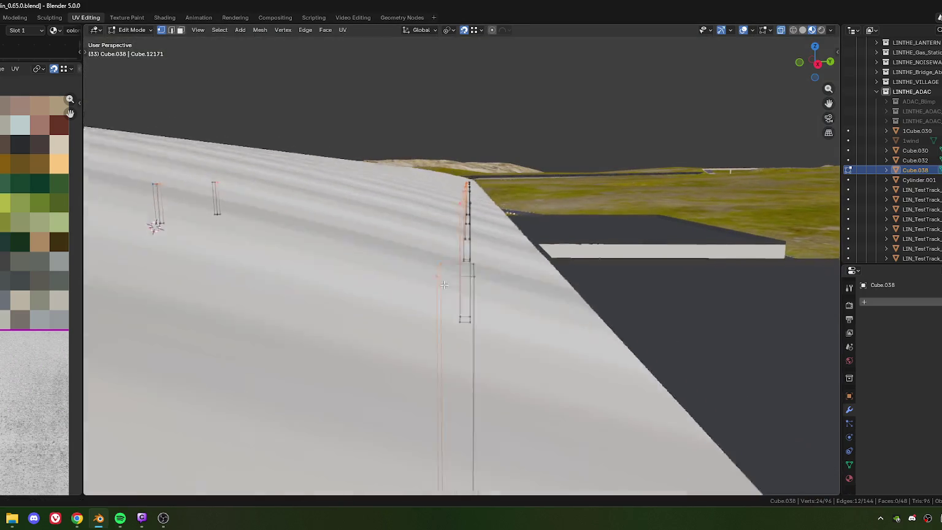
scroll(438, 296, "up", 3)
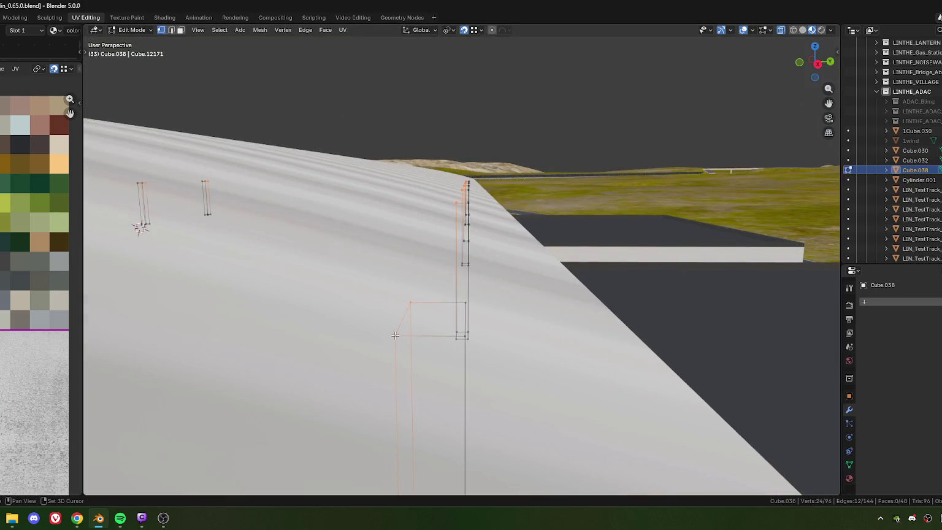
scroll(417, 325, "up", 4)
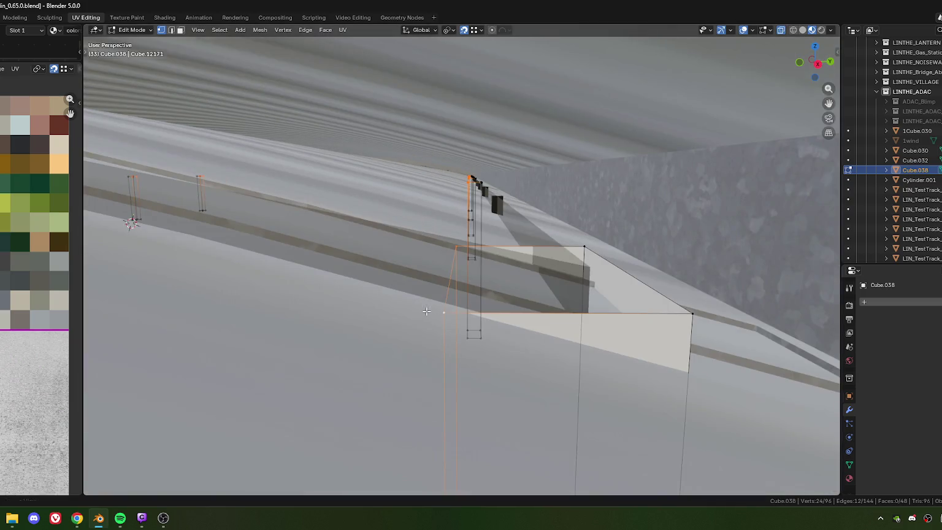
key("g")
key("z")
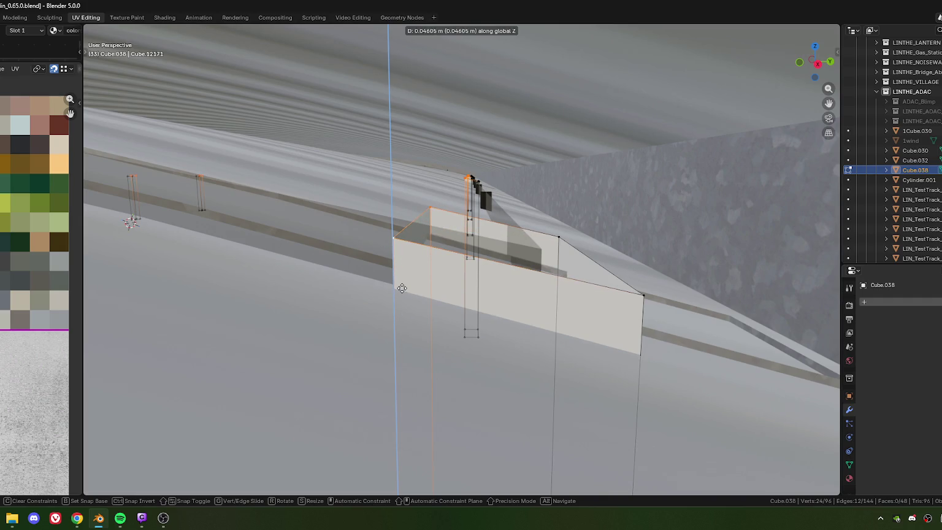
left_click(401, 288)
- Fine-tune the vertices' Z height, then return to Object Mode
scroll(401, 288, "down", 5)
middle_click_drag(401, 288, 436, 276)
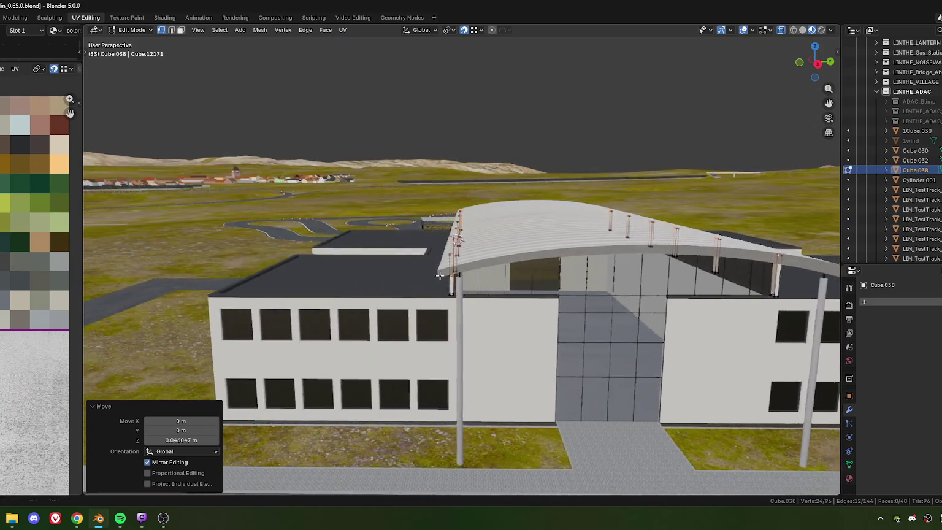
scroll(436, 275, "up", 5)
scroll(436, 275, "up", 3)
scroll(466, 288, "down", 3)
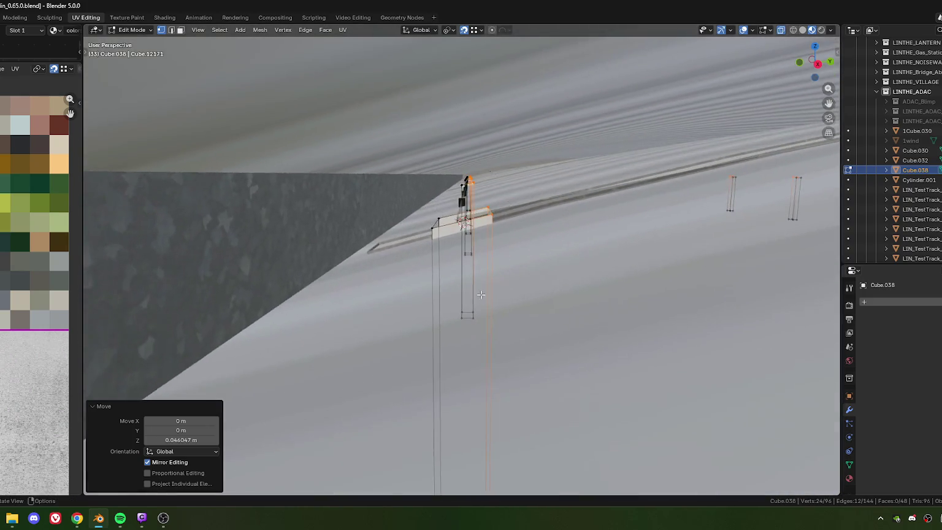
scroll(480, 295, "down", 2)
key("g")
key("z")
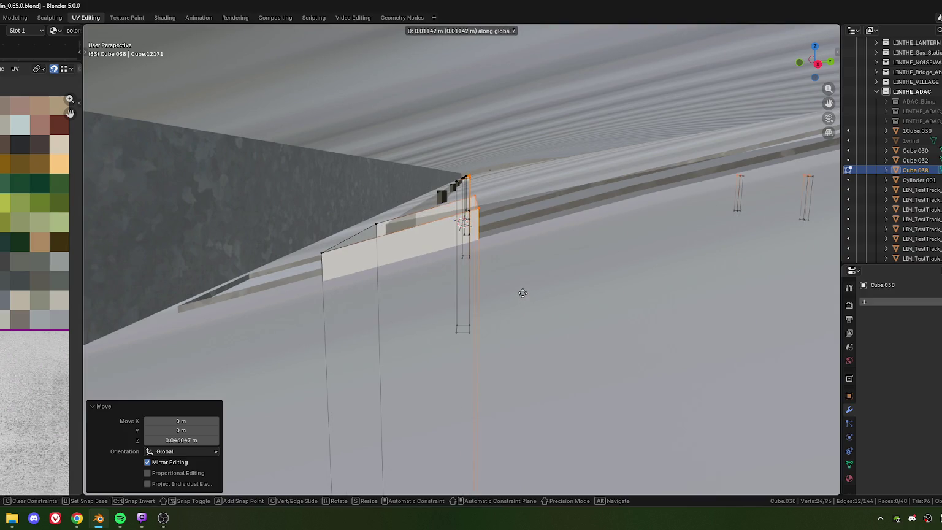
left_click(522, 293)
scroll(523, 293, "down", 6)
mouse_move(523, 293)
middle_mouse_down("shift")
mouse_move(306, 243)
mouse_move(467, 300)
mouse_move(453, 307)
middle_mouse_up("shift")
scroll(306, 243, "up", 5)
scroll(437, 312, "down", 8)
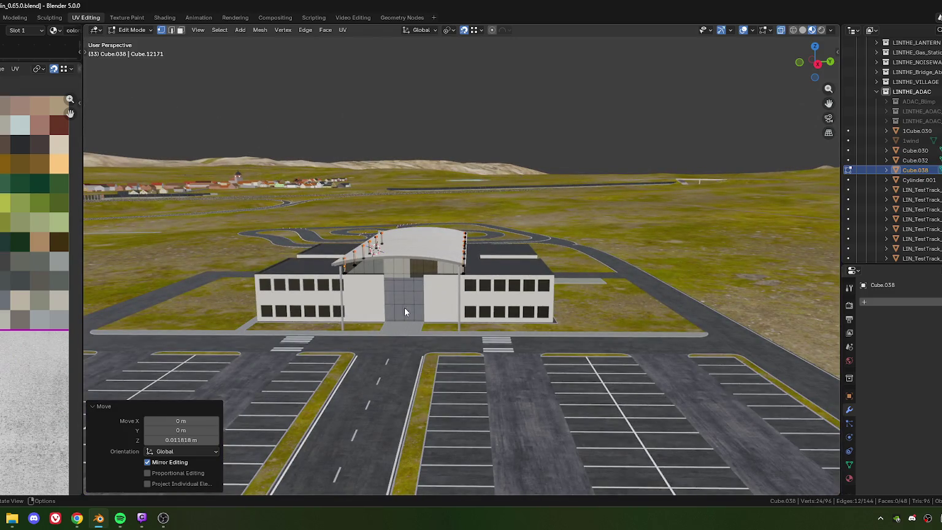
key("Tab")
mouse_move(403, 311)
middle_mouse_down()
mouse_move(414, 302)
mouse_move(374, 308)
mouse_move(405, 323)
middle_mouse_up()
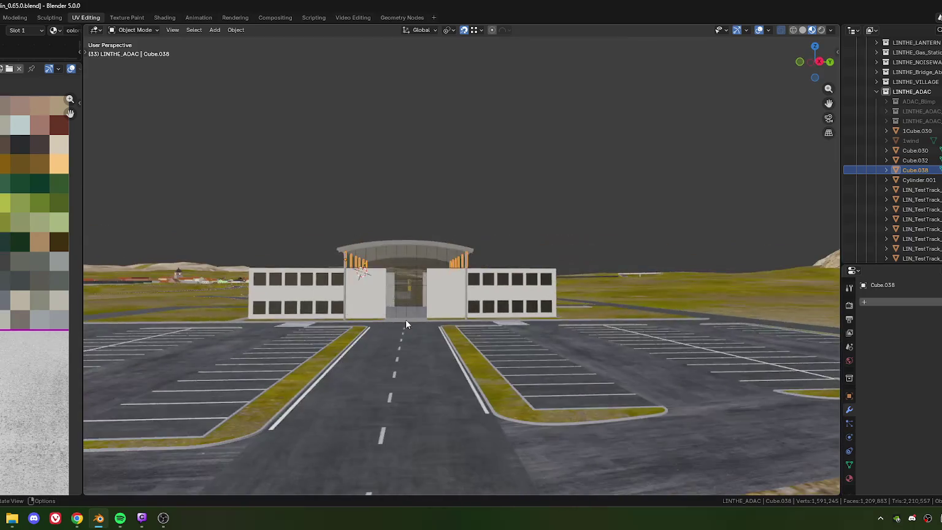
- Select Cube.038 and apply Set Origin > Origin to Geometry
scroll(468, 305, "up", 3)
scroll(469, 305, "down", 4)
middle_click_drag(468, 305, 523, 308)
scroll(522, 309, "up", 2)
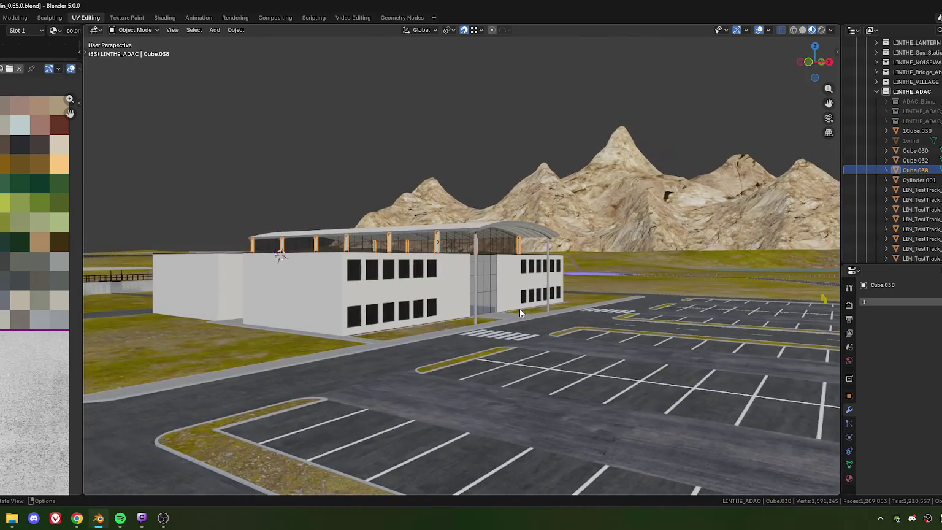
scroll(523, 312, "up", 2)
scroll(478, 257, "up", 3)
scroll(428, 187, "down", 2)
mouse_move(452, 228)
middle_mouse_down()
mouse_move(474, 300)
mouse_move(420, 265)
mouse_move(431, 292)
middle_mouse_up()
left_click(428, 293)
right_click(427, 257)
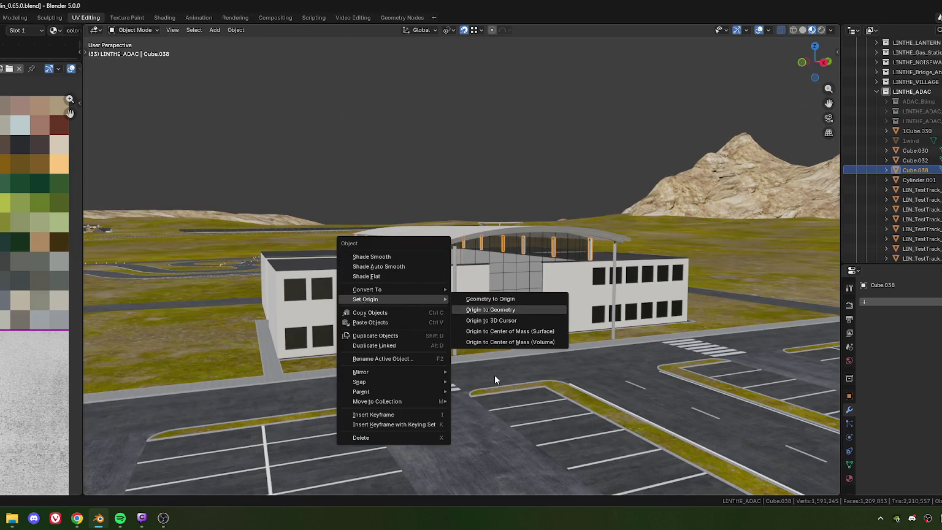
key("Return")
- Deselect Cube.038 and orbit around the finished building
middle_click_drag(478, 345, 483, 322)
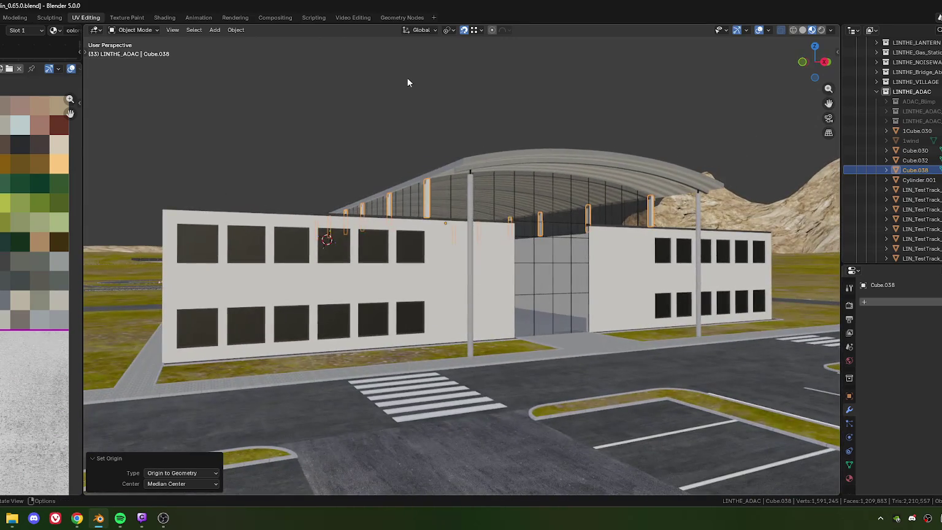
left_click(393, 113)
scroll(471, 272, "down", 3)
mouse_move(471, 272)
middle_mouse_down()
mouse_move(517, 275)
mouse_move(521, 267)
mouse_move(479, 271)
mouse_move(499, 271)
mouse_move(505, 282)
mouse_move(398, 302)
mouse_move(401, 279)
mouse_move(518, 295)
mouse_move(428, 265)
middle_mouse_up()
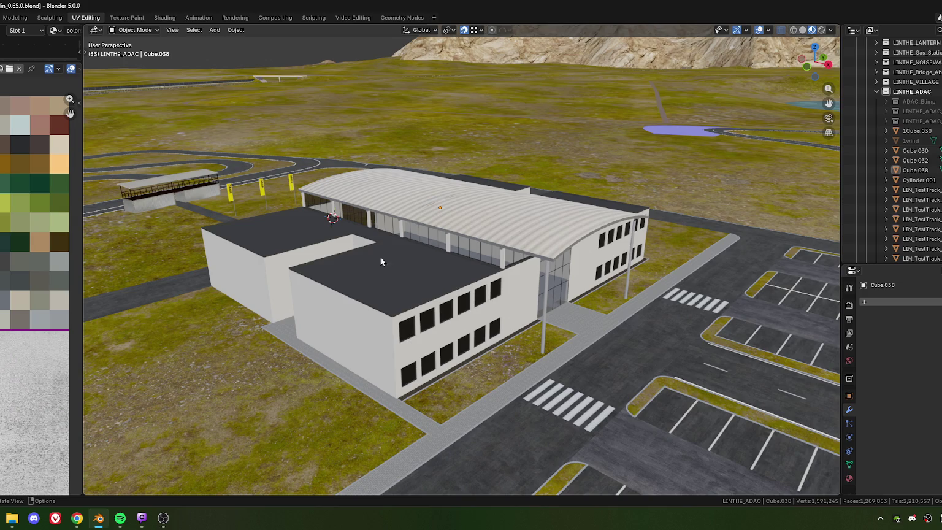
- Collapse the UV editor so the 3D viewport fills the window
mouse_move(332, 285)
middle_mouse_down()
mouse_move(448, 278)
mouse_move(390, 284)
middle_mouse_up()
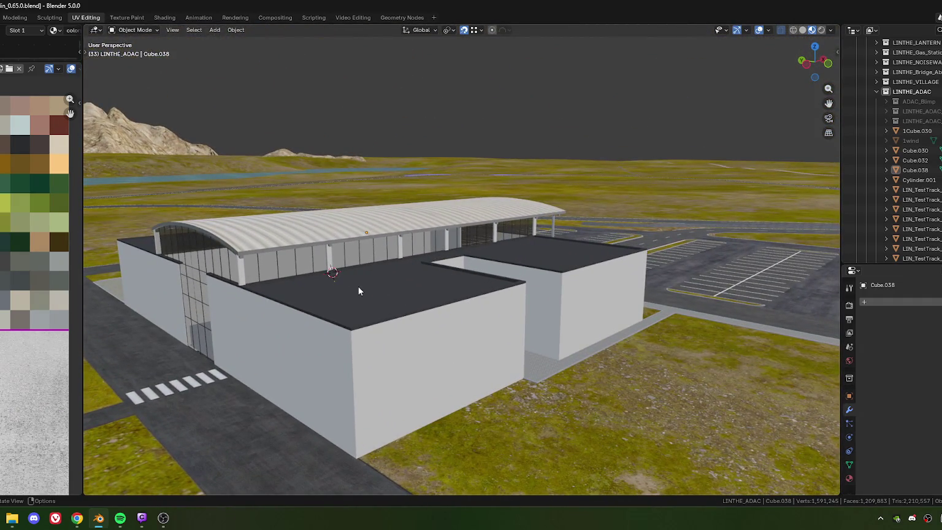
scroll(385, 278, "down", 2)
scroll(385, 279, "down", 2)
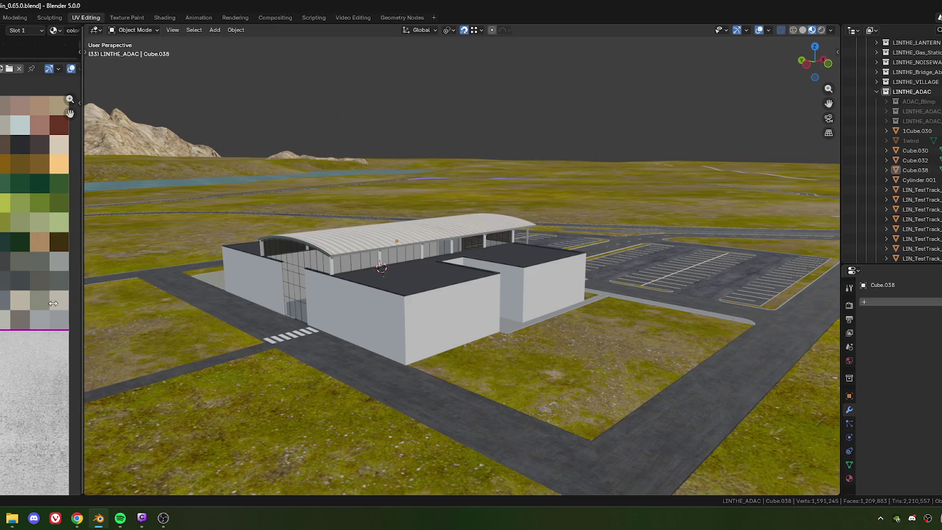
left_click_drag(80, 296, 1, 296)
mouse_move(441, 246)
middle_mouse_down()
mouse_move(266, 245)
mouse_move(358, 246)
mouse_move(305, 223)
mouse_move(358, 230)
mouse_move(402, 255)
mouse_move(397, 245)
mouse_move(342, 244)
mouse_move(313, 262)
mouse_move(255, 260)
mouse_move(388, 256)
middle_mouse_up()
scroll(267, 245, "up", 2)
scroll(403, 251, "up", 5)
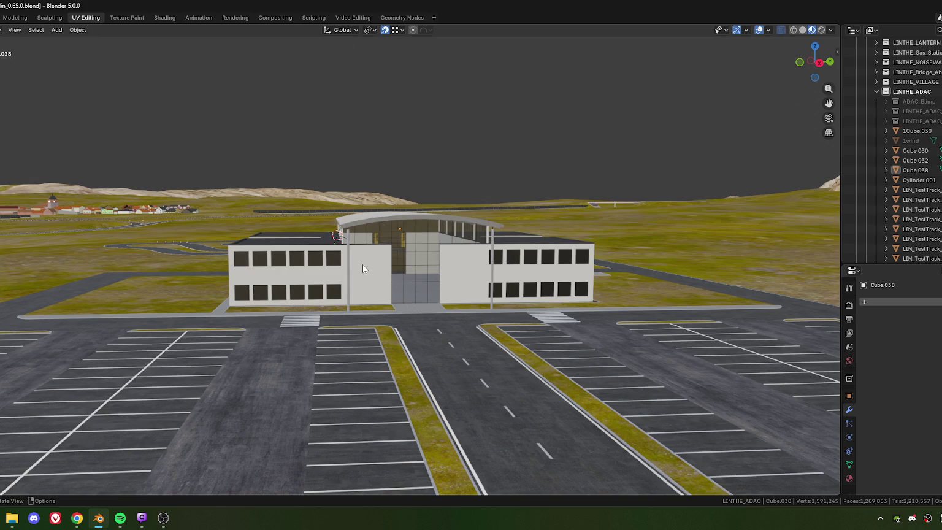
- Orbit and zoom to a head-on close view of the glass entrance facade
middle_click_drag(368, 260, 391, 299)
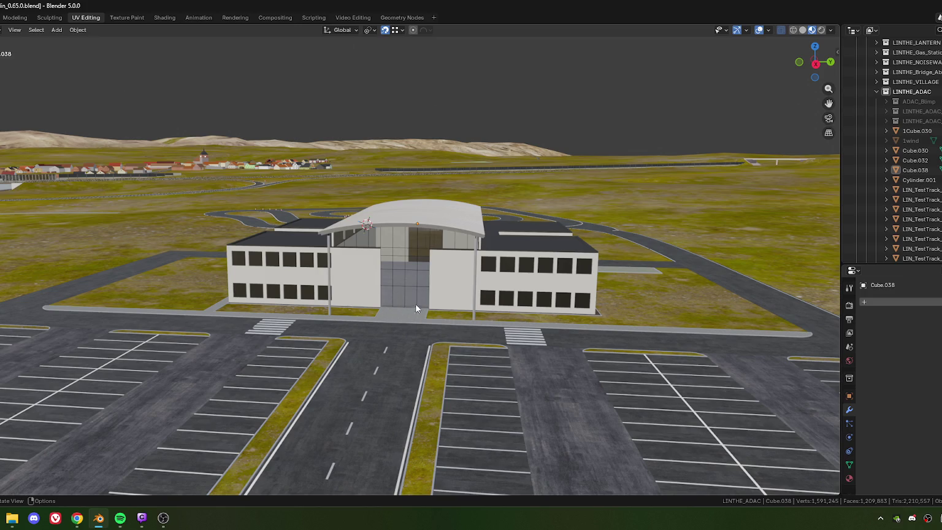
mouse_move(332, 279)
middle_mouse_down()
mouse_move(364, 272)
mouse_move(359, 280)
middle_mouse_up()
scroll(393, 300, "up", 2)
scroll(433, 325, "up", 1)
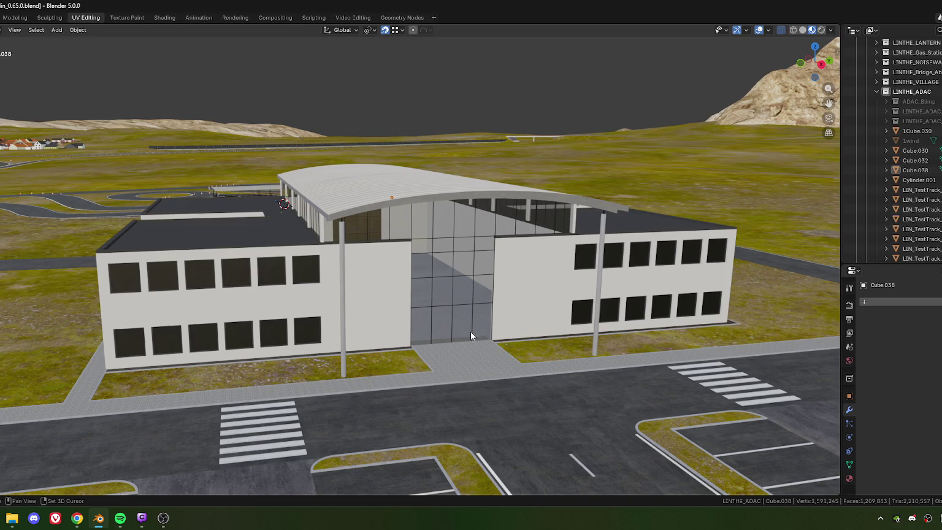
scroll(456, 325, "up", 1)
scroll(444, 320, "up", 2)
scroll(454, 325, "up", 1)
middle_click_drag(455, 320, 451, 312)
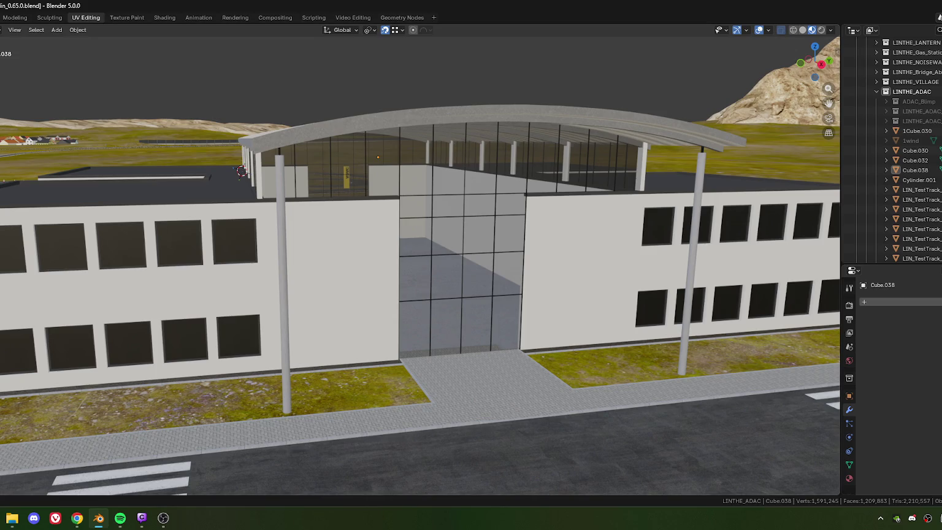
key("alt+Tab")
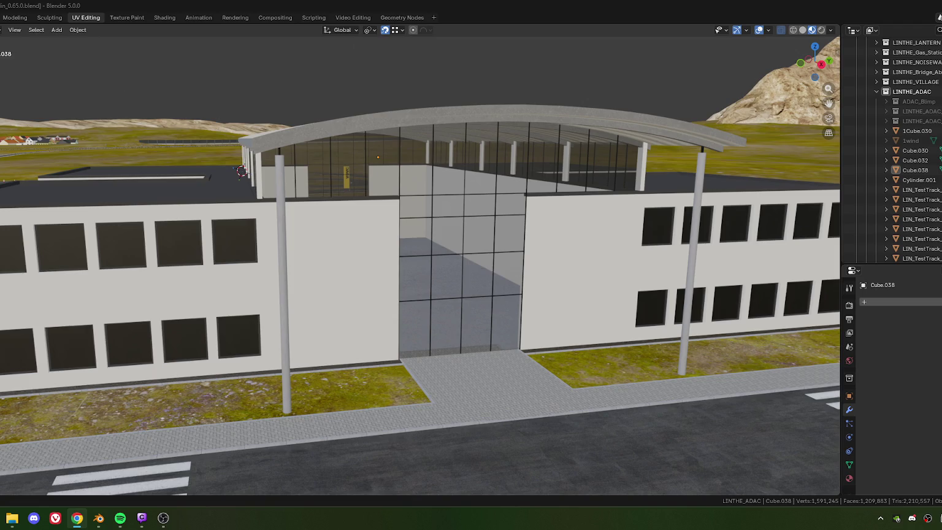
mouse_move(409, 332)
middle_mouse_down()
mouse_move(354, 263)
mouse_move(398, 289)
mouse_move(398, 312)
mouse_move(347, 255)
middle_mouse_up()
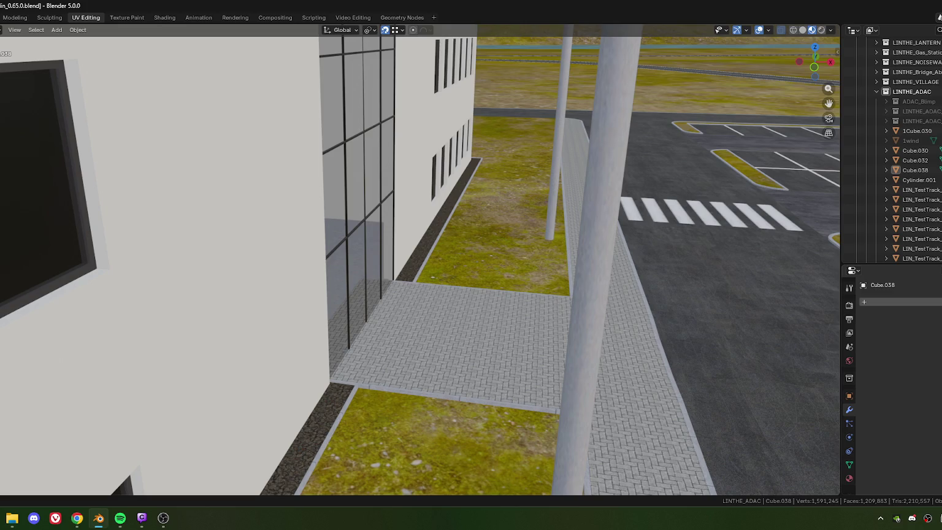
mouse_move(605, 339)
middle_mouse_down()
mouse_move(392, 292)
mouse_move(256, 228)
middle_mouse_up()
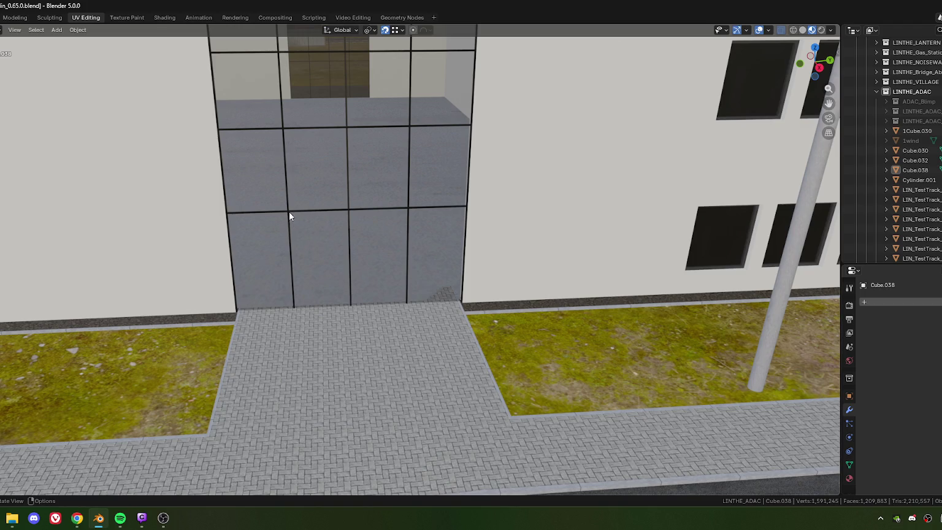
left_click(320, 266)
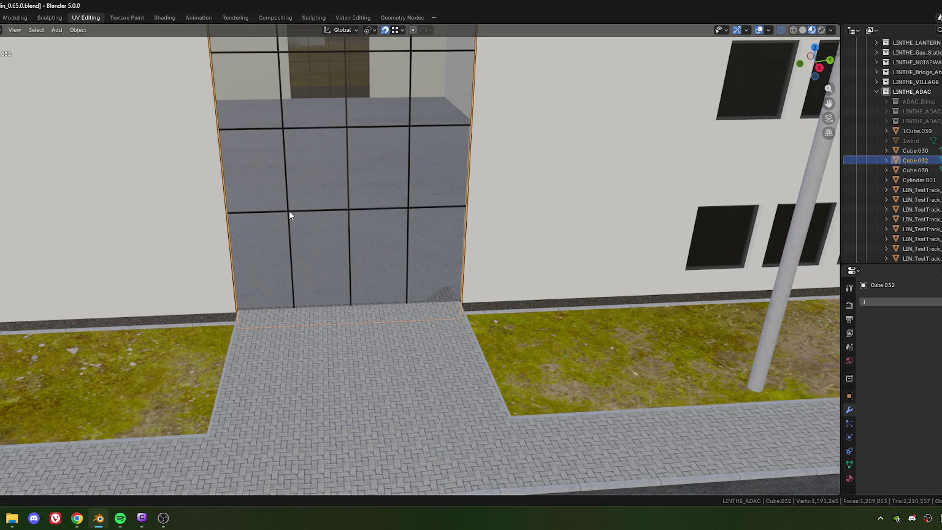
- Enter Edit Mode on Cube.030 and box-select its three vertical window bars
left_click(293, 227)
key("Tab")
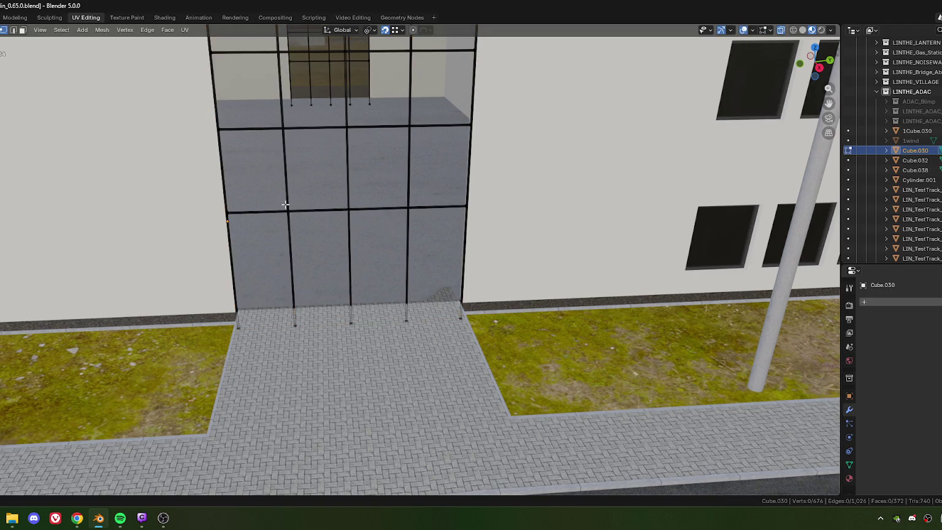
left_click_drag(282, 204, 408, 329)
left_click_drag(433, 375, 432, 375)
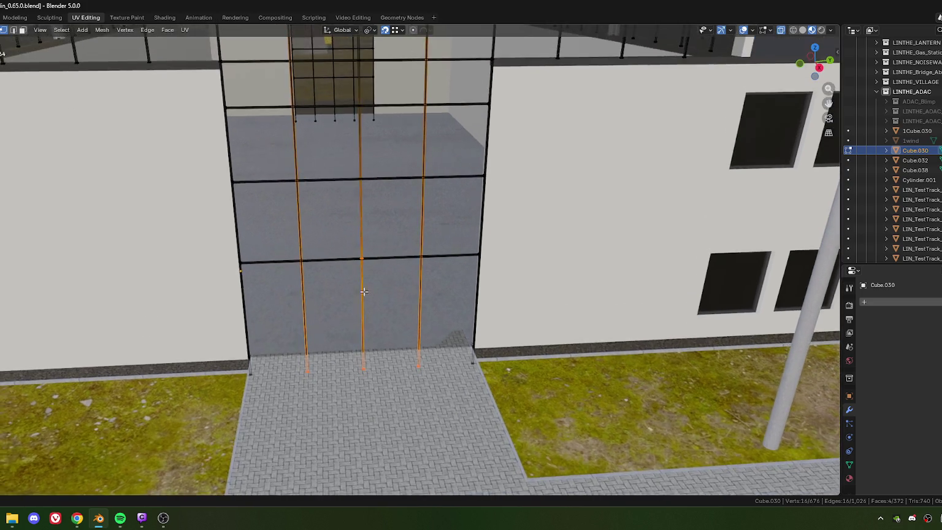
mouse_move(372, 233)
middle_mouse_down()
mouse_move(405, 274)
mouse_move(406, 231)
mouse_move(395, 354)
mouse_move(443, 276)
middle_mouse_up()
scroll(447, 277, "up", 3)
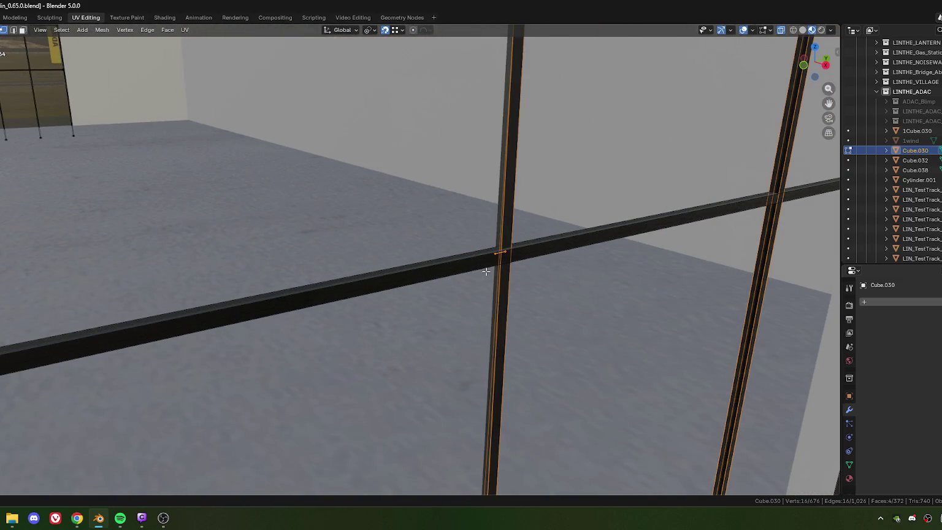
- Move the small stray face at the bar junction to inspect it, then delete it
left_click(494, 252)
key("g")
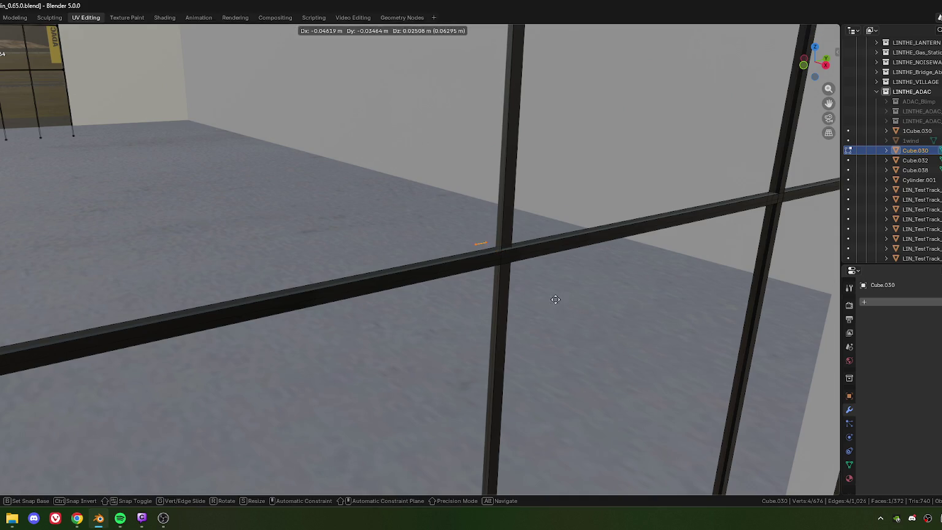
left_click(545, 288)
key("x")
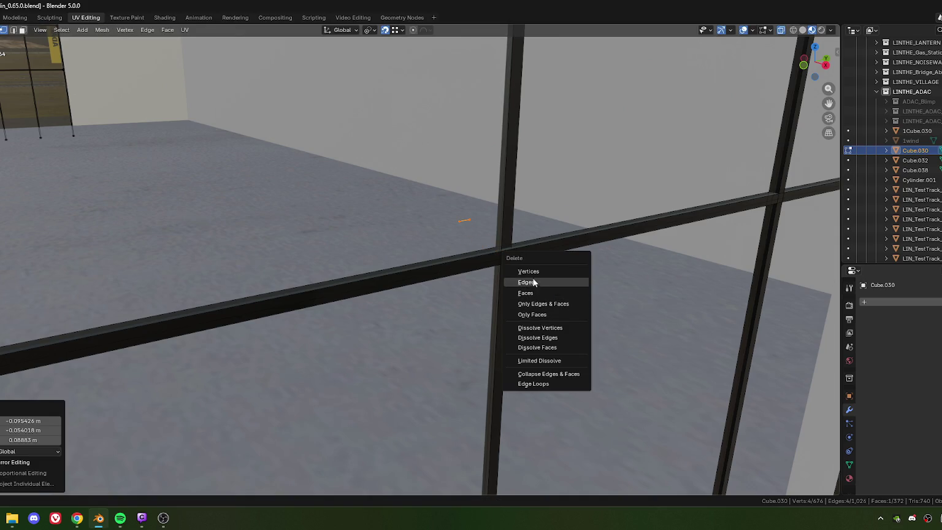
left_click(532, 278)
scroll(540, 287, "down", 5)
mouse_move(540, 286)
middle_mouse_down()
mouse_move(511, 342)
mouse_move(462, 328)
mouse_move(390, 276)
middle_mouse_up()
scroll(391, 276, "down", 5)
- Select grid faces and the middle vertical edge column of the window grid
left_click(414, 212)
left_click_drag(301, 164, 392, 202, "shift")
middle_click_drag(381, 189, 378, 218)
mouse_move(352, 200)
left_mouse_down()
mouse_move(502, 259)
mouse_move(499, 251)
left_mouse_up()
mouse_move(499, 250)
middle_mouse_down()
mouse_move(457, 305)
mouse_move(486, 314)
middle_mouse_up()
scroll(434, 297, "up", 5)
scroll(441, 306, "up", 4)
- Try moving the selected edges, cancel, and deselect the middle vertical column
key("g")
key("Escape")
scroll(479, 361, "down", 5)
mouse_move(479, 361)
middle_mouse_down()
mouse_move(467, 299)
mouse_move(497, 302)
middle_mouse_up()
key("g")
key("Escape")
scroll(460, 302, "down", 5)
left_click(406, 322, "alt+shift")
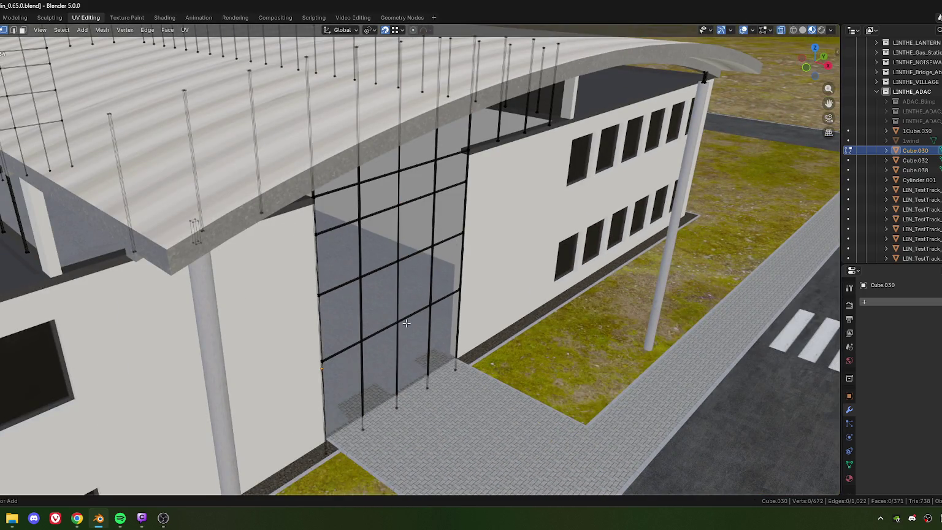
- Select the three vertical door bars, then clear the selection
left_click(406, 322, "alt+shift")
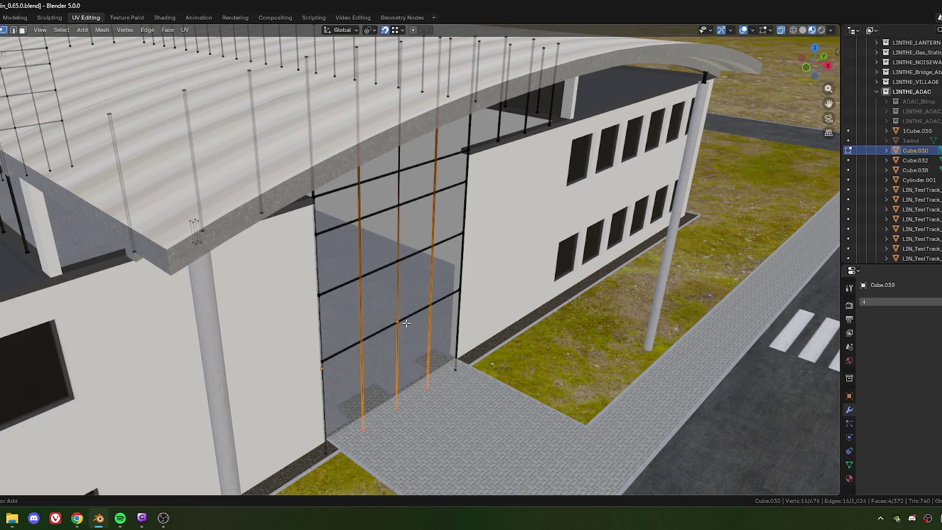
key("alt+a")
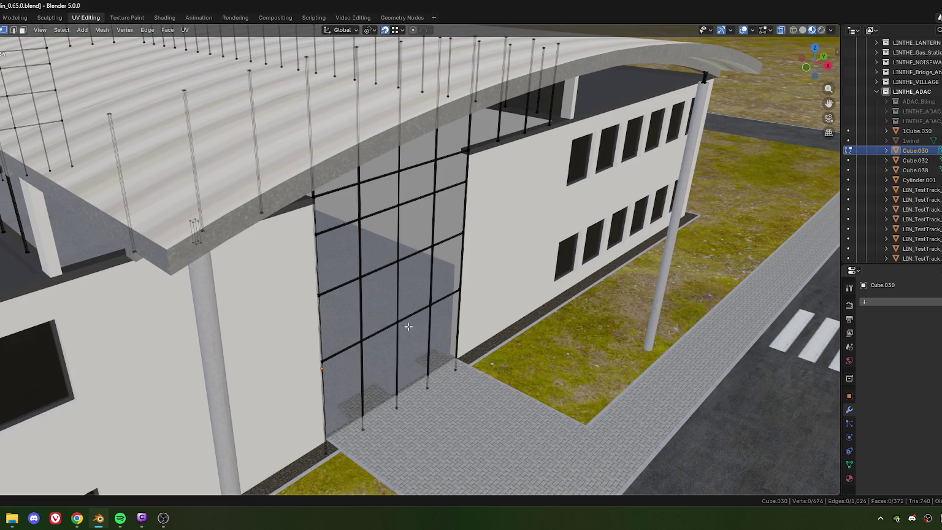
scroll(406, 322, "up", 8)
scroll(423, 319, "up", 2)
mouse_move(437, 320)
middle_mouse_down()
mouse_move(415, 328)
mouse_move(431, 336)
mouse_move(416, 400)
mouse_move(427, 297)
mouse_move(402, 374)
middle_mouse_up()
scroll(415, 328, "up", 3)
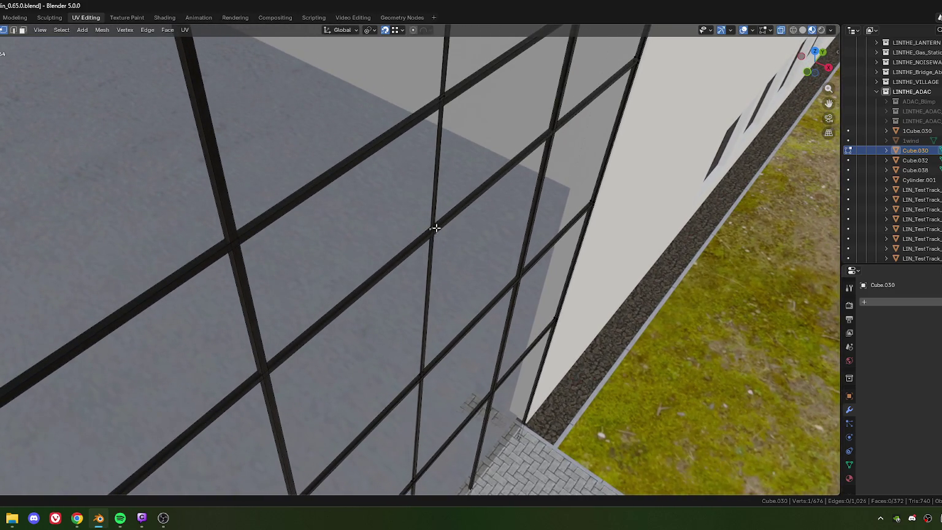
- Nudge the stray vertex, select its linked diagonal edge, and delete its vertices
mouse_move(428, 231)
left_mouse_down()
mouse_move(388, 268)
mouse_move(370, 248)
left_mouse_up()
mouse_move(369, 248)
middle_mouse_down()
mouse_move(367, 257)
mouse_move(262, 295)
mouse_move(414, 283)
mouse_move(431, 337)
mouse_move(465, 289)
mouse_move(526, 357)
mouse_move(479, 342)
mouse_move(488, 347)
middle_mouse_up()
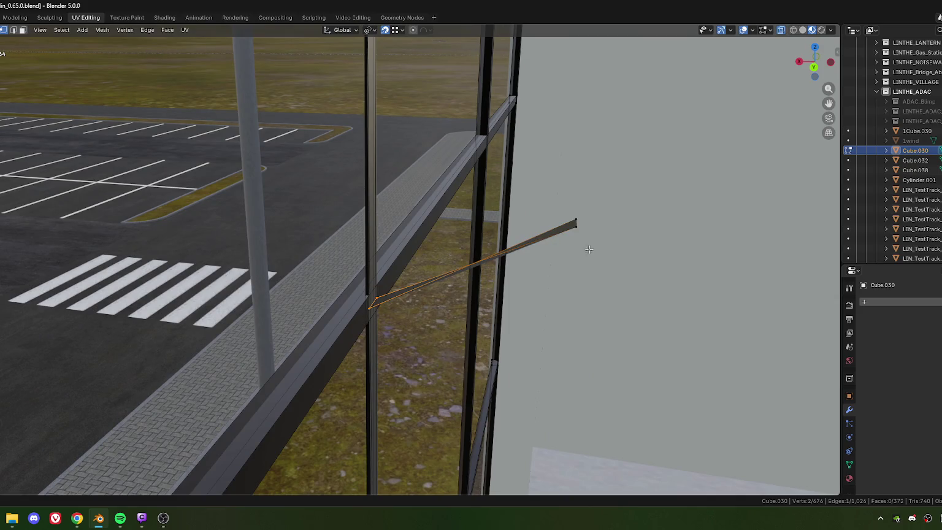
key("g")
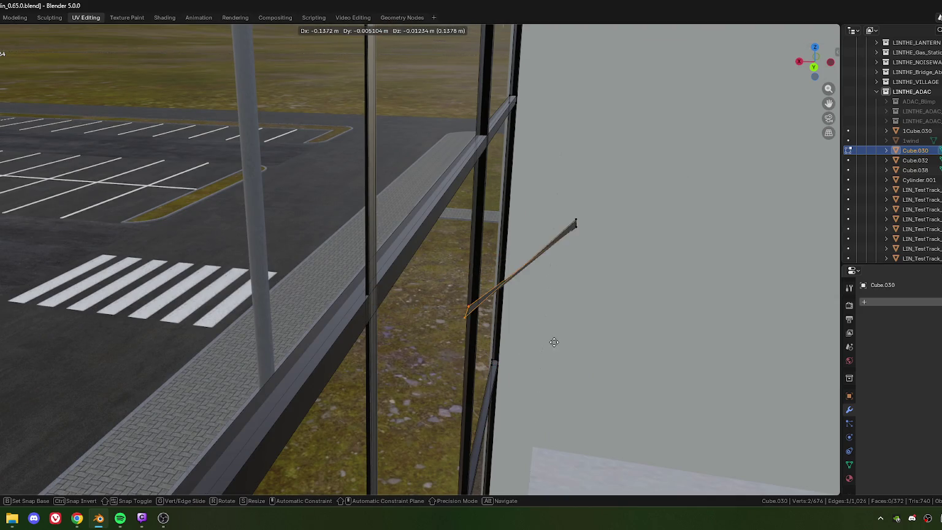
left_click(567, 342)
key("ctrl+l")
key("x")
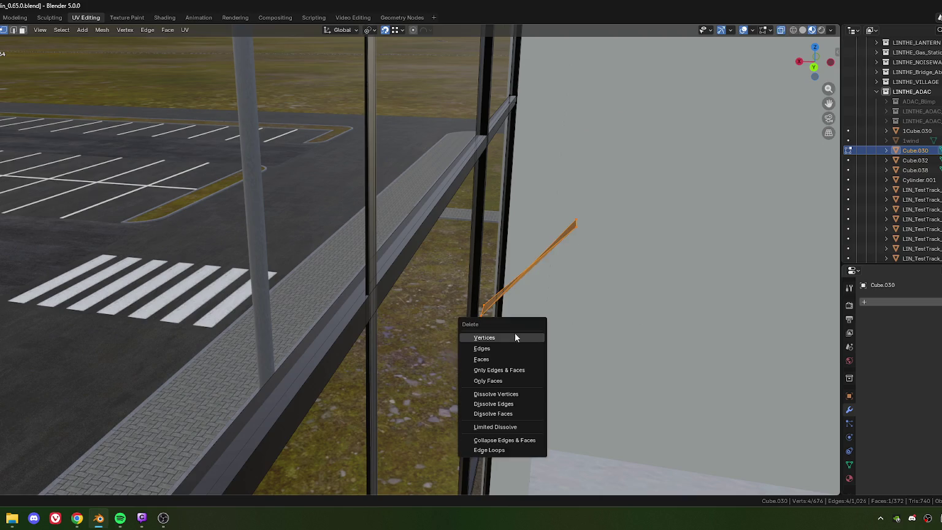
left_click(492, 338)
- Select the vertical mullion loop running up into the roof
middle_click_drag(491, 339, 404, 332)
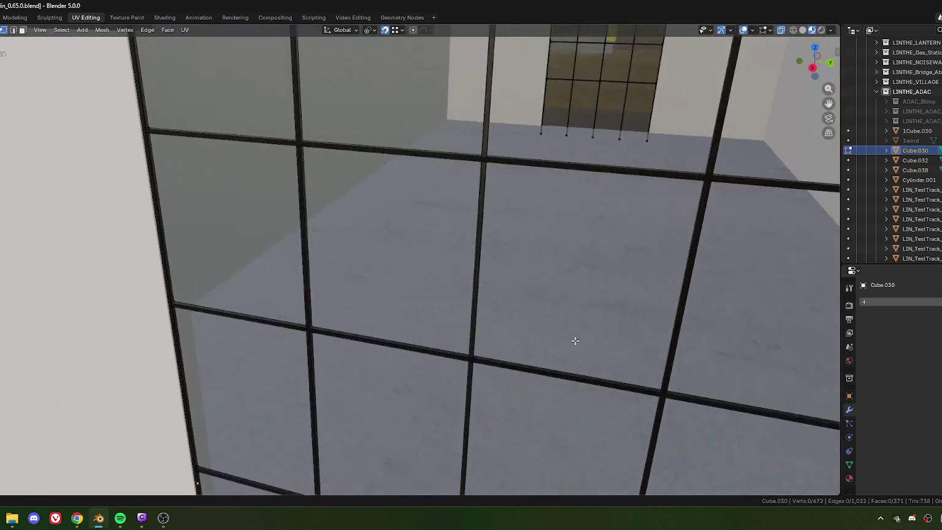
scroll(404, 331, "down", 3)
scroll(446, 357, "down", 3)
scroll(430, 374, "down", 3)
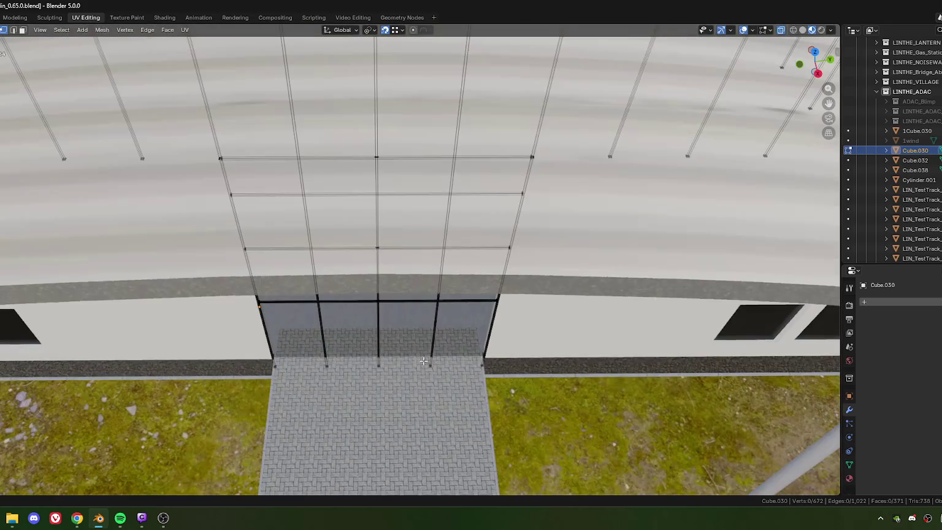
middle_click_drag(418, 391, 416, 344)
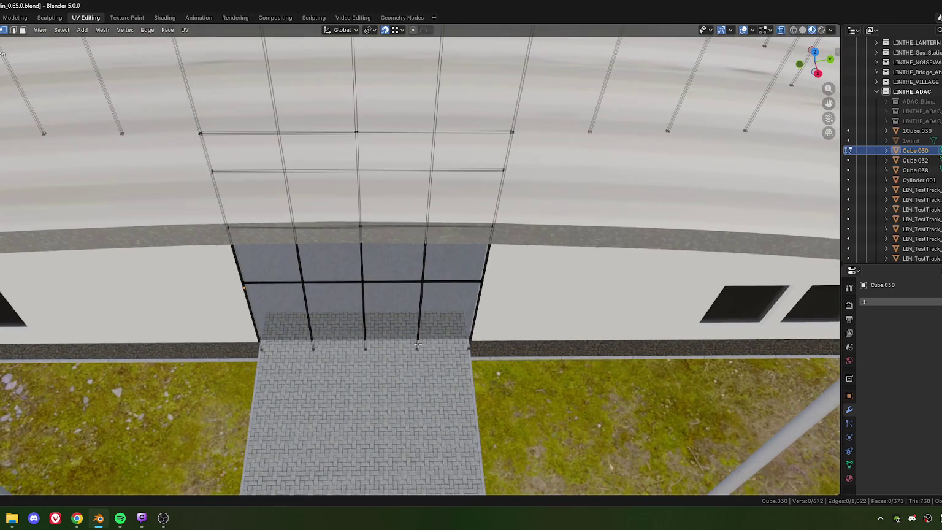
left_click(423, 216, "alt")
- Look down on the roof and select a single face of the roof grid
scroll(443, 254, "up", 3)
scroll(431, 237, "up", 2)
scroll(441, 274, "up", 2)
scroll(503, 282, "down", 2)
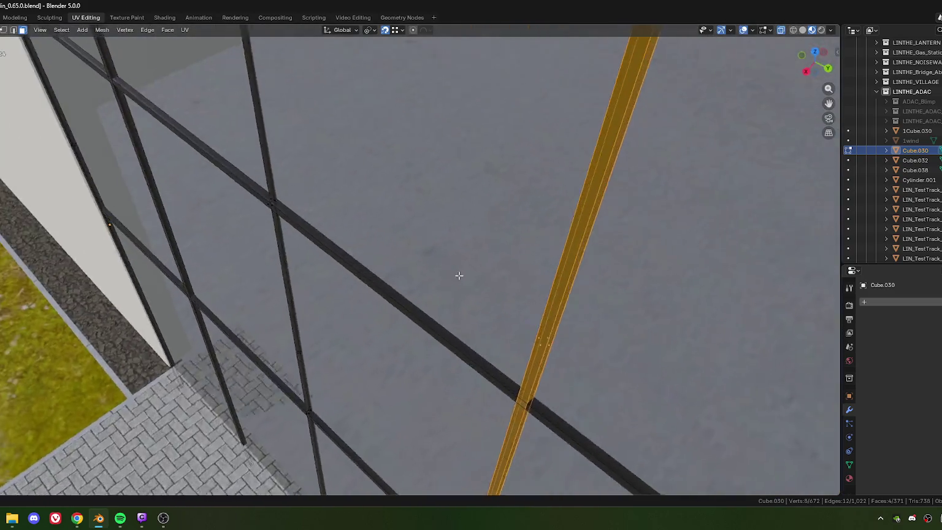
scroll(499, 252, "down", 2)
scroll(469, 294, "down", 2)
scroll(415, 288, "down", 2)
scroll(415, 289, "down", 1)
mouse_move(415, 289)
middle_mouse_down()
mouse_move(408, 276)
mouse_move(400, 325)
middle_mouse_up()
scroll(405, 271, "up", 3)
left_click(426, 316)
- Select all faces similar to the roof-grid face and delete only the faces
key("shift+g")
left_click(421, 317)
scroll(429, 310, "down", 5)
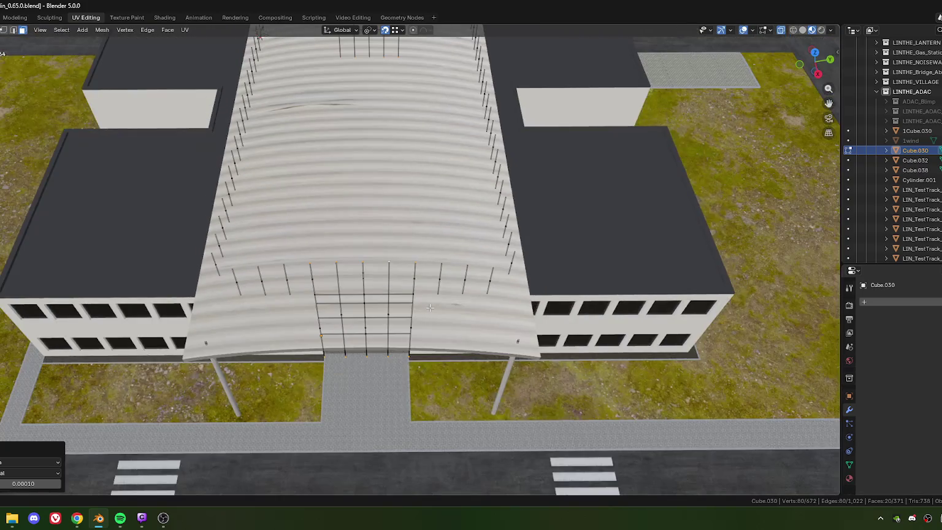
scroll(430, 308, "up", 5)
scroll(351, 317, "down", 3)
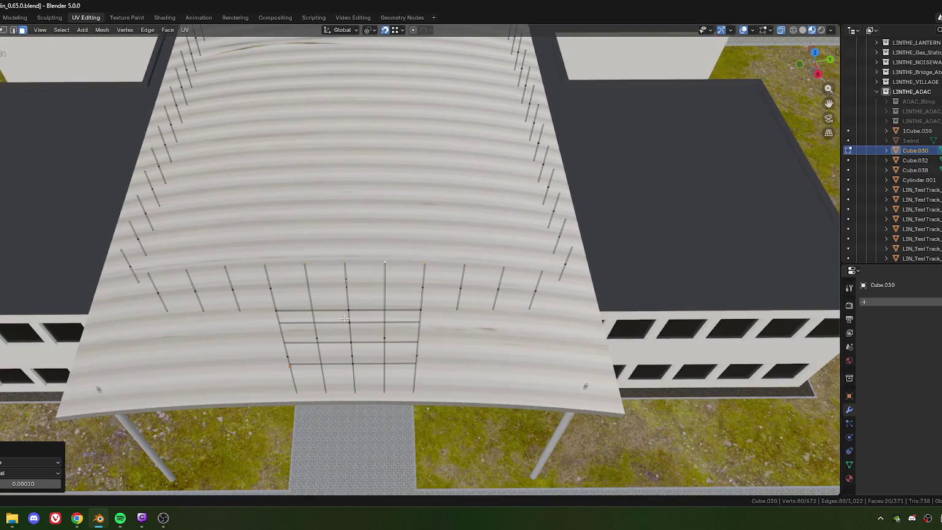
key("x")
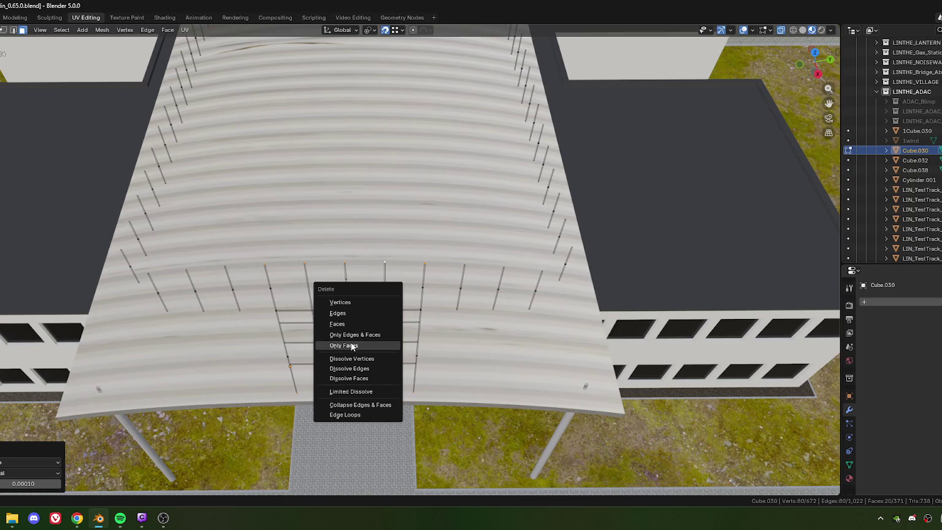
left_click(356, 345)
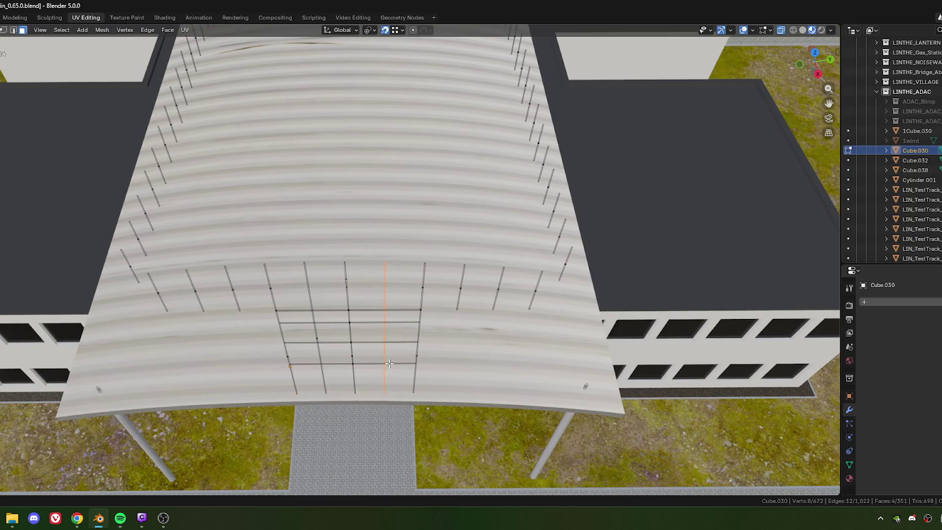
- Extrude a copy of the mullion sideways, then deselect it
scroll(386, 366, "up", 2)
scroll(392, 362, "up", 2)
scroll(405, 349, "up", 1)
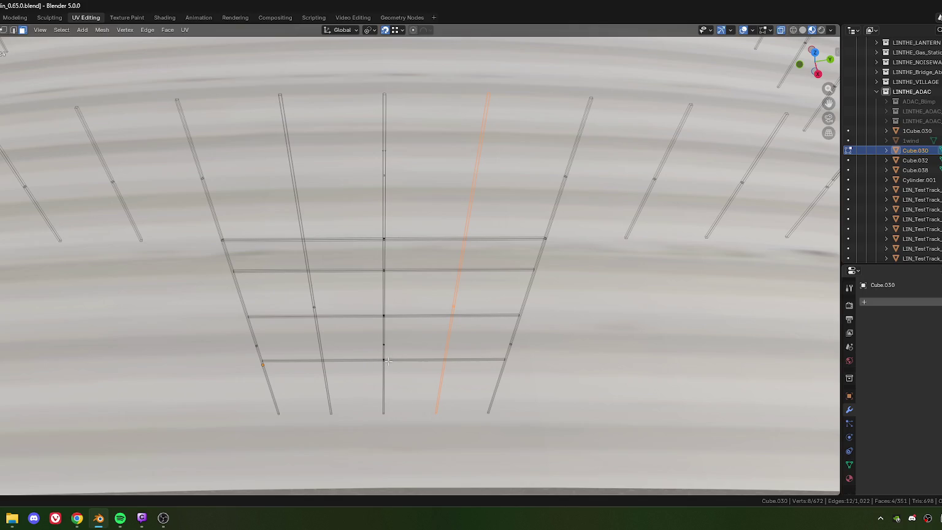
scroll(387, 391, "down", 3)
scroll(397, 344, "up", 2)
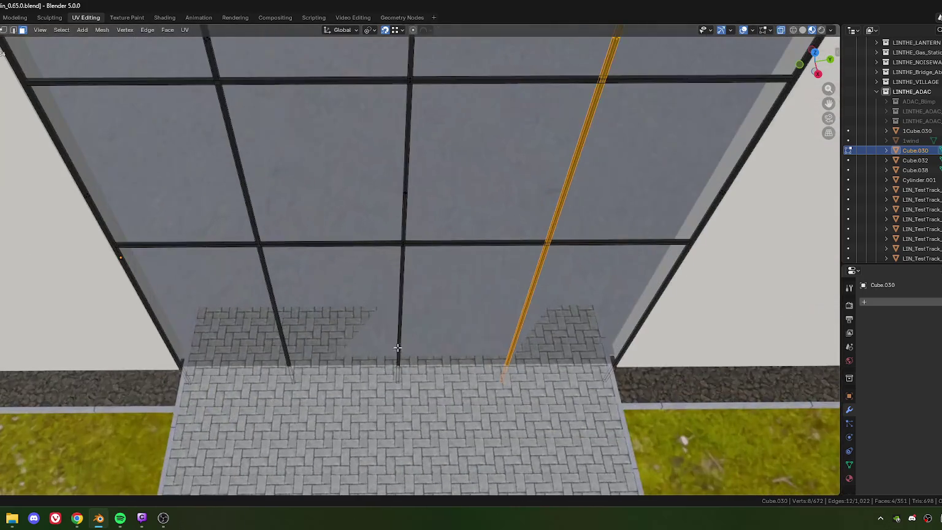
mouse_move(393, 393)
middle_mouse_down()
mouse_move(389, 337)
mouse_move(550, 292)
mouse_move(488, 265)
mouse_move(448, 279)
mouse_move(383, 331)
middle_mouse_up()
scroll(383, 331, "up", 3)
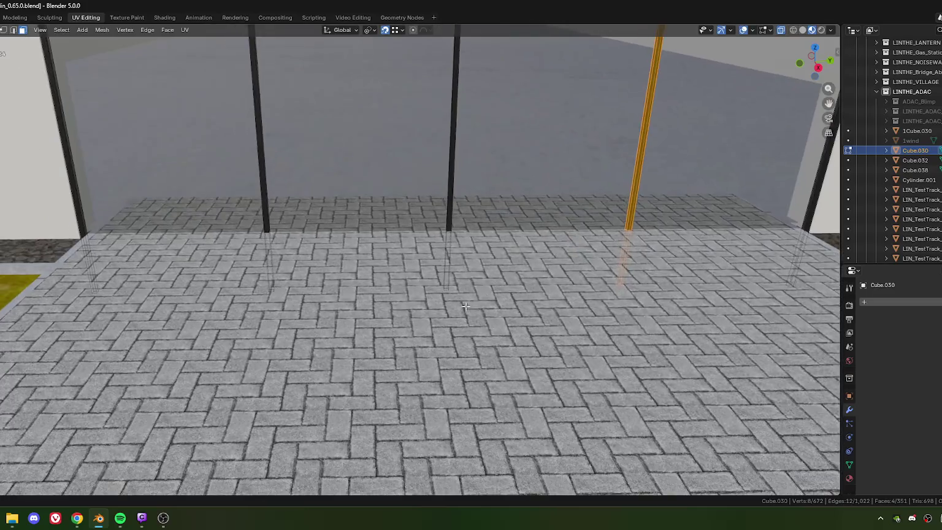
scroll(396, 306, "up", 3)
scroll(410, 276, "up", 2)
scroll(425, 249, "up", 3)
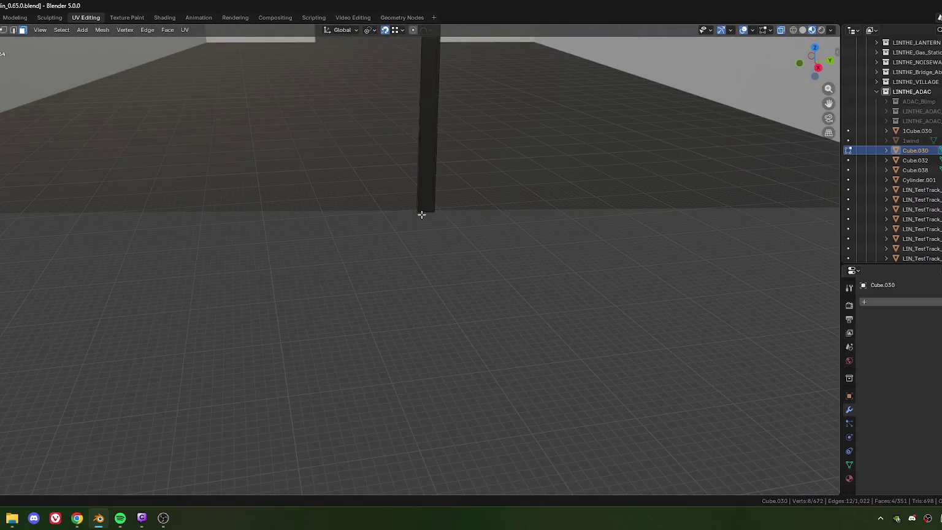
key("e")
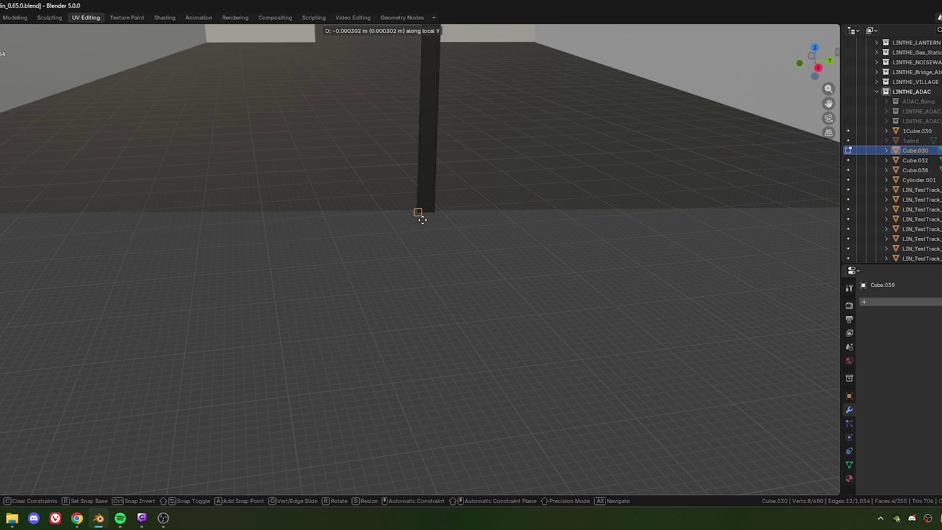
left_click(422, 219)
scroll(419, 224, "down", 3)
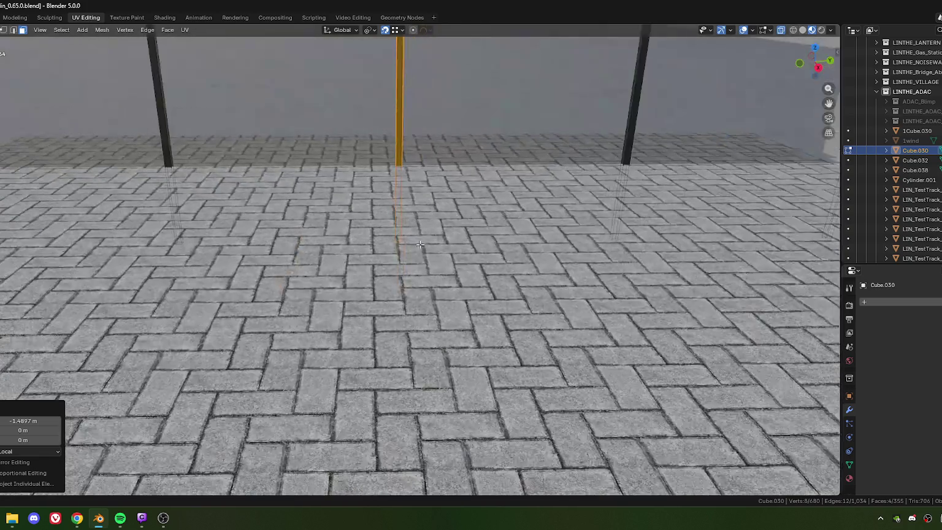
scroll(413, 258, "down", 2)
left_click(413, 259)
- Select the grid vertices above the roof and delete their edges
scroll(412, 315, "down", 3)
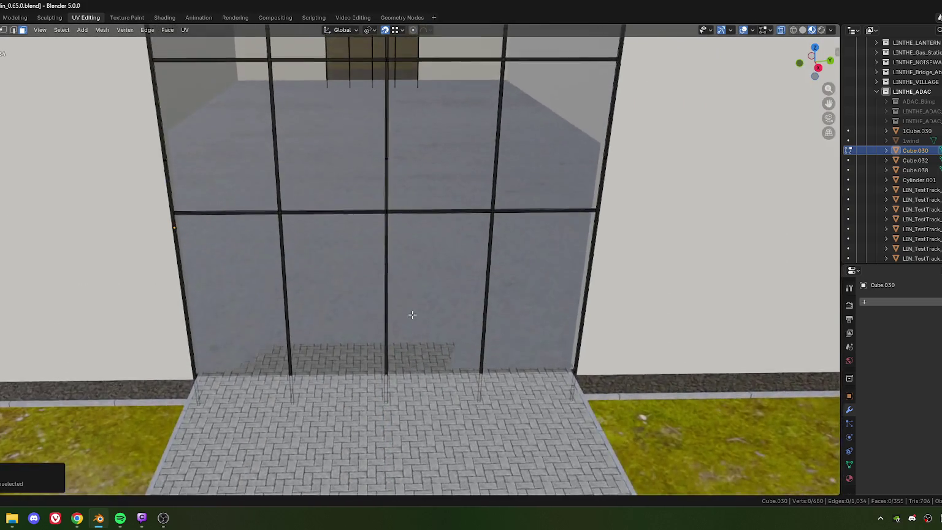
scroll(420, 322, "down", 3)
scroll(420, 318, "down", 3)
scroll(420, 317, "down", 2)
middle_click_drag(420, 317, 401, 349)
left_click_drag(417, 342, 418, 343)
middle_click_drag(426, 380, 415, 321)
key("x")
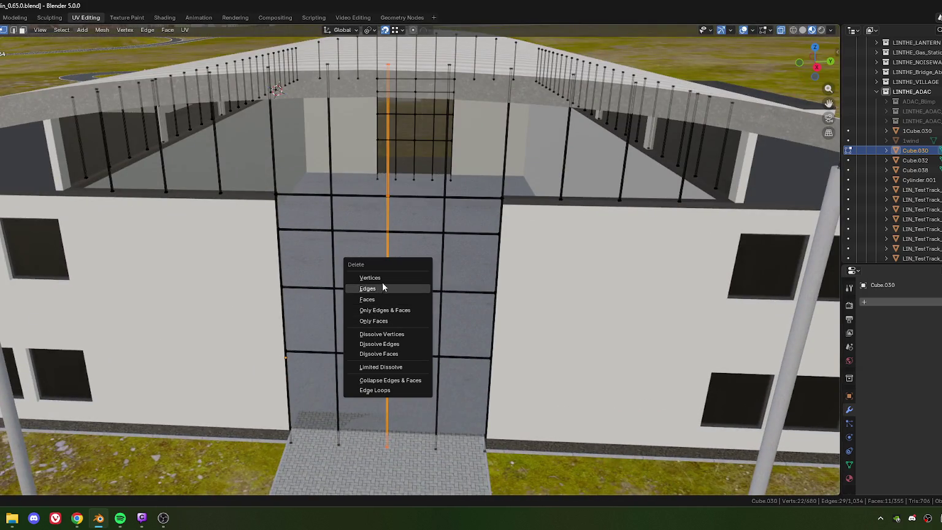
left_click(381, 288)
scroll(382, 288, "down", 3)
- Select a facade mullion loop, then return Cube.030 to Object Mode
middle_click_drag(382, 288, 407, 367)
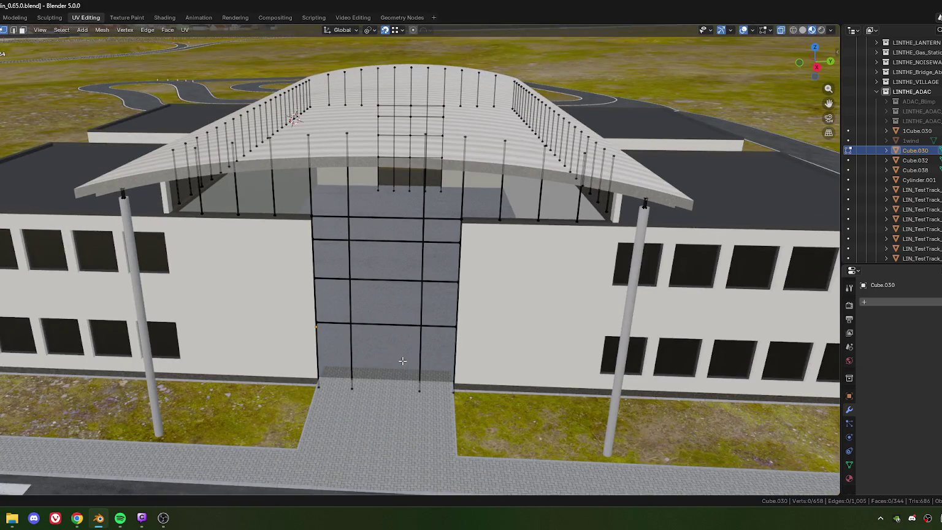
left_click(403, 361, "alt")
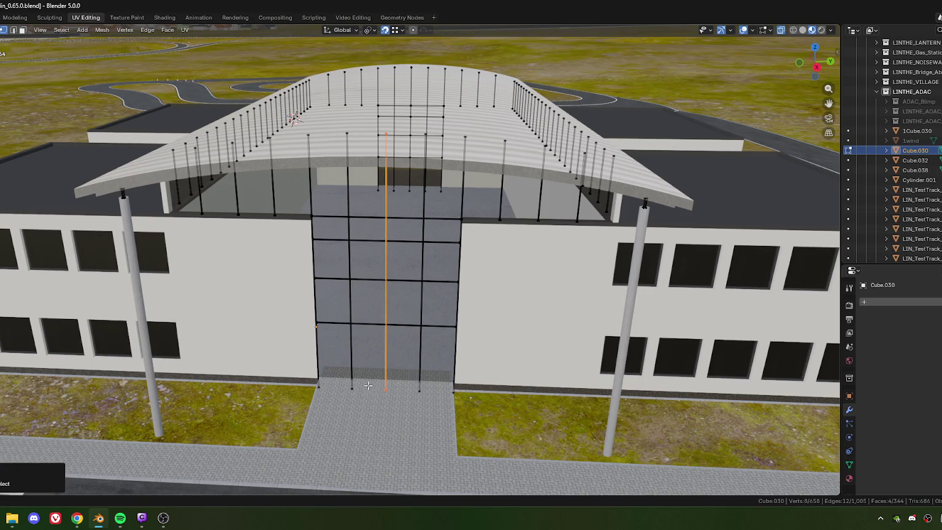
middle_click_drag(367, 385, 411, 386)
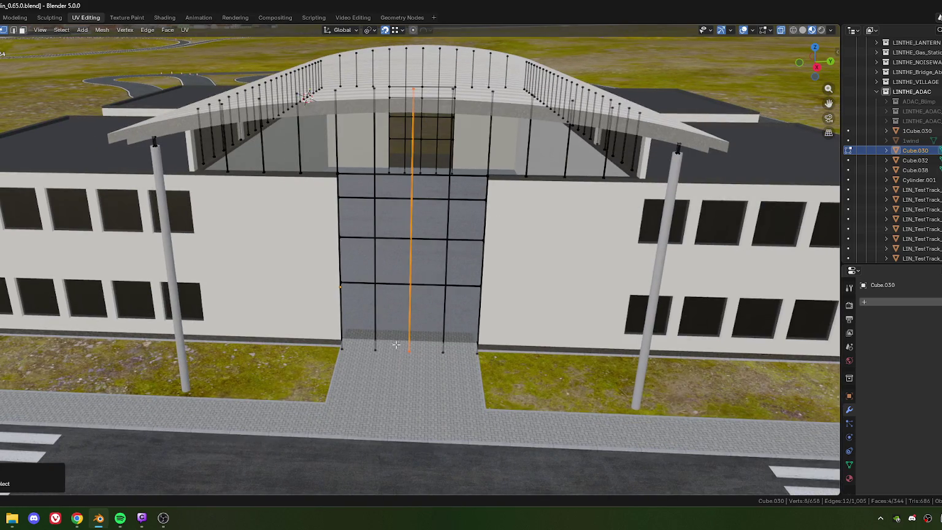
key("Tab")
mouse_move(368, 153)
middle_mouse_down()
mouse_move(410, 164)
mouse_move(359, 187)
mouse_move(486, 286)
mouse_move(391, 221)
mouse_move(499, 229)
mouse_move(563, 222)
middle_mouse_up()
scroll(359, 187, "down", 5)
scroll(391, 221, "up", 3)
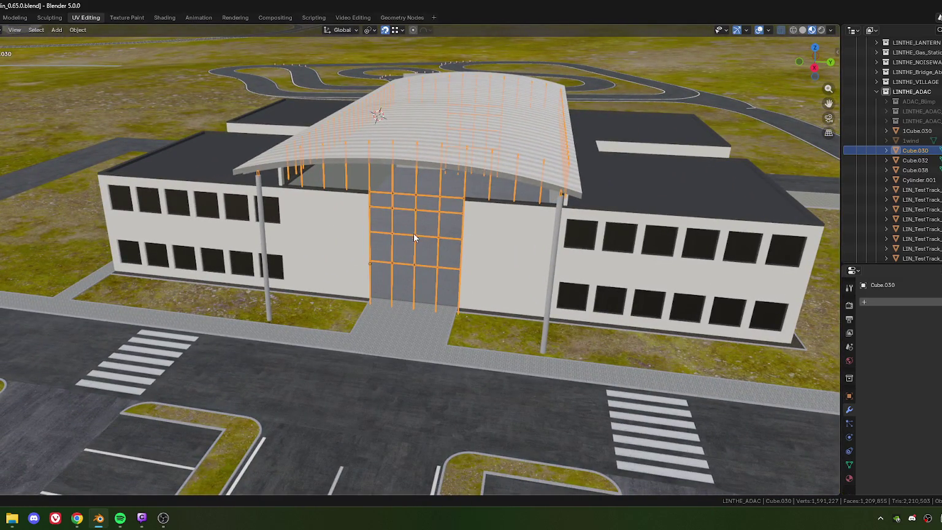
- Re-enter Edit Mode on the facade mesh and select one of its faces
mouse_move(413, 237)
middle_mouse_down()
mouse_move(563, 213)
mouse_move(402, 192)
mouse_move(441, 212)
mouse_move(405, 244)
mouse_move(437, 239)
middle_mouse_up()
key("Tab")
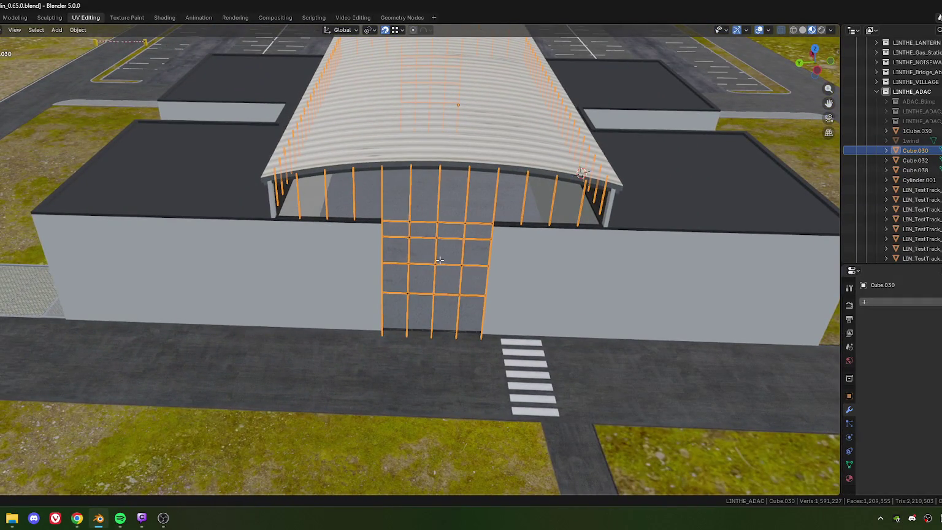
key("KP_Decimal")
mouse_move(481, 264)
middle_mouse_down()
mouse_move(437, 256)
mouse_move(450, 264)
mouse_move(431, 252)
middle_mouse_up()
left_click(400, 187)
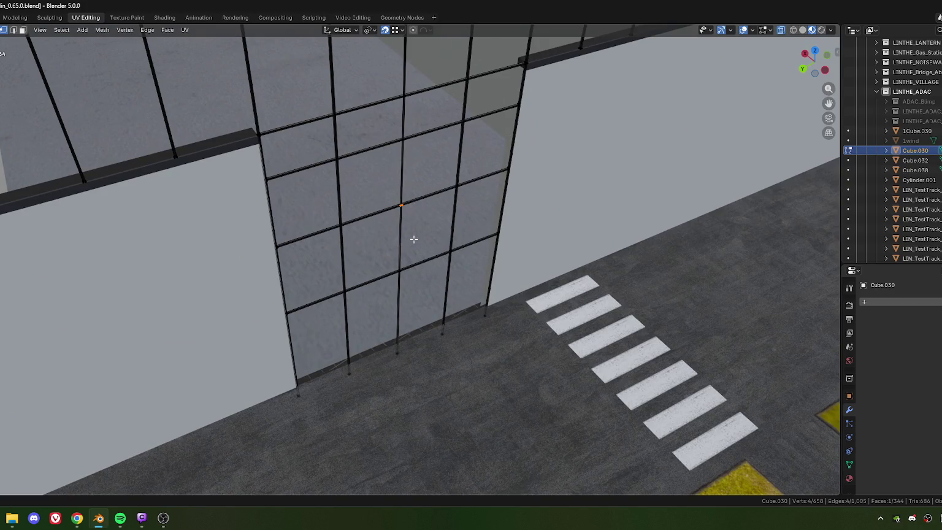
scroll(413, 239, "up", 6)
scroll(415, 239, "down", 3)
scroll(423, 251, "down", 5)
scroll(433, 265, "up", 2)
- Select a vertical mullion loop and view it from the front
mouse_move(433, 266)
middle_mouse_down()
mouse_move(410, 280)
mouse_move(460, 260)
middle_mouse_up()
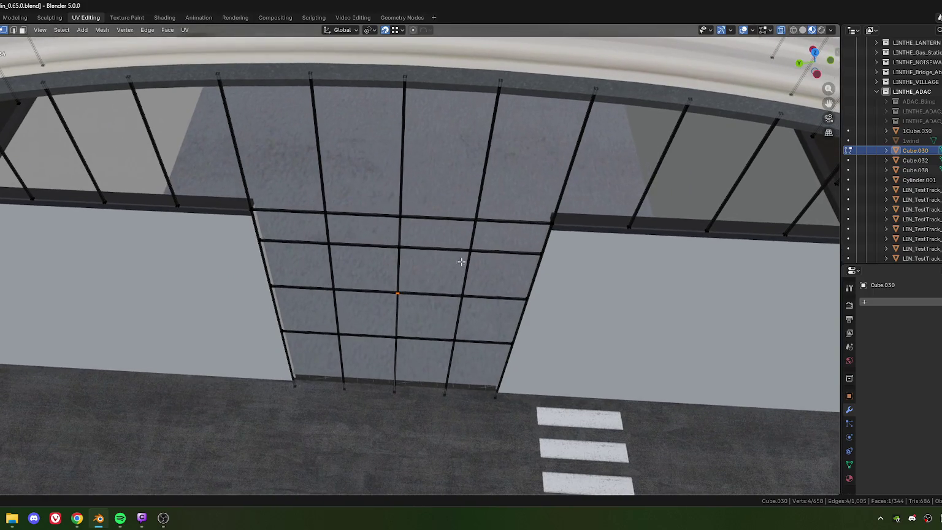
left_click(458, 328, "alt")
middle_click_drag(458, 328, 481, 272)
middle_click_drag(500, 233, 466, 249)
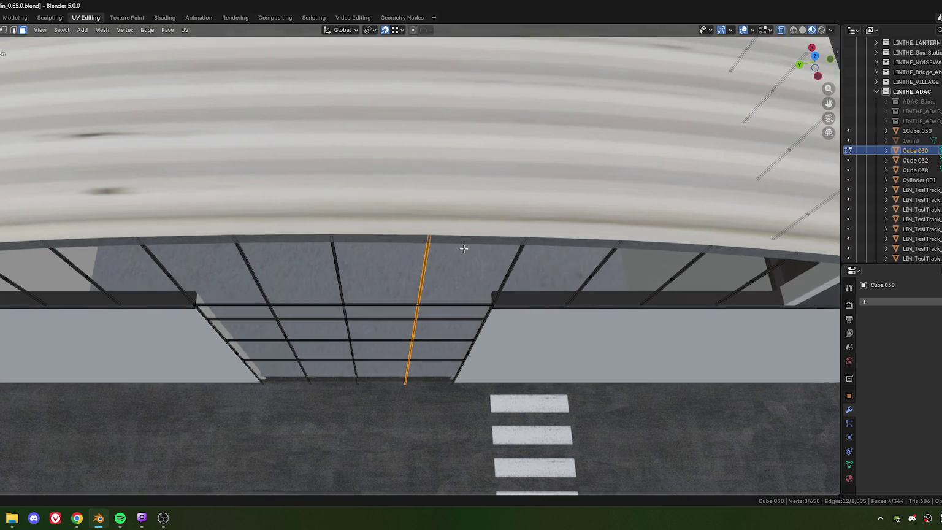
scroll(443, 261, "up", 2)
scroll(431, 319, "up", 2)
mouse_move(431, 320)
middle_mouse_down()
mouse_move(535, 272)
mouse_move(406, 280)
mouse_move(580, 281)
mouse_move(505, 337)
mouse_move(428, 357)
mouse_move(413, 308)
middle_mouse_up()
mouse_move(448, 362)
middle_mouse_down()
mouse_move(446, 330)
mouse_move(419, 373)
mouse_move(391, 328)
mouse_move(482, 208)
mouse_move(541, 184)
mouse_move(610, 195)
mouse_move(589, 202)
mouse_move(607, 214)
mouse_move(553, 238)
mouse_move(525, 206)
mouse_move(490, 204)
mouse_move(498, 187)
mouse_move(494, 269)
mouse_move(425, 399)
mouse_move(401, 284)
mouse_move(422, 319)
middle_mouse_up()
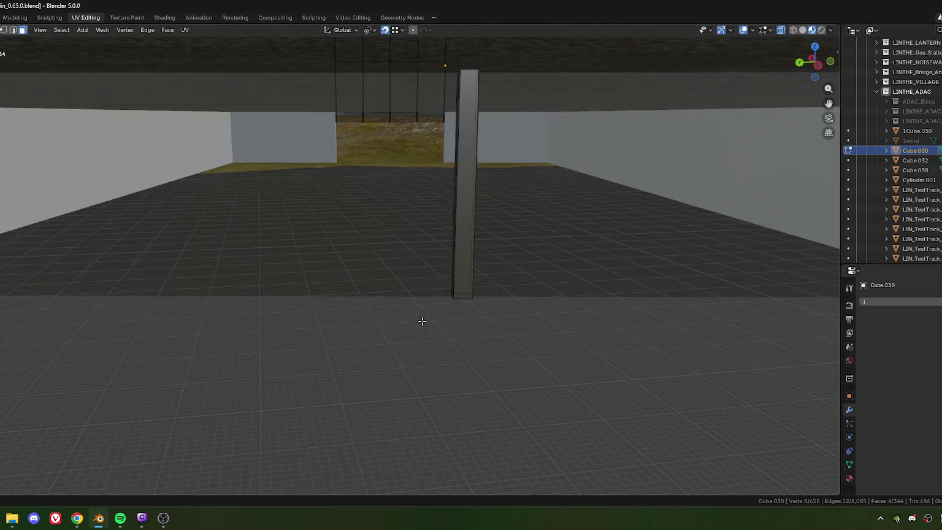
- Duplicate the mullion 1.4897 m sideways along X and hide the selection
key("shift+d")
key("x")
key("x")
left_click(461, 310)
key("KP_Decimal")
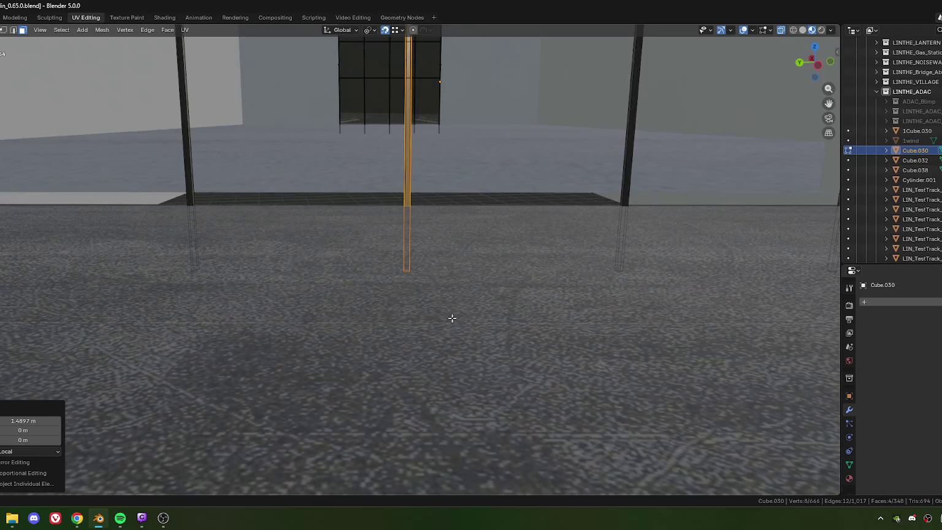
key("h")
mouse_move(459, 322)
middle_mouse_down()
mouse_move(414, 170)
mouse_move(418, 313)
middle_mouse_up()
scroll(418, 312, "down", 5)
scroll(422, 279, "down", 2)
- Delete the vertices of the stray pole dangling below the entrance
key("1")
left_click_drag(369, 237, 412, 310)
key("x")
left_click(384, 309)
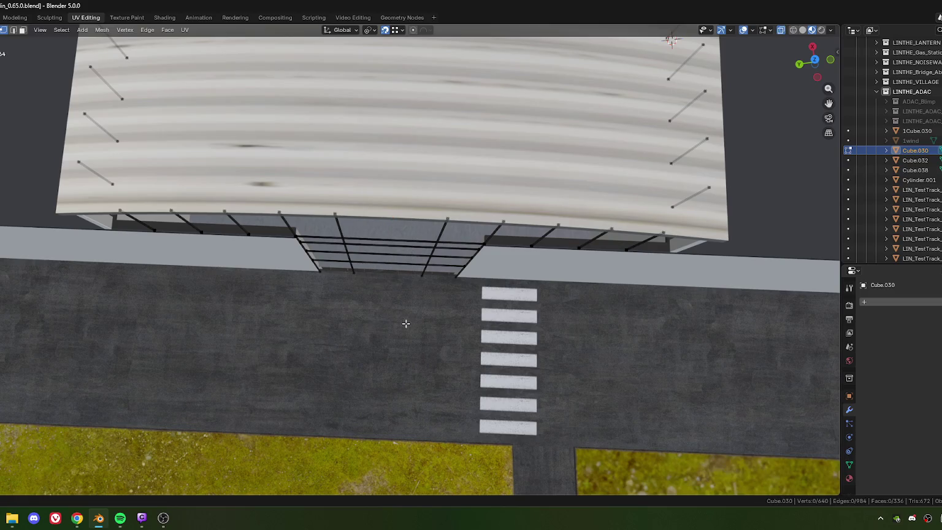
key("alt+a")
- Orbit around the hangar and return to Object Mode
mouse_move(395, 330)
middle_mouse_down()
mouse_move(376, 258)
mouse_move(547, 298)
middle_mouse_up()
scroll(380, 319, "down", 5)
scroll(375, 258, "up", 5)
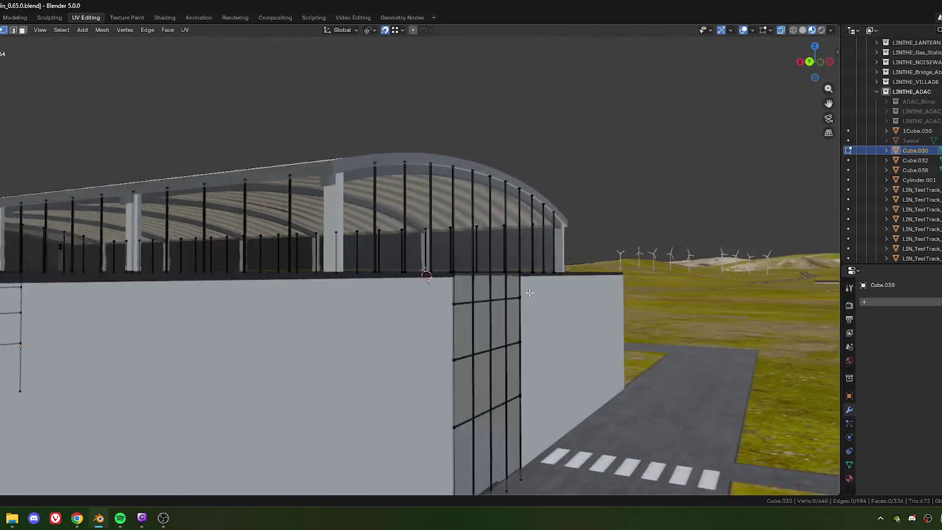
scroll(533, 315, "down", 5)
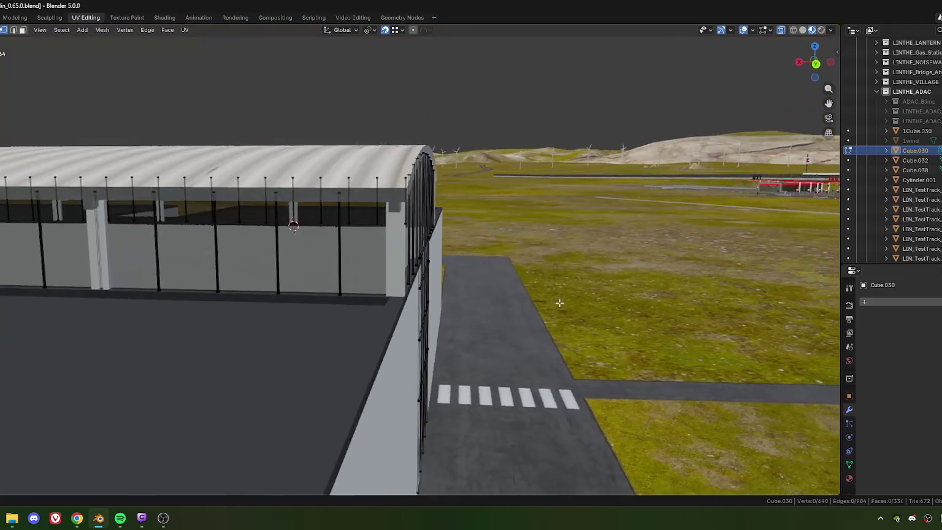
middle_click_drag(533, 315, 416, 297)
scroll(416, 297, "up", 5)
key("Tab")
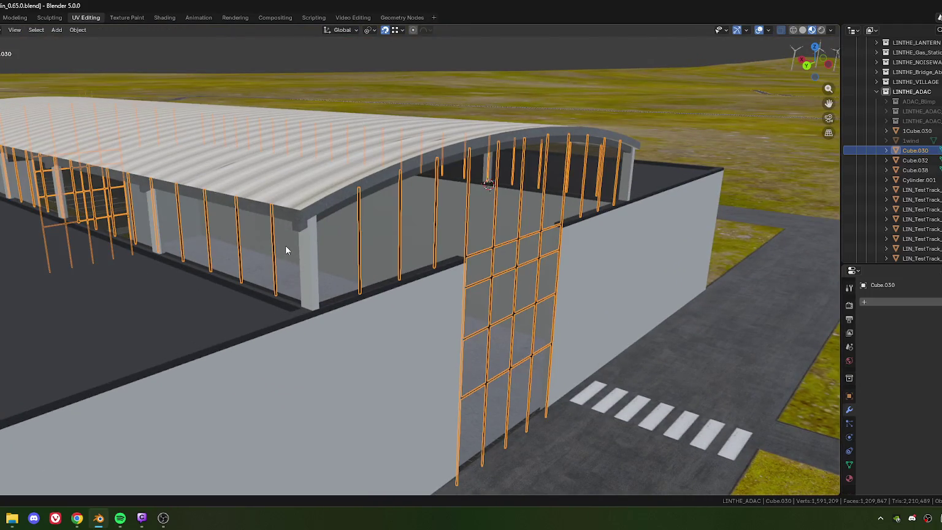
- Enter Edit Mode on the glass facade Cube.032 and select its upper glass face
left_click(316, 266)
key("Tab")
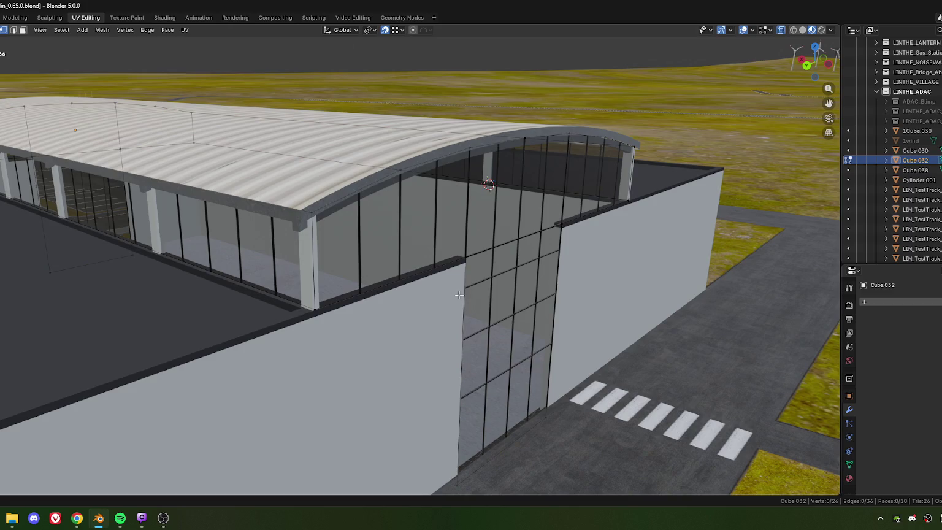
scroll(452, 295, "up", 3)
mouse_move(452, 295)
middle_mouse_down()
mouse_move(379, 307)
mouse_move(399, 244)
mouse_move(369, 231)
mouse_move(491, 304)
mouse_move(432, 331)
mouse_move(376, 334)
mouse_move(386, 237)
mouse_move(443, 256)
middle_mouse_up()
left_click(370, 231)
scroll(370, 230, "down", 5)
scroll(490, 305, "up", 3)
scroll(490, 304, "down", 4)
left_click(432, 331)
scroll(377, 333, "up", 4)
scroll(376, 333, "down", 3)
scroll(385, 238, "up", 3)
scroll(386, 237, "down", 3)
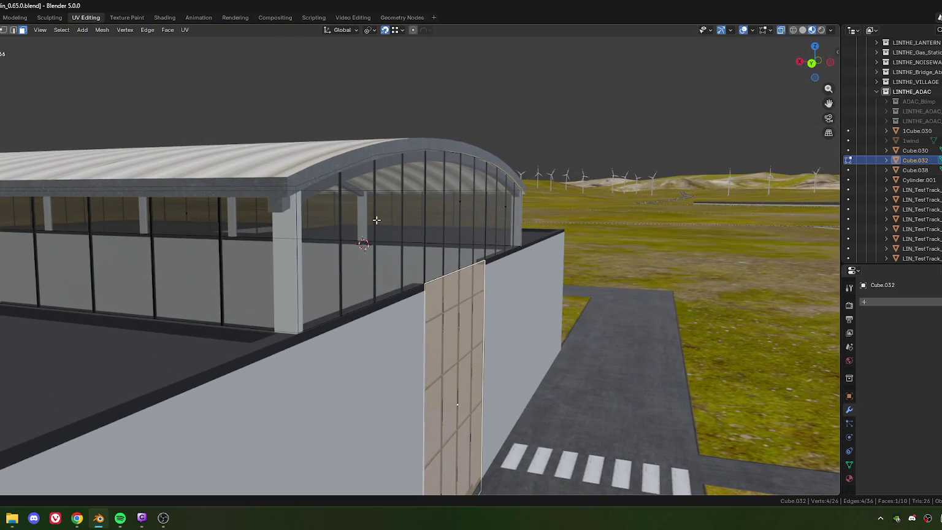
key("ctrl+z")
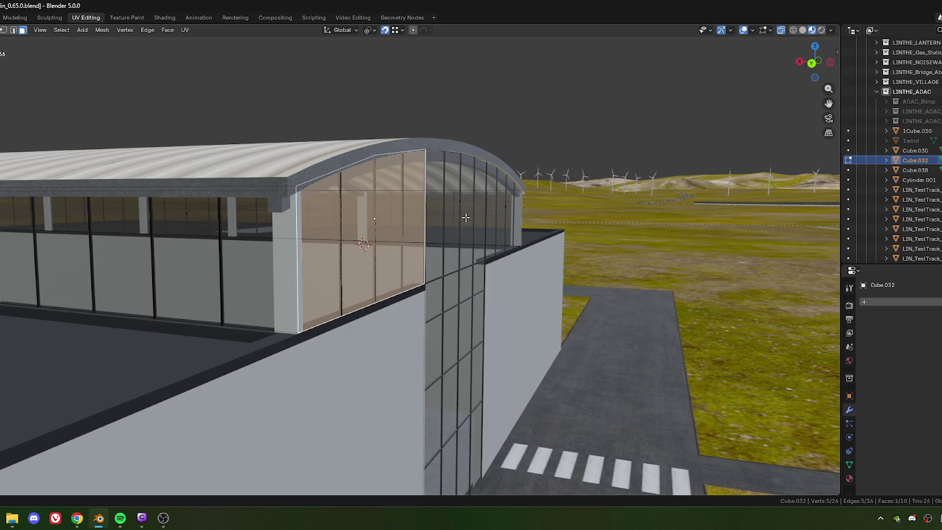
scroll(419, 254, "up", 5)
middle_click_drag(419, 253, 510, 223)
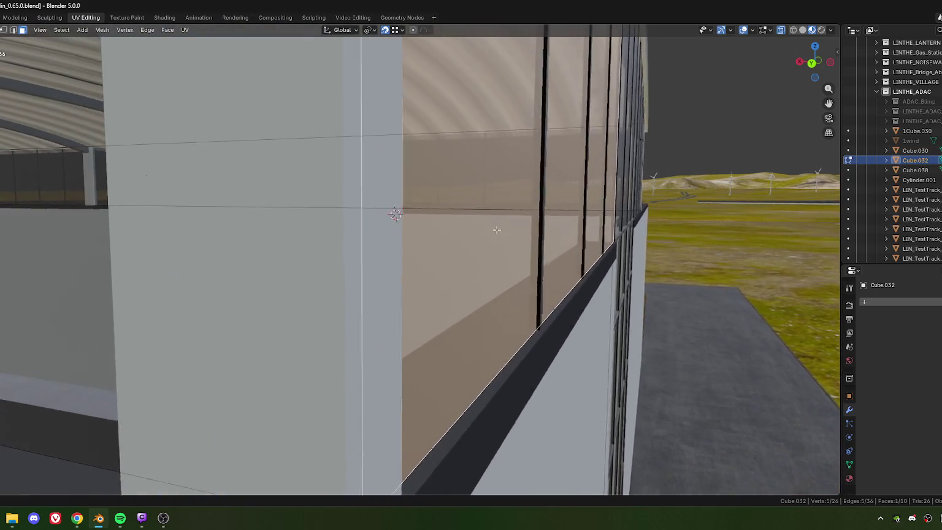
scroll(511, 224, "down", 2)
scroll(509, 224, "down", 5)
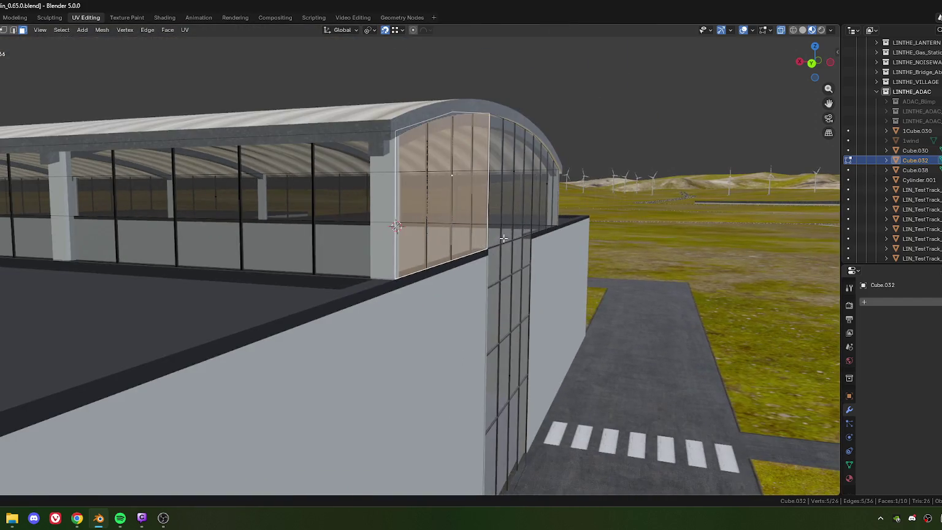
middle_click_drag(509, 224, 525, 185)
- Add more glass grid faces and nudge them slightly along local Y
left_click(549, 213, "ctrl")
left_click(471, 396, "shift")
mouse_move(472, 396)
middle_mouse_down()
mouse_move(482, 264)
mouse_move(606, 341)
middle_mouse_up()
scroll(496, 267, "up", 5)
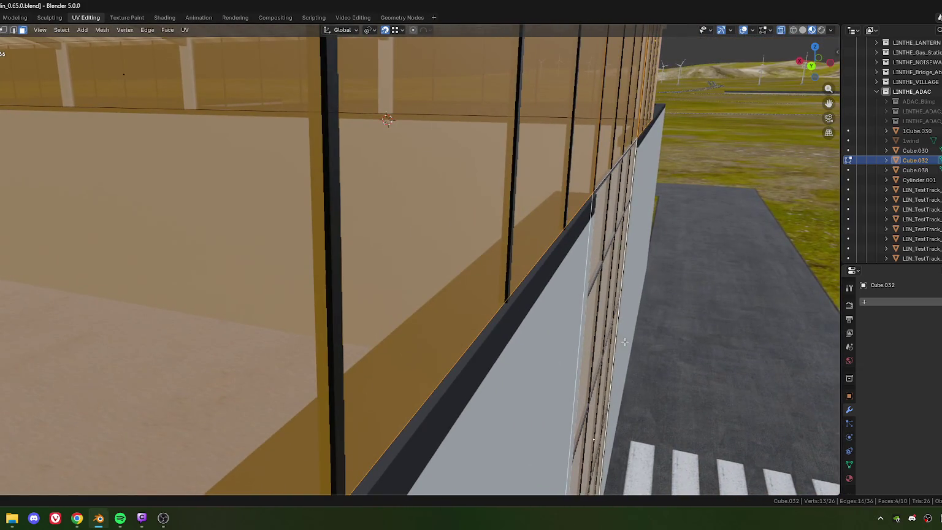
key("g")
key("y")
key("y")
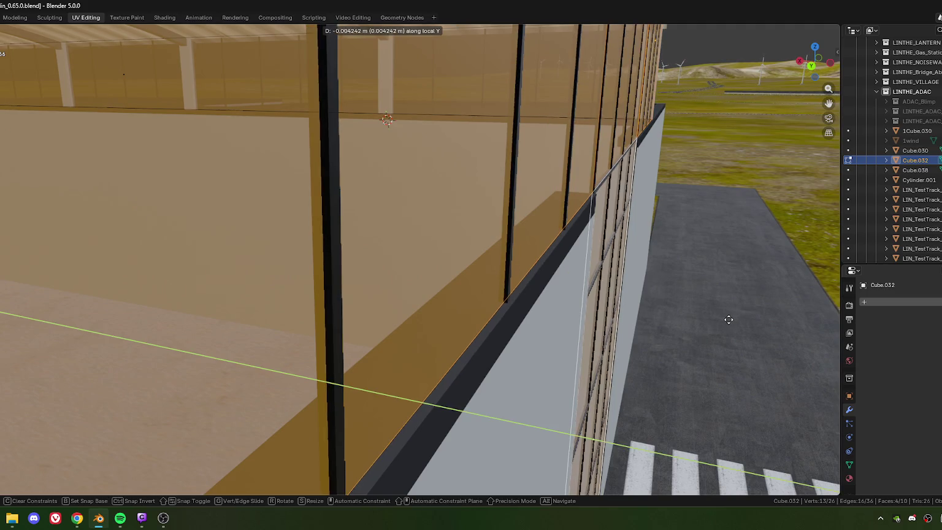
left_click(726, 319)
- Select the end-wall glass panel and adjacent face, shifting them 0.00579 m along local Y
scroll(726, 319, "down", 5)
mouse_move(552, 306)
middle_mouse_down()
mouse_move(374, 272)
mouse_move(356, 217)
middle_mouse_up()
left_click(402, 306)
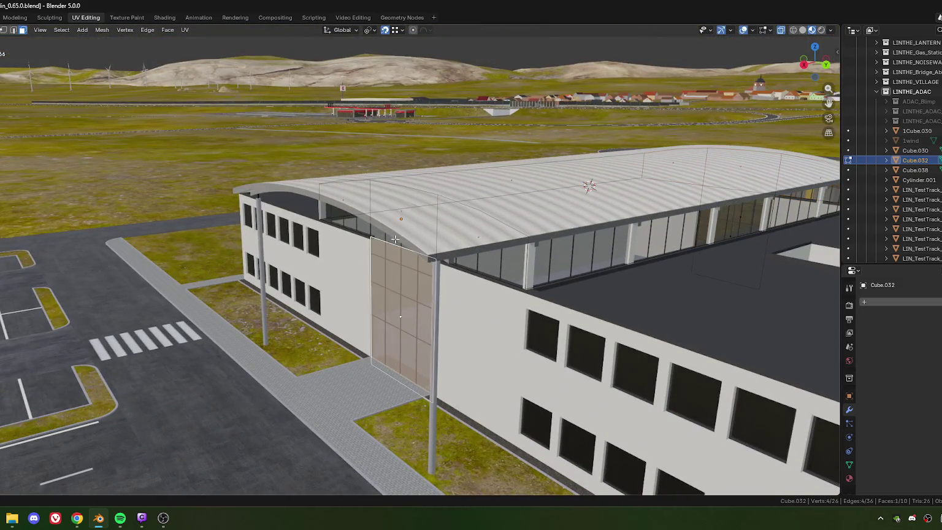
left_click(356, 217, "shift")
scroll(355, 217, "up", 5)
mouse_move(429, 245)
middle_mouse_down()
mouse_move(525, 269)
mouse_move(434, 255)
mouse_move(402, 294)
middle_mouse_up()
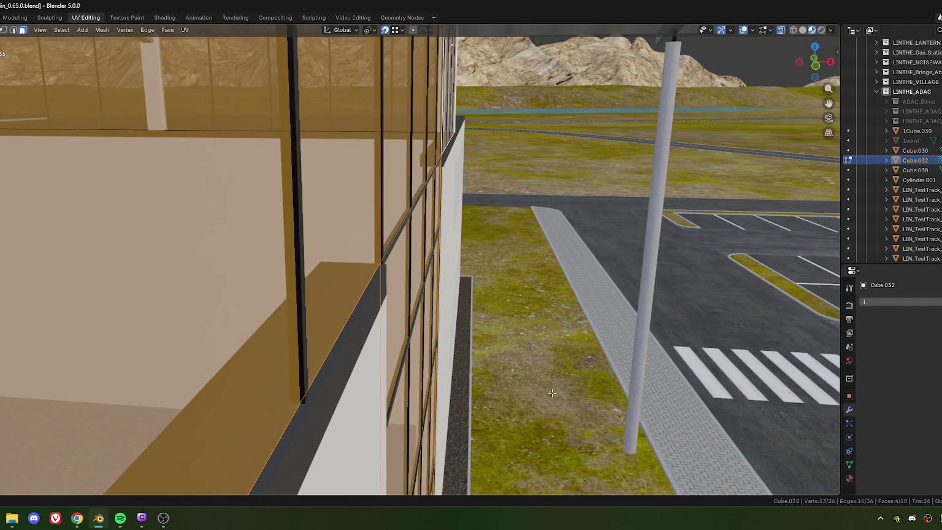
key("g")
key("y")
key("y")
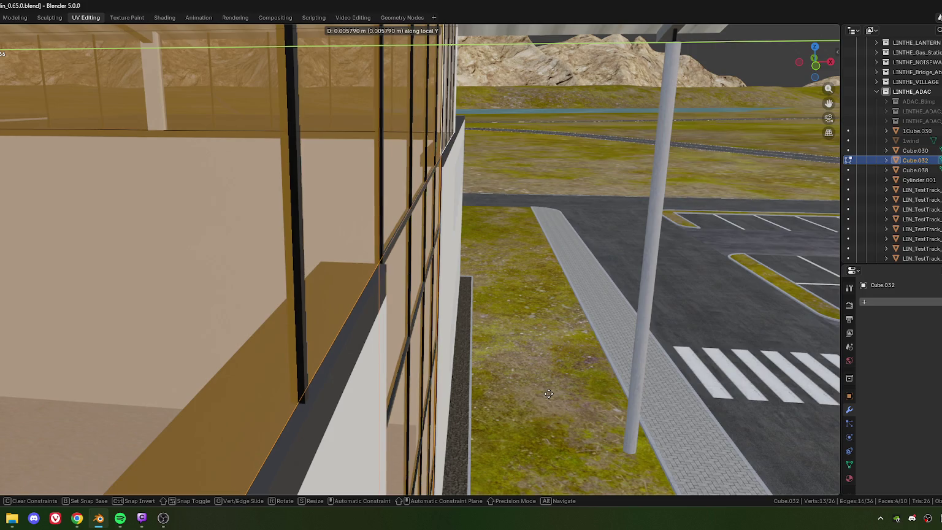
left_click(548, 394)
- Deselect all faces and leave Edit Mode on the glass facade
middle_click_drag(548, 394, 367, 282)
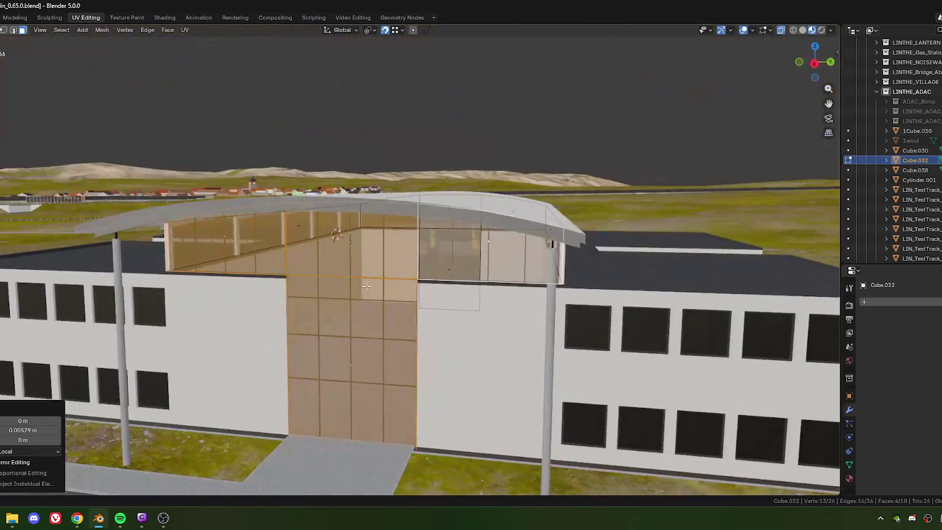
key("alt+a")
scroll(477, 374, "down", 3)
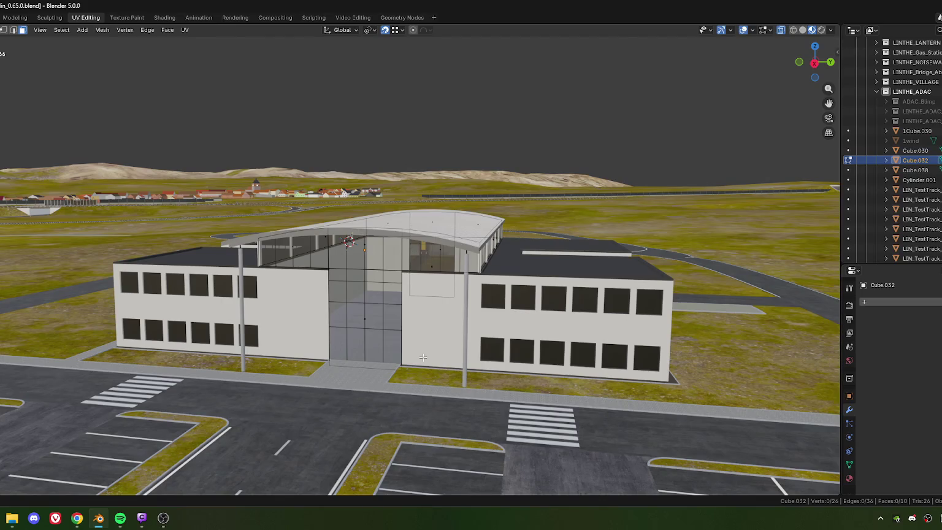
scroll(373, 304, "up", 5)
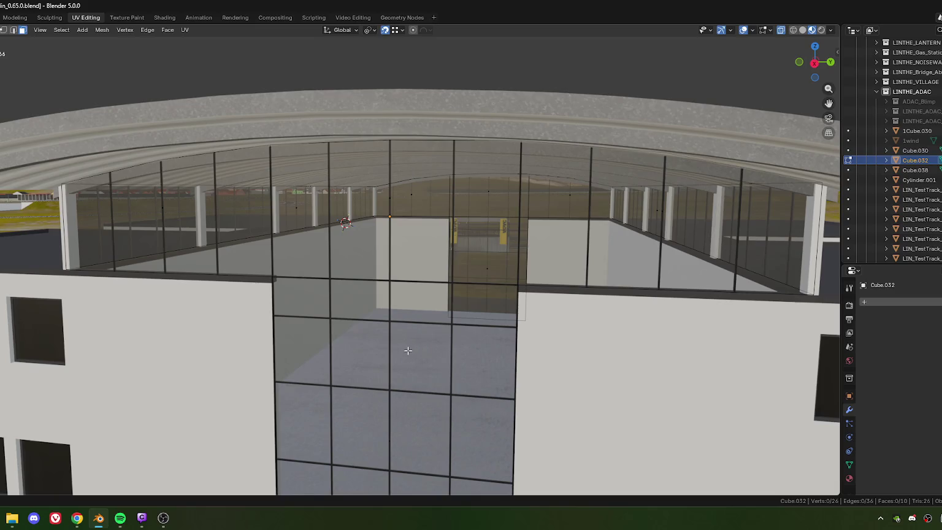
scroll(325, 304, "down", 5)
mouse_move(406, 384)
middle_mouse_down()
mouse_move(395, 317)
mouse_move(489, 331)
middle_mouse_up()
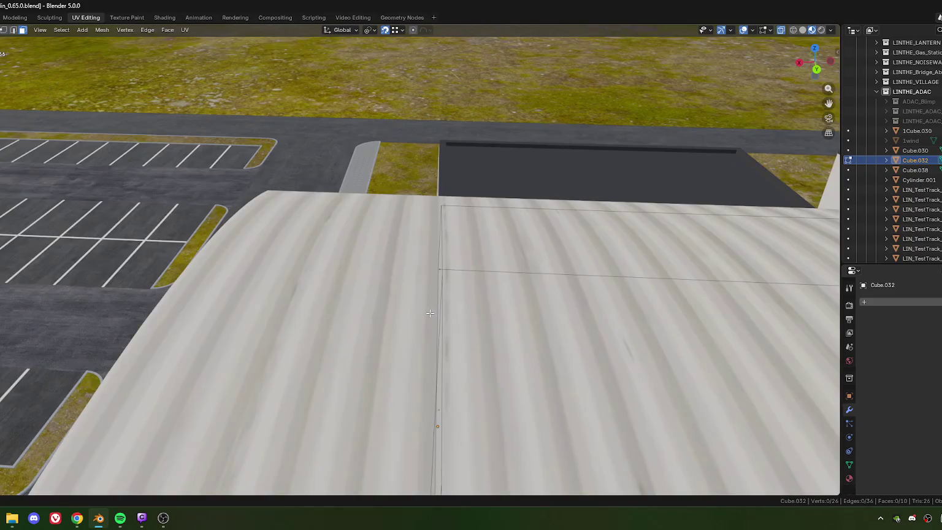
scroll(489, 332, "up", 3)
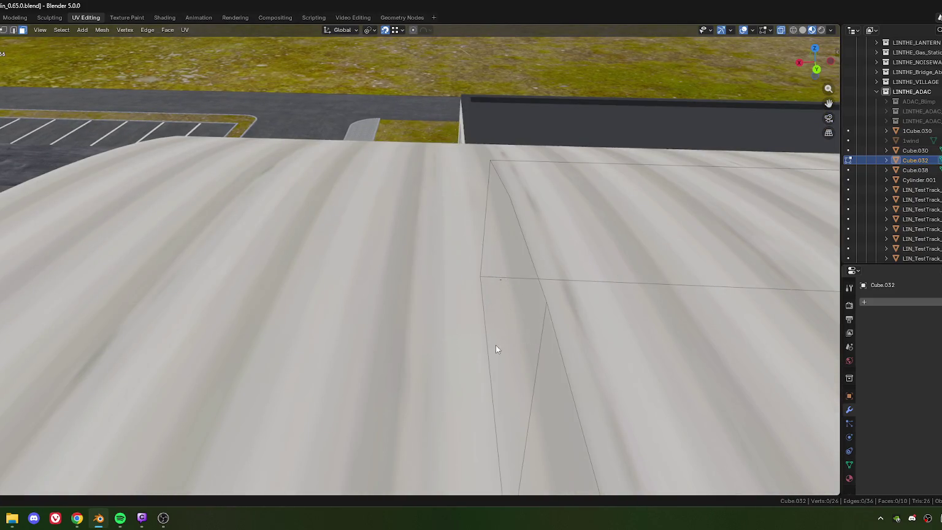
key("Tab")
- Re-enter Edit Mode on the glass section and select glass faces at the roof edge
left_click(454, 351)
scroll(447, 352, "down", 4)
scroll(410, 343, "down", 5)
mouse_move(411, 342)
middle_mouse_down()
mouse_move(469, 320)
mouse_move(442, 303)
middle_mouse_up()
left_click(469, 331)
key("Tab")
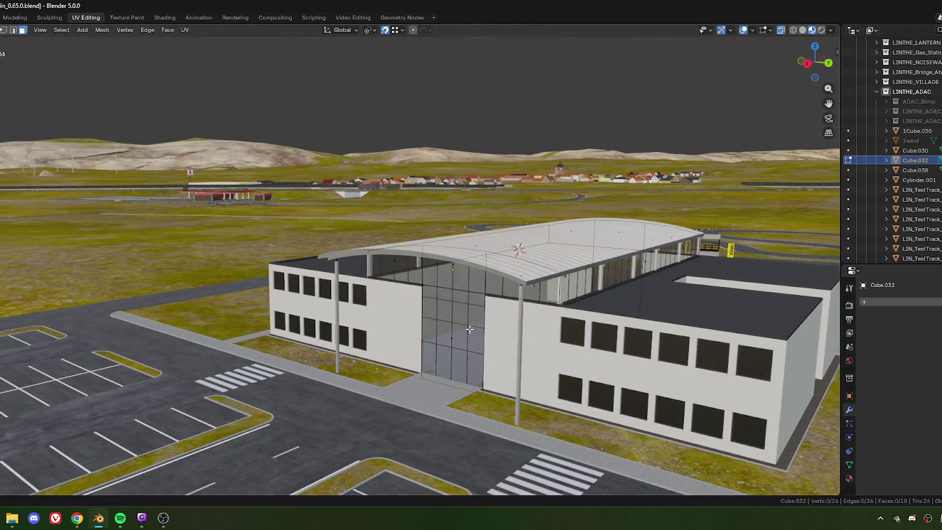
scroll(469, 306, "up", 3)
left_click(469, 294)
scroll(469, 294, "down", 3)
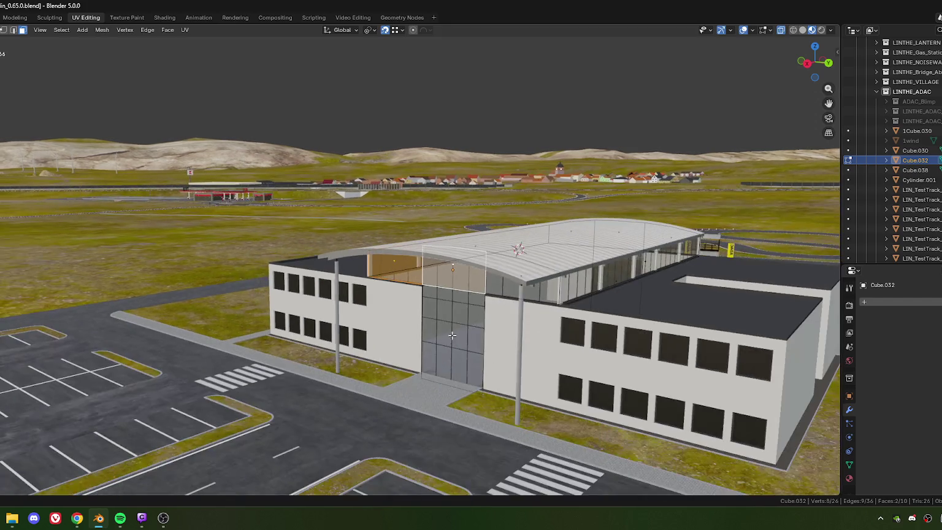
left_click(458, 328, "shift")
key("KP_7")
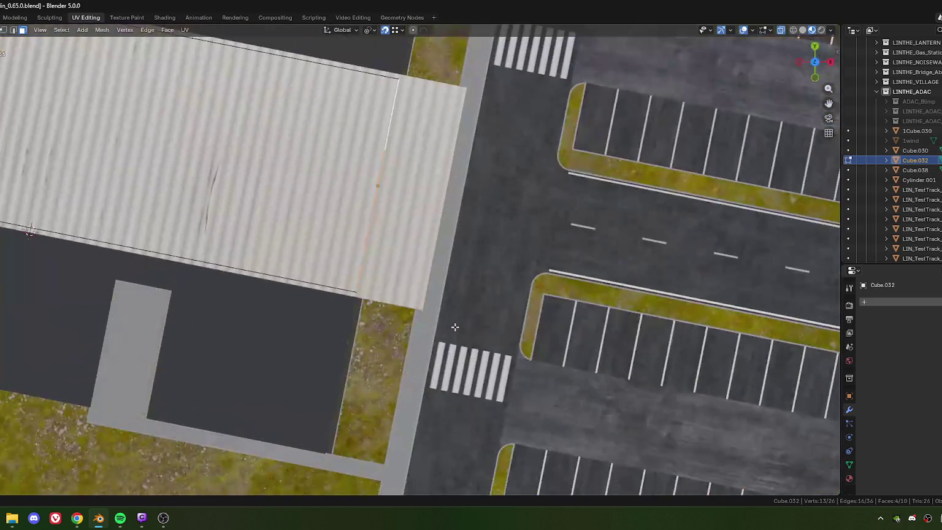
scroll(454, 325, "up", 3)
scroll(454, 326, "up", 3)
mouse_move(454, 326)
middle_mouse_down()
mouse_move(407, 253)
mouse_move(461, 270)
mouse_move(411, 290)
mouse_move(414, 318)
mouse_move(431, 325)
mouse_move(418, 326)
mouse_move(424, 360)
middle_mouse_up()
- Move a face and the top-right vertex along local Y, halving the offset to -0.01994 m
key("g")
key("y")
key("y")
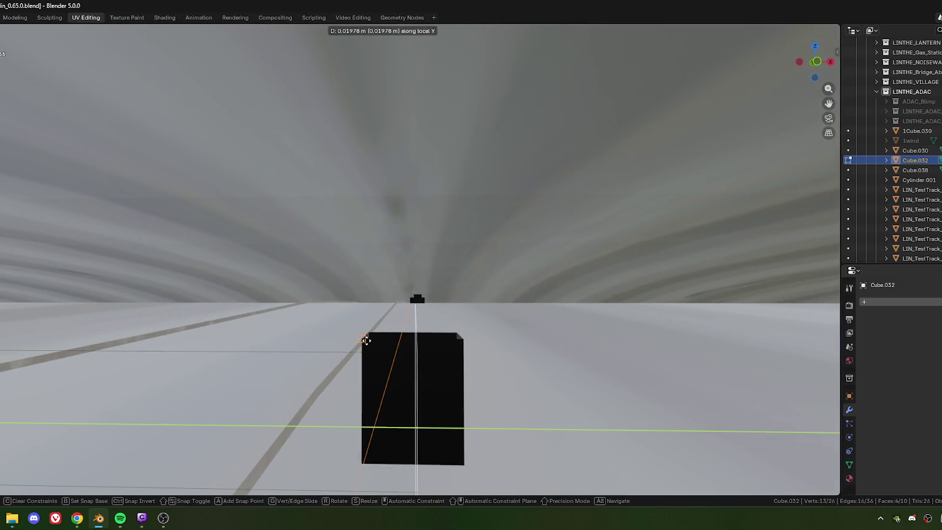
key("x")
key("x")
key("y")
key("y")
left_click(365, 344)
left_click(462, 342)
key("g")
key("y")
key("y")
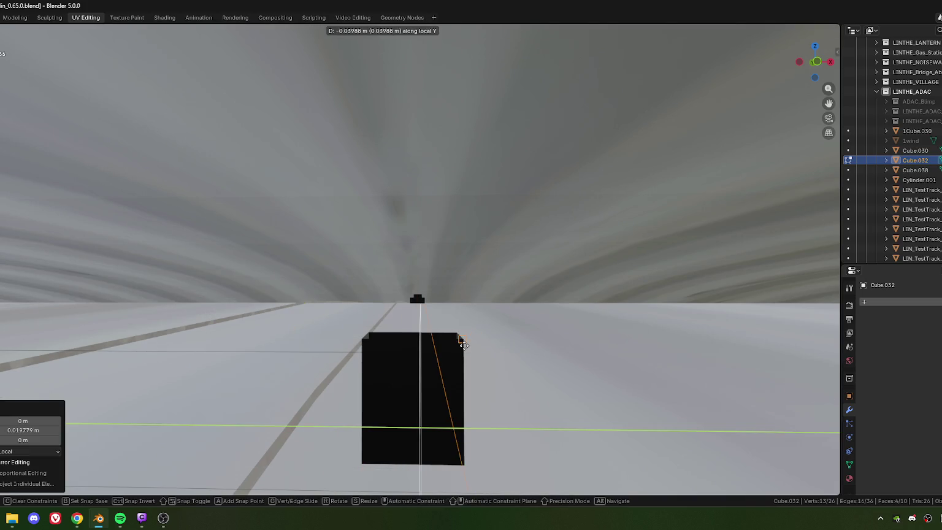
left_click(464, 345)
left_click(29, 431)
type("03988 /2")
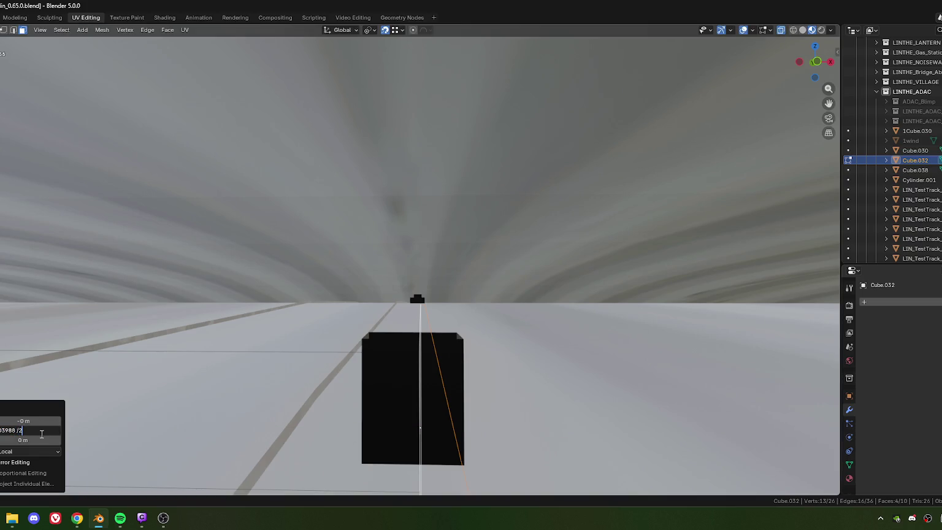
key("Return")
- Select the hangar end faces plus two more window faces
scroll(295, 253, "down", 5)
middle_click_drag(295, 253, 363, 338)
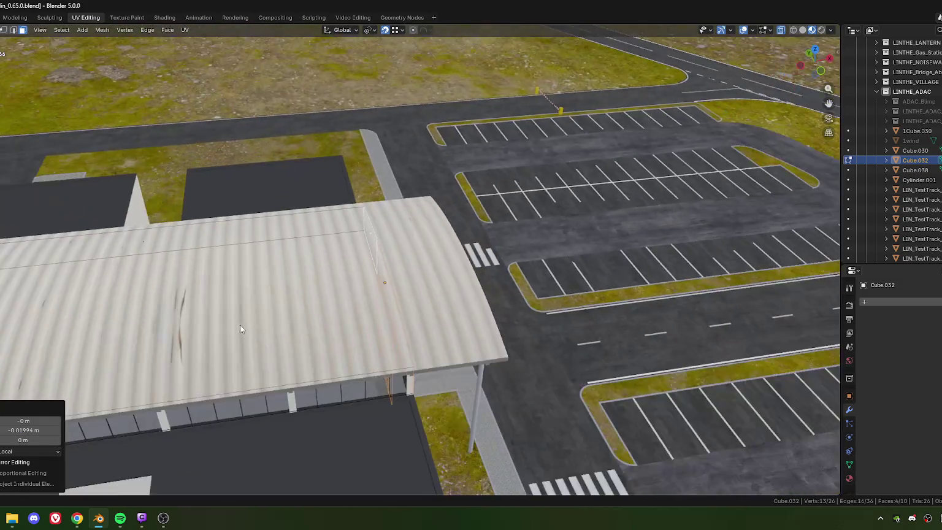
scroll(363, 338, "up", 5)
left_click(489, 285)
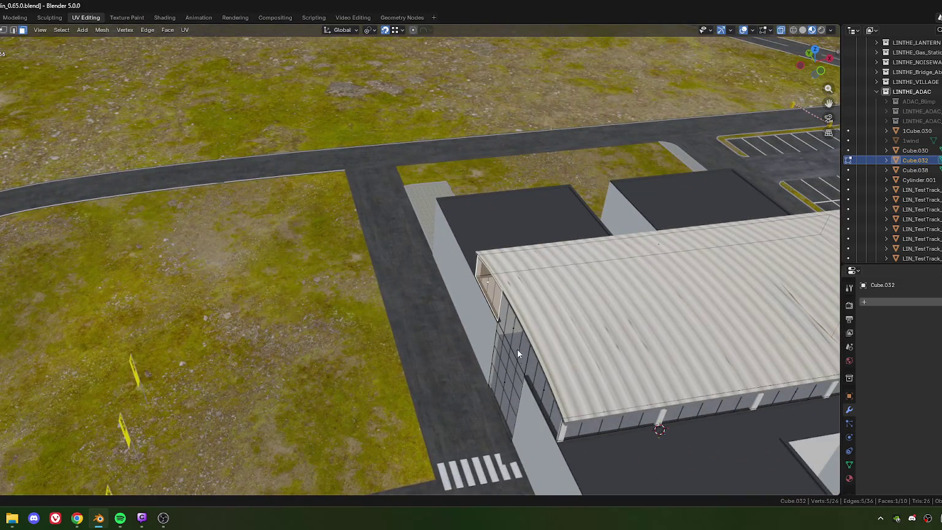
left_click(532, 399, "shift")
scroll(520, 402, "up", 4)
scroll(374, 290, "up", 5)
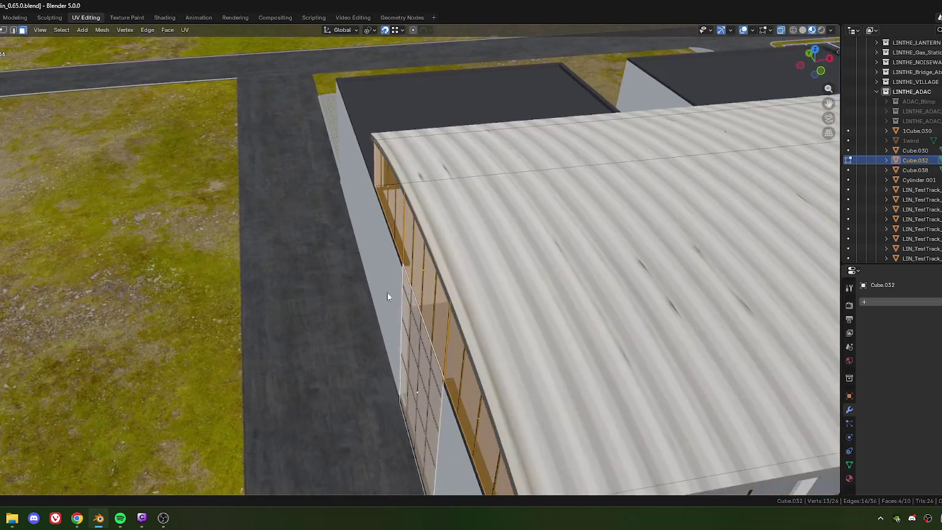
middle_click_drag(525, 261, 438, 285)
scroll(438, 286, "up", 5)
mouse_move(505, 251)
middle_mouse_down()
mouse_move(461, 287)
mouse_move(472, 250)
mouse_move(441, 42)
middle_mouse_up()
scroll(491, 150, "up", 5)
mouse_move(492, 150)
middle_mouse_down()
mouse_move(542, 170)
mouse_move(454, 269)
mouse_move(456, 222)
mouse_move(431, 231)
mouse_move(418, 275)
middle_mouse_up()
scroll(554, 171, "up", 3)
scroll(509, 152, "down", 5)
scroll(454, 269, "up", 3)
scroll(454, 269, "up", 5)
scroll(427, 258, "down", 5)
scroll(427, 258, "up", 5)
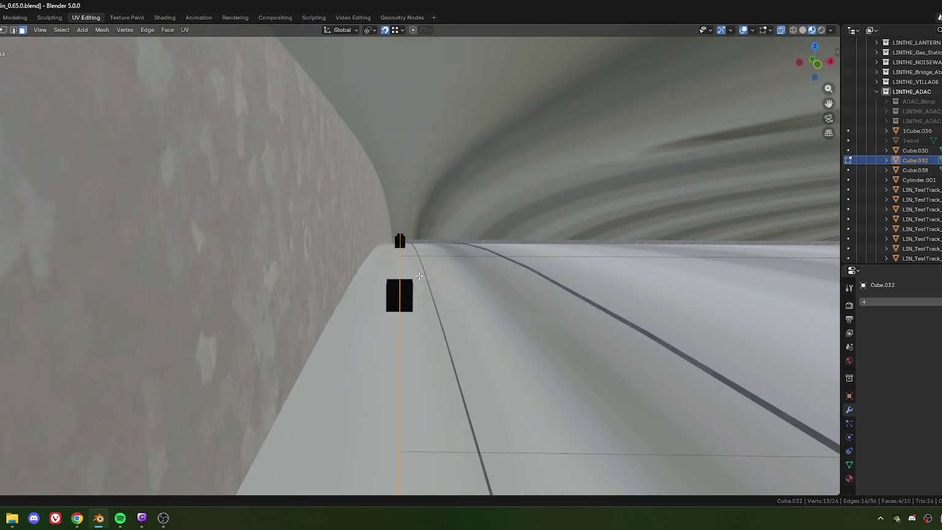
- Shift the faces -0.039798 m along local Y, halve it to -0.019899 m, and exit Edit Mode
key("g")
key("y")
key("y")
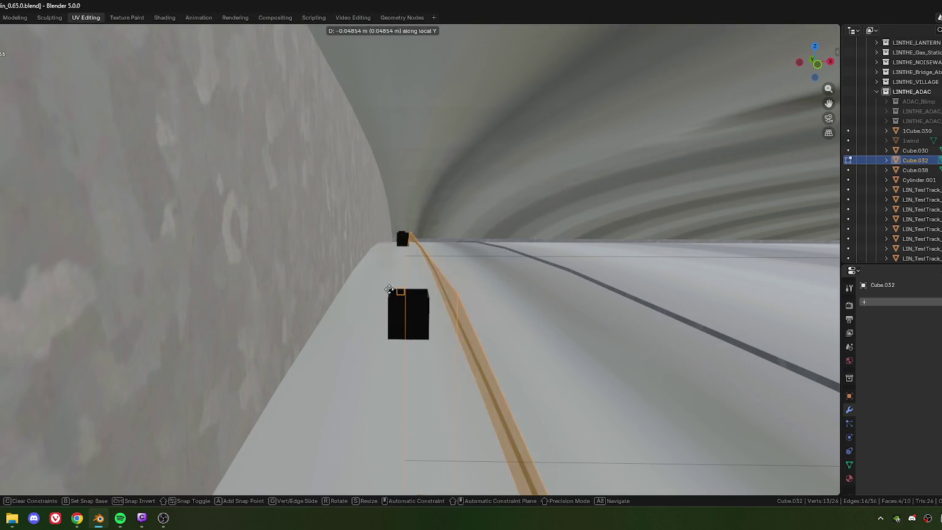
left_click(390, 290)
key("g")
key("y")
key("y")
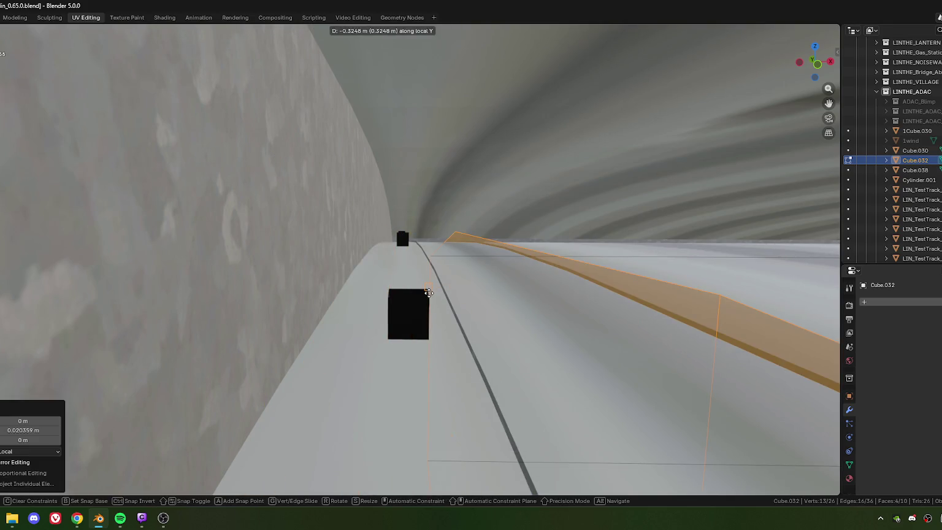
left_click(427, 294)
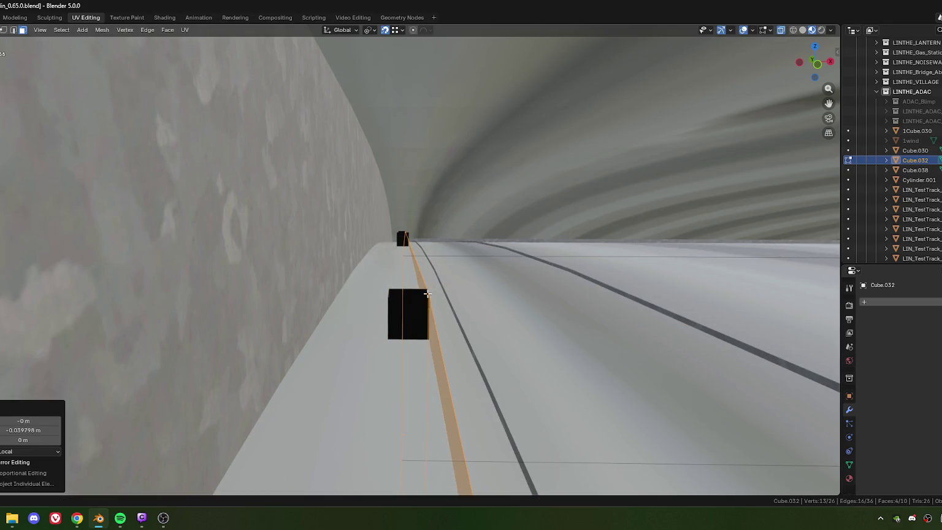
left_click(23, 430)
key("Return")
key("KP_Decimal")
middle_click_drag(503, 317, 507, 344)
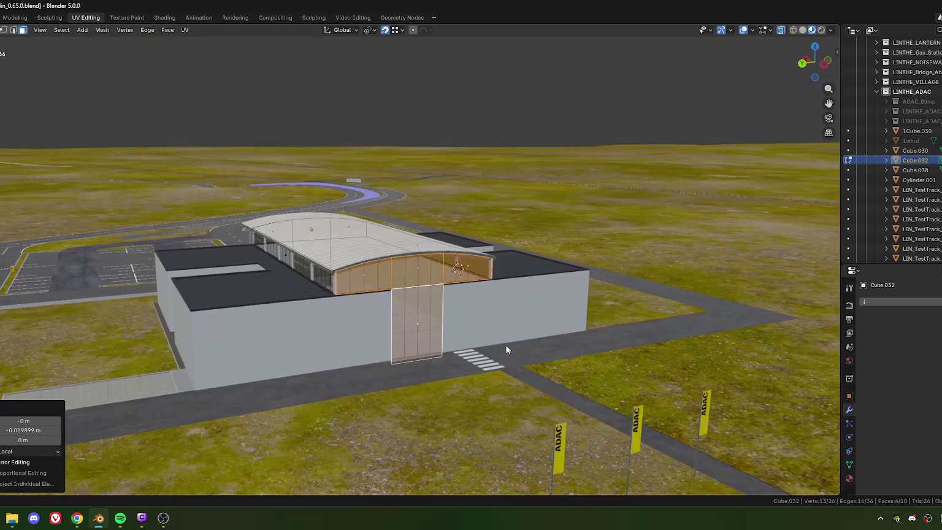
key("Tab")
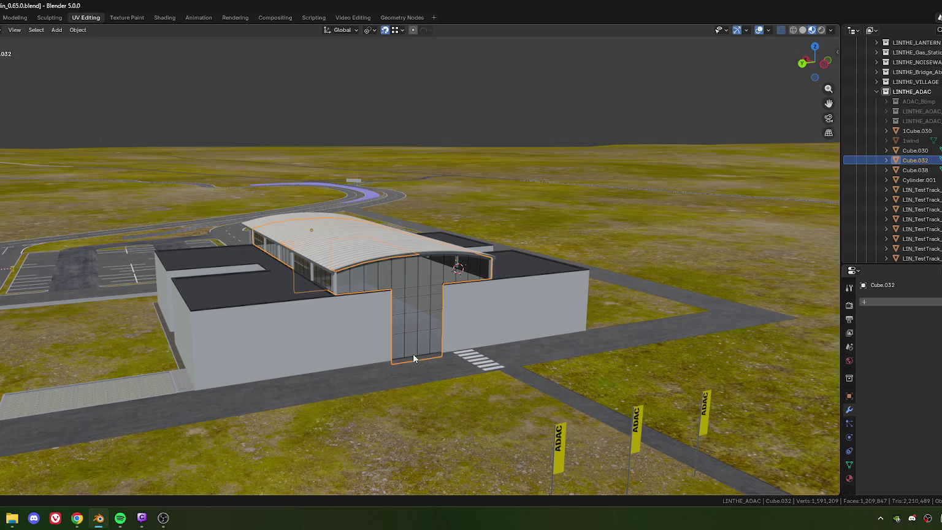
scroll(412, 357, "up", 2)
scroll(427, 382, "up", 2)
scroll(419, 293, "up", 3)
scroll(423, 335, "up", 2)
mouse_move(403, 297)
middle_mouse_down()
mouse_move(359, 278)
mouse_move(300, 275)
mouse_move(265, 289)
mouse_move(317, 304)
mouse_move(284, 311)
mouse_move(445, 320)
middle_mouse_up()
scroll(418, 319, "down", 4)
scroll(390, 328, "up", 3)
middle_click_drag(391, 328, 367, 316)
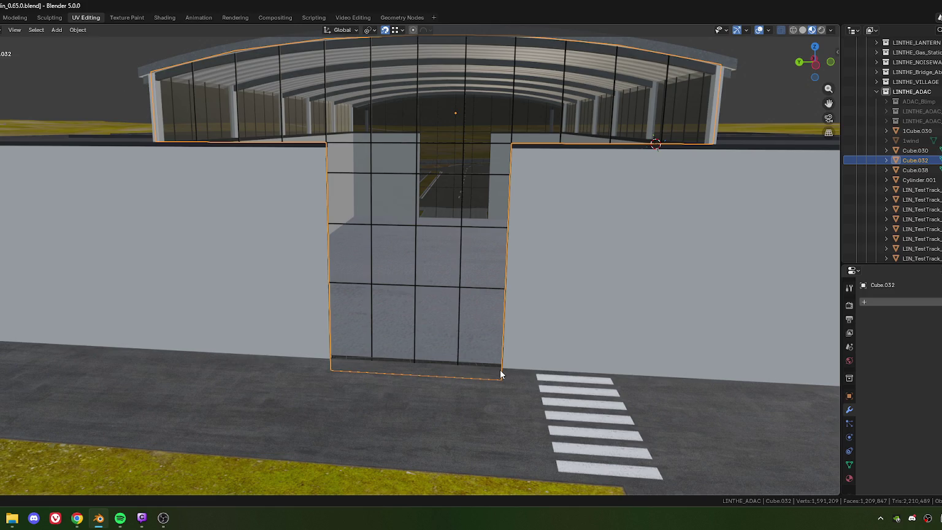
scroll(410, 240, "down", 5)
scroll(445, 301, "up", 6)
scroll(440, 309, "down", 1)
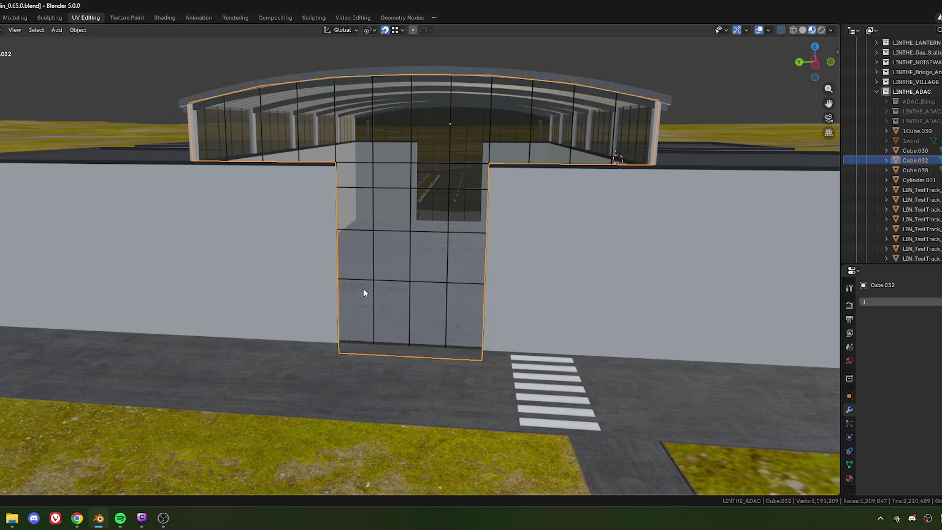
scroll(411, 312, "down", 5)
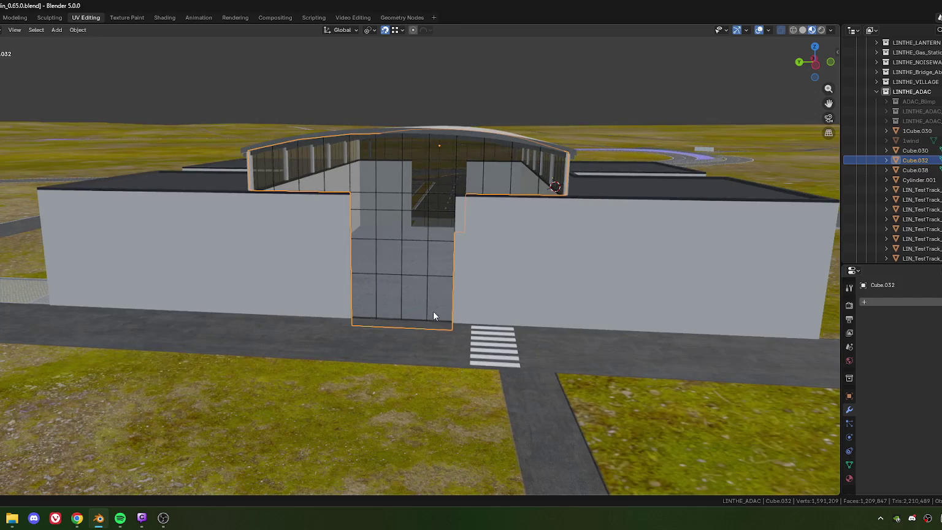
scroll(394, 273, "up", 3)
mouse_move(394, 335)
middle_mouse_down()
mouse_move(394, 273)
mouse_move(428, 292)
mouse_move(360, 294)
mouse_move(393, 301)
mouse_move(368, 307)
mouse_move(463, 307)
mouse_move(344, 308)
mouse_move(467, 237)
mouse_move(386, 273)
mouse_move(423, 283)
mouse_move(386, 228)
mouse_move(428, 264)
mouse_move(400, 263)
middle_mouse_up()
scroll(349, 300, "up", 3)
scroll(423, 286, "up", 5)
scroll(426, 287, "down", 5)
key("Tab")
key("KP_Decimal")
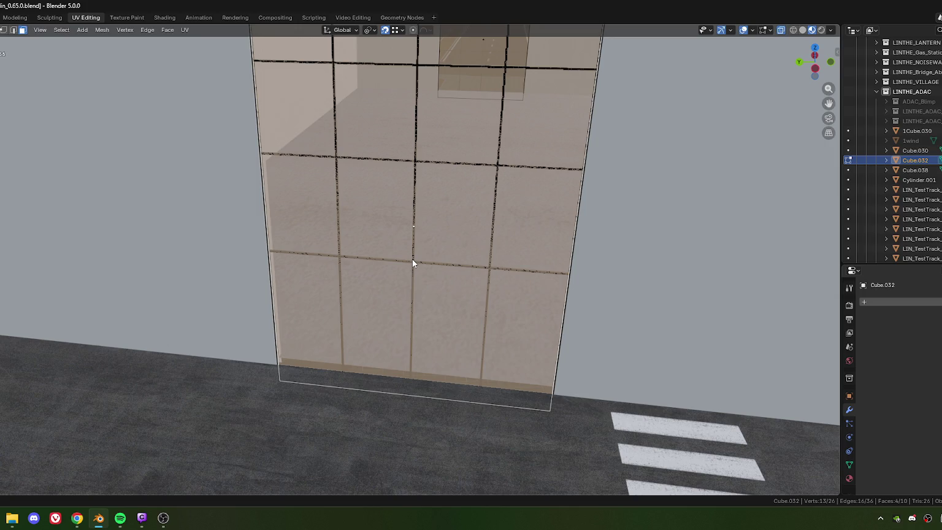
- Enter Edit Mode on the black window-frame grid and select a horizontal transom's face loop
key("Tab")
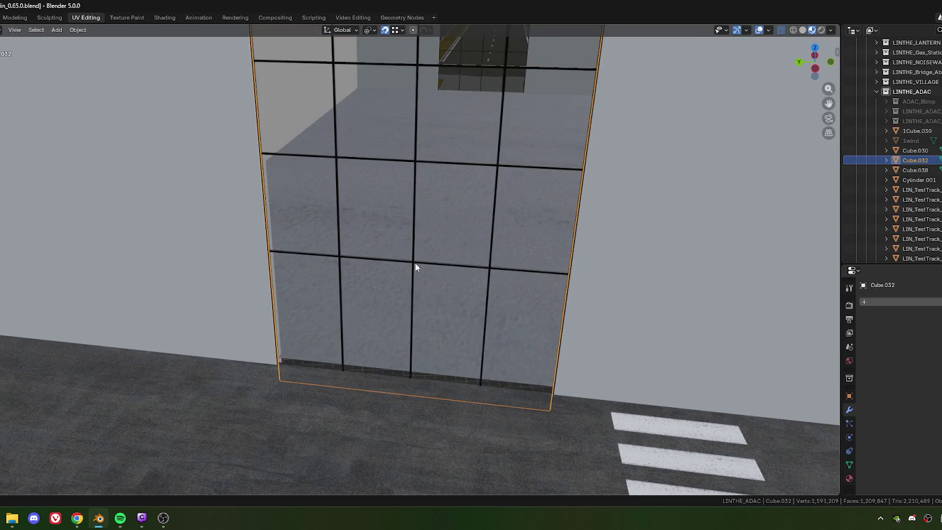
left_click(415, 262)
key("Tab")
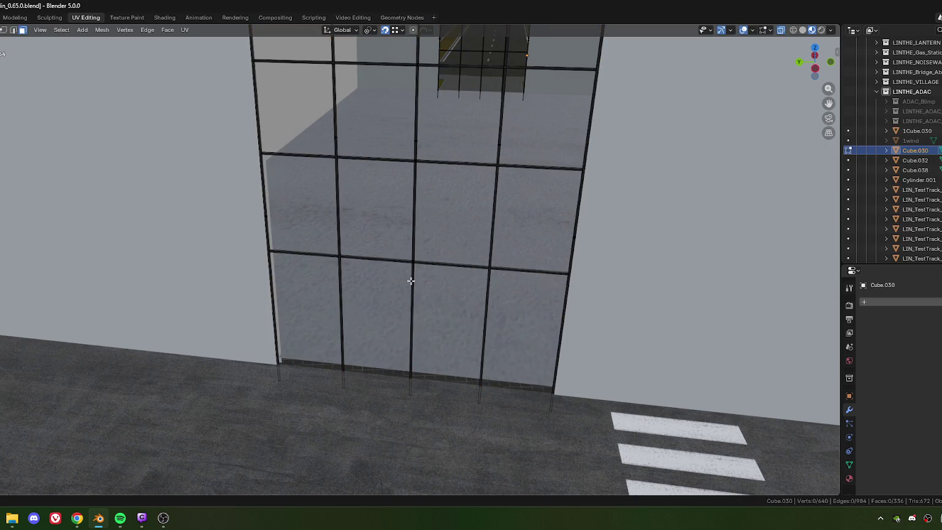
mouse_move(399, 268)
middle_mouse_down()
mouse_move(414, 324)
mouse_move(425, 309)
mouse_move(418, 267)
mouse_move(465, 301)
middle_mouse_up()
left_click(435, 351, "alt")
key("3")
left_click(427, 275, "alt")
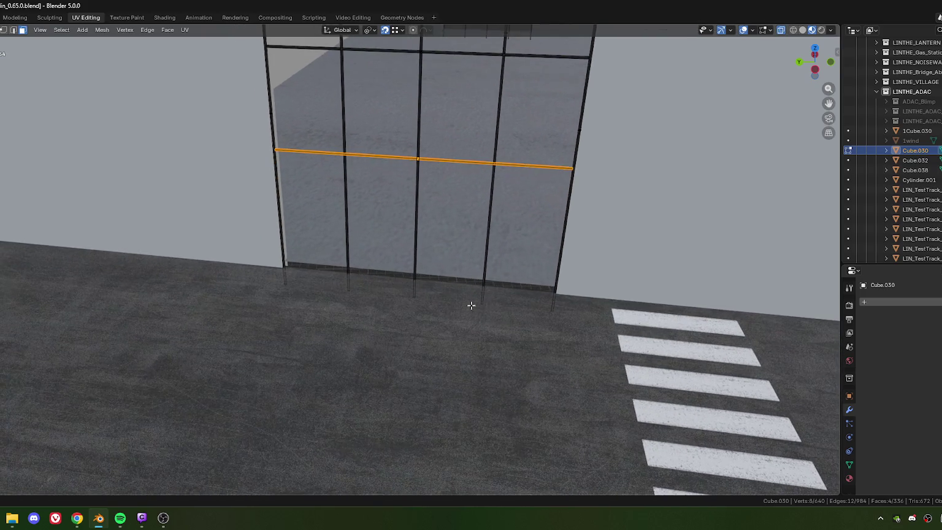
- Duplicate the transom and move the copy vertically down to the facade base
key("shift+d")
key("z")
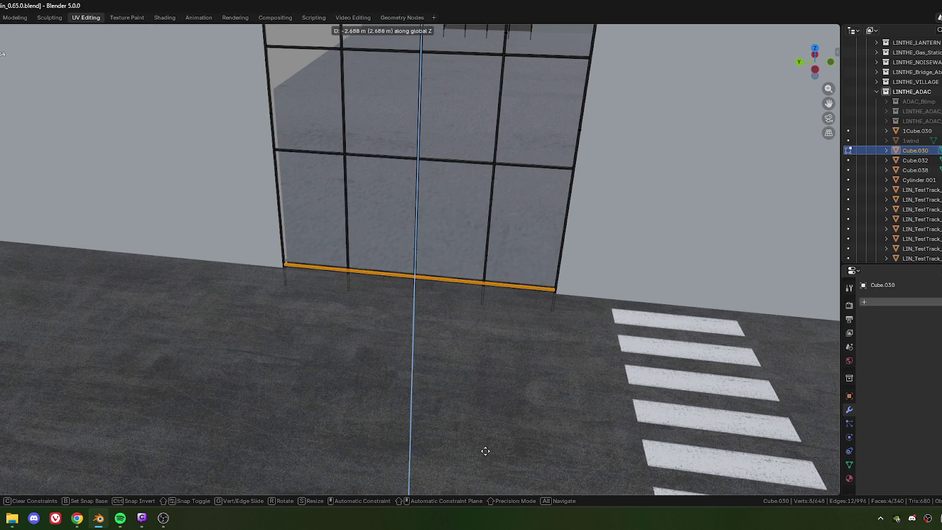
left_click(485, 451)
mouse_move(334, 290)
middle_mouse_down()
mouse_move(307, 285)
mouse_move(482, 289)
middle_mouse_up()
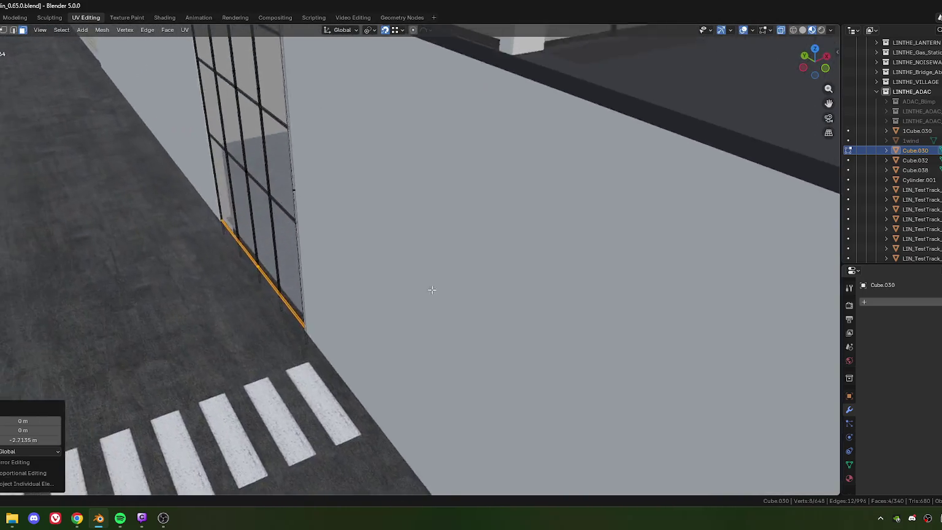
scroll(421, 285, "up", 2)
mouse_move(415, 282)
middle_mouse_down()
mouse_move(443, 362)
mouse_move(477, 269)
mouse_move(408, 305)
middle_mouse_up()
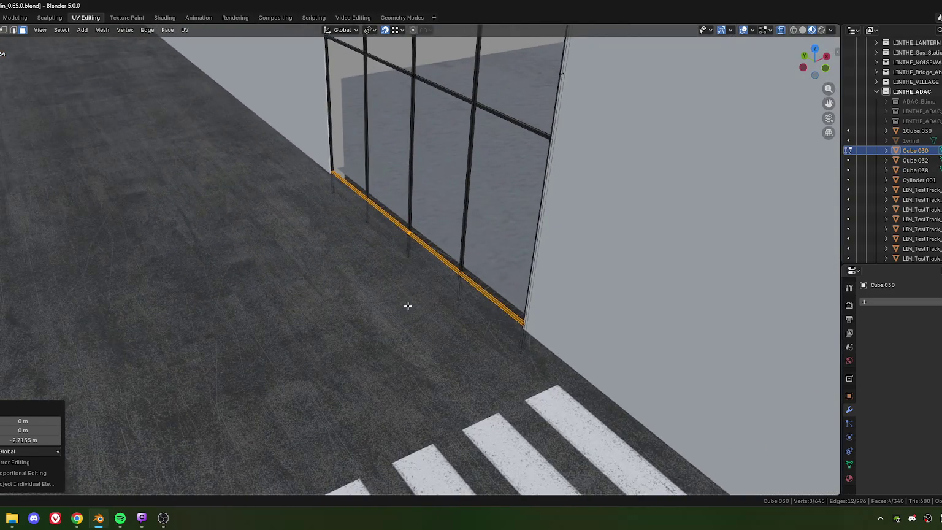
- Scale the copied base rail to make it thicker
key("s")
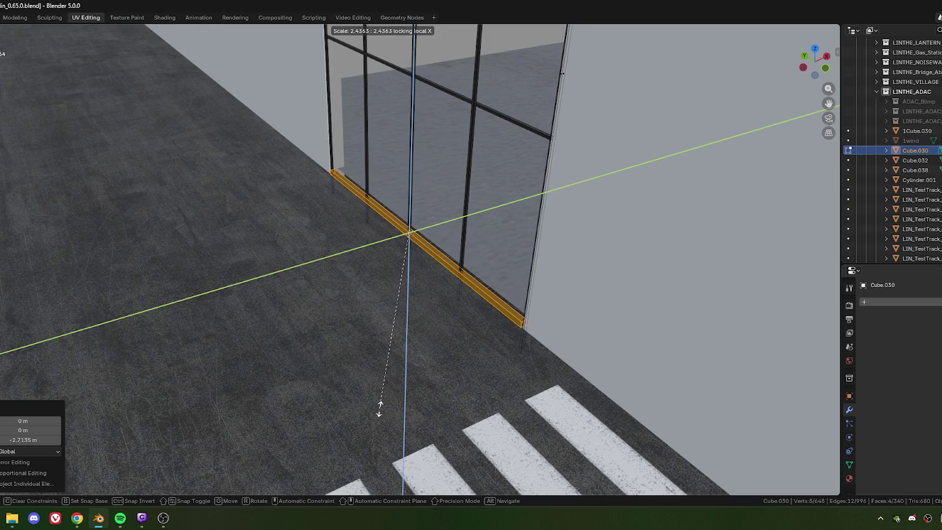
left_click(384, 398)
middle_click_drag(385, 351, 490, 286)
scroll(416, 313, "up", 3)
mouse_move(417, 314)
middle_mouse_down()
mouse_move(324, 297)
mouse_move(399, 309)
mouse_move(435, 332)
mouse_move(553, 333)
mouse_move(431, 319)
mouse_move(483, 336)
middle_mouse_up()
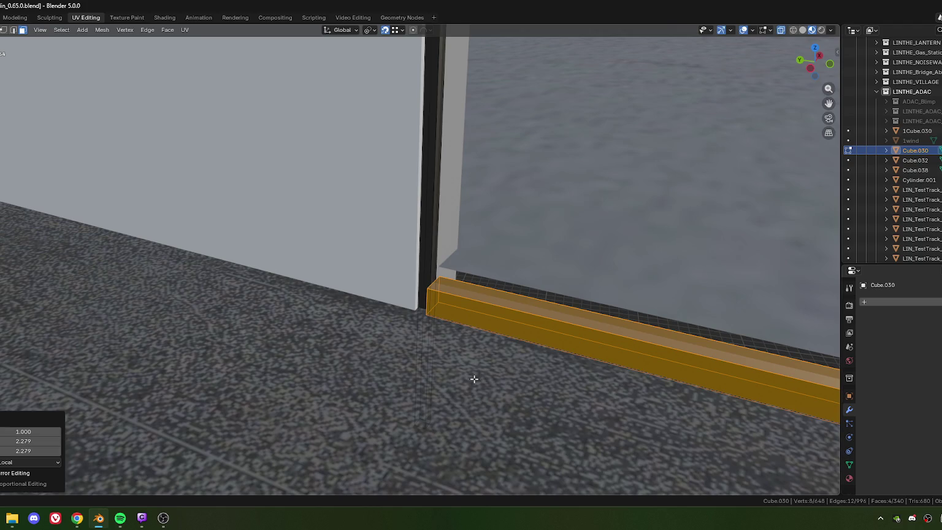
scroll(476, 379, "down", 3)
- Move the copied base rail along local X, snapping it onto a vertex
mouse_move(480, 380)
middle_mouse_down()
mouse_move(463, 347)
mouse_move(462, 235)
mouse_move(434, 373)
mouse_move(458, 384)
mouse_move(449, 329)
middle_mouse_up()
key("g")
key("x")
key("x")
key("ctrl")
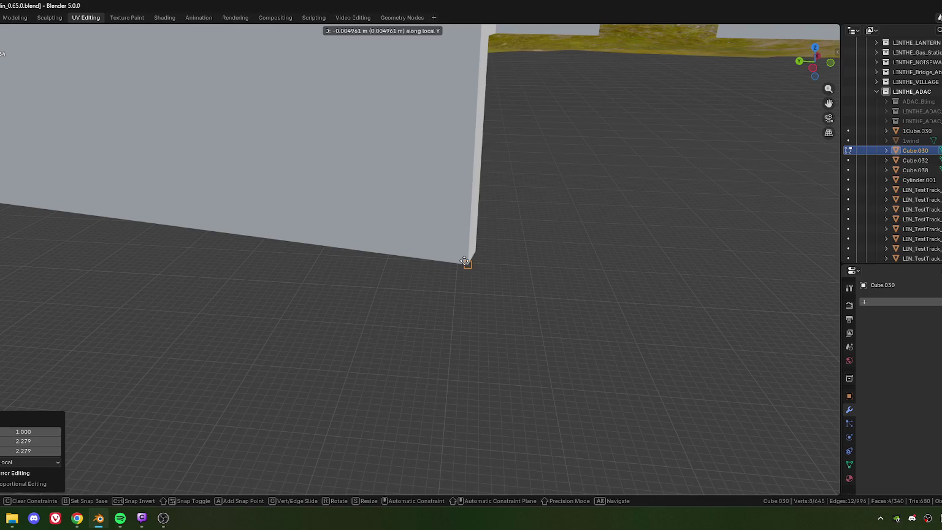
left_click(464, 261)
- Isolate the rail's end edge loop and slide it along local X
mouse_move(464, 269)
middle_mouse_down()
mouse_move(481, 263)
mouse_move(460, 347)
mouse_move(410, 319)
middle_mouse_up()
scroll(409, 319, "up", 4)
scroll(379, 349, "up", 1)
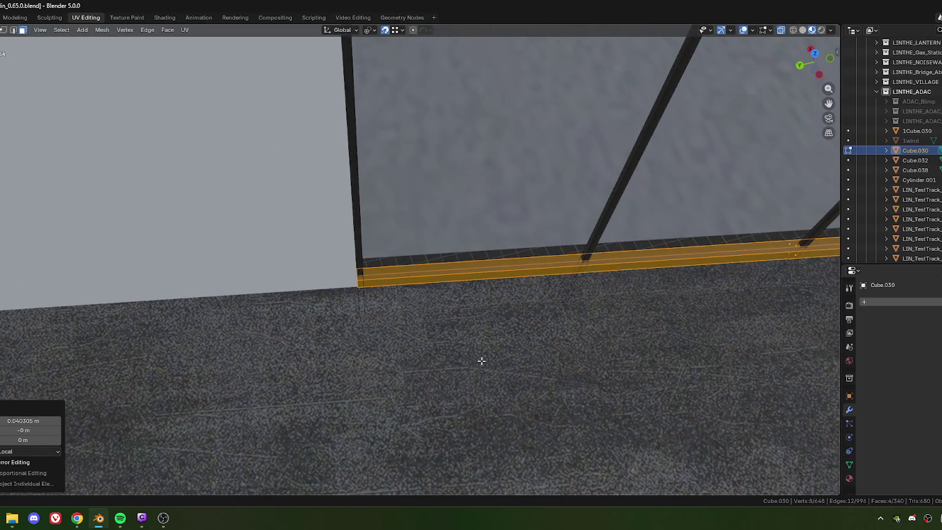
scroll(467, 363, "up", 2)
mouse_move(518, 319)
middle_mouse_down()
mouse_move(400, 320)
mouse_move(414, 372)
middle_mouse_up()
left_click(371, 248, "alt")
scroll(451, 300, "up", 2)
key("slash")
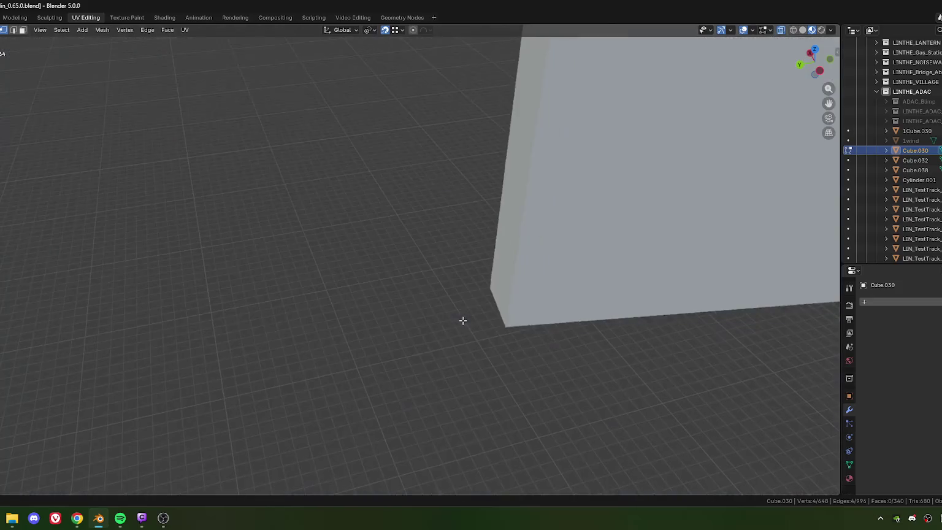
key("g")
key("x")
key("x")
left_click(502, 367)
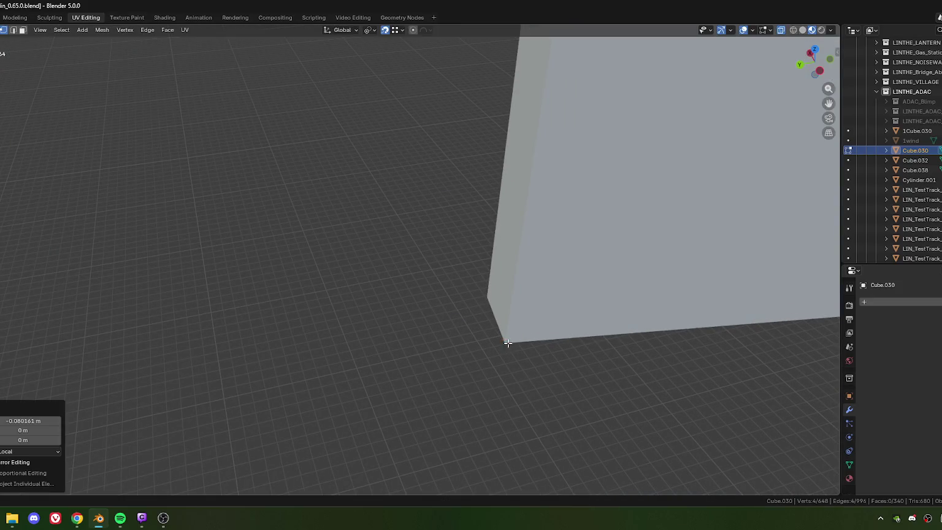
key("slash")
- Select the rail's end vertices and shift them along local Y
scroll(456, 266, "down", 3)
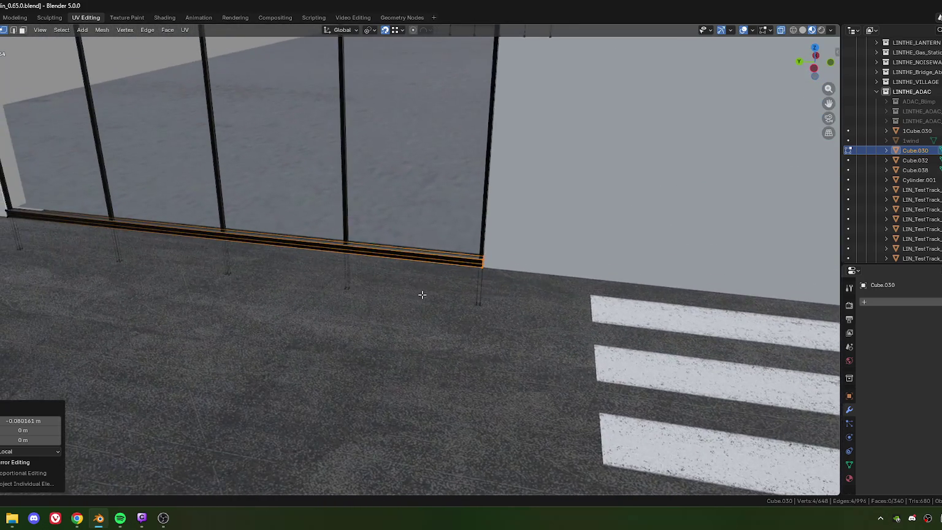
middle_click_drag(363, 251, 347, 283)
scroll(347, 284, "up", 1)
scroll(347, 275, "up", 1)
left_click(391, 268)
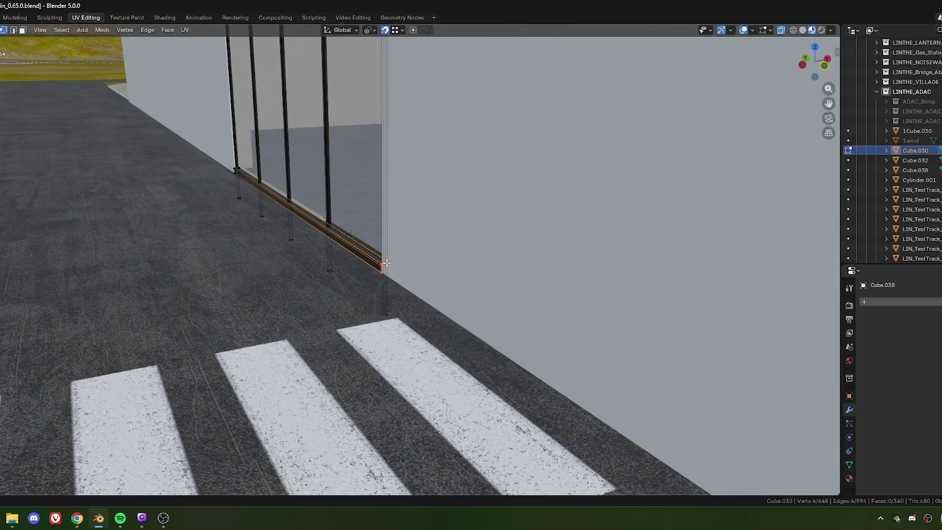
left_click_drag(223, 159, 247, 178, "shift")
mouse_move(247, 178)
middle_mouse_down()
mouse_move(374, 343)
mouse_move(358, 397)
middle_mouse_up()
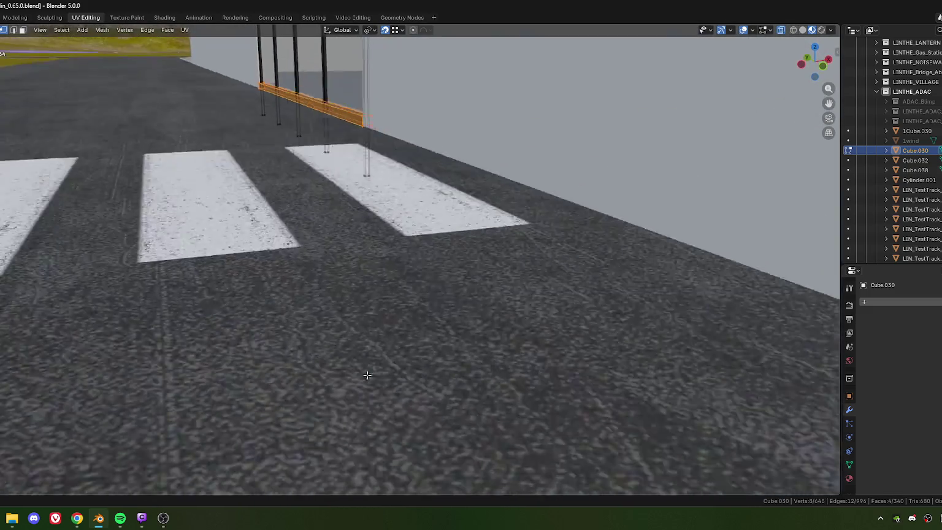
key("g")
key("y")
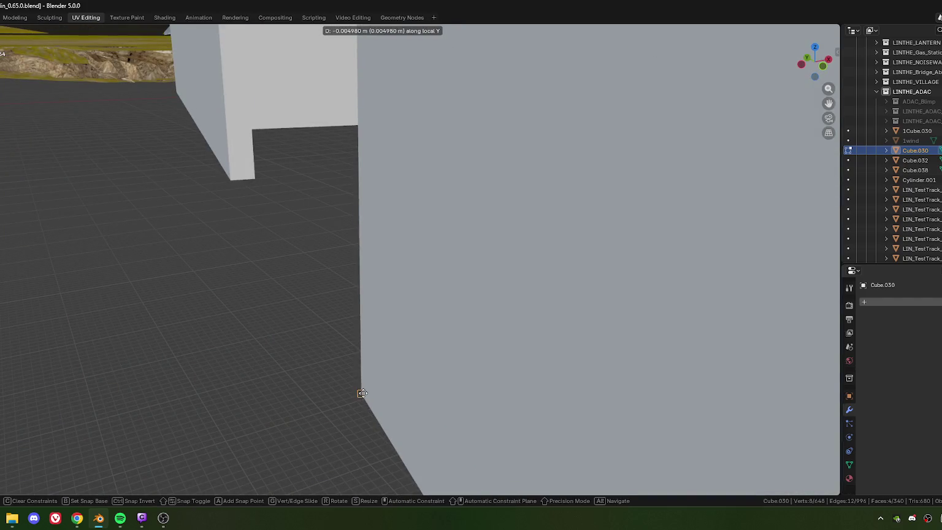
left_click(364, 396)
- Fine-tune the rail end vertices with further small local Y moves
key("g")
key("y")
key("y")
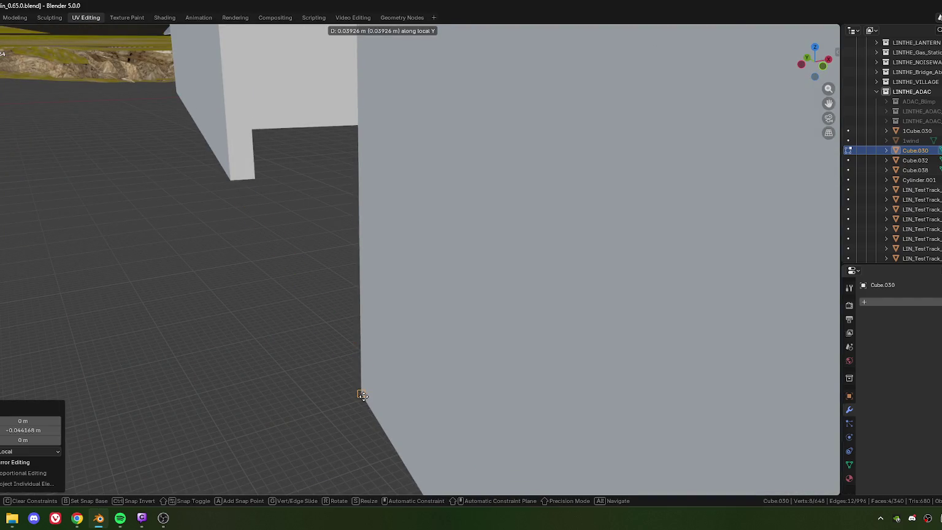
left_click(363, 396)
mouse_move(291, 349)
middle_mouse_down()
mouse_move(481, 374)
mouse_move(412, 296)
mouse_move(412, 246)
middle_mouse_up()
key("g")
key("y")
left_click(414, 239)
key("KP_Divide")
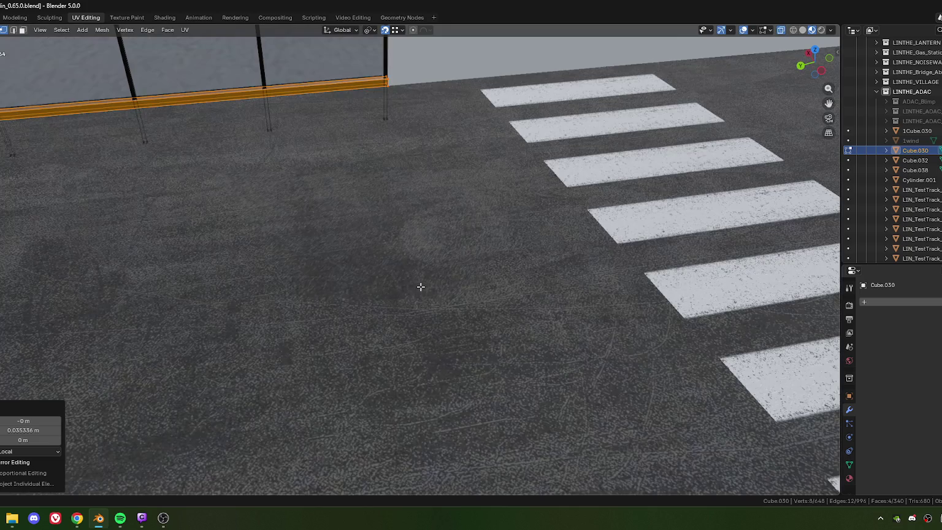
- Move the rail end -0.008 m along local Y so it sits flush with the wall
mouse_move(404, 210)
middle_mouse_down()
mouse_move(364, 326)
mouse_move(372, 299)
mouse_move(359, 280)
middle_mouse_up()
scroll(415, 335, "up", 3)
scroll(362, 283, "up", 2)
scroll(362, 284, "up", 2)
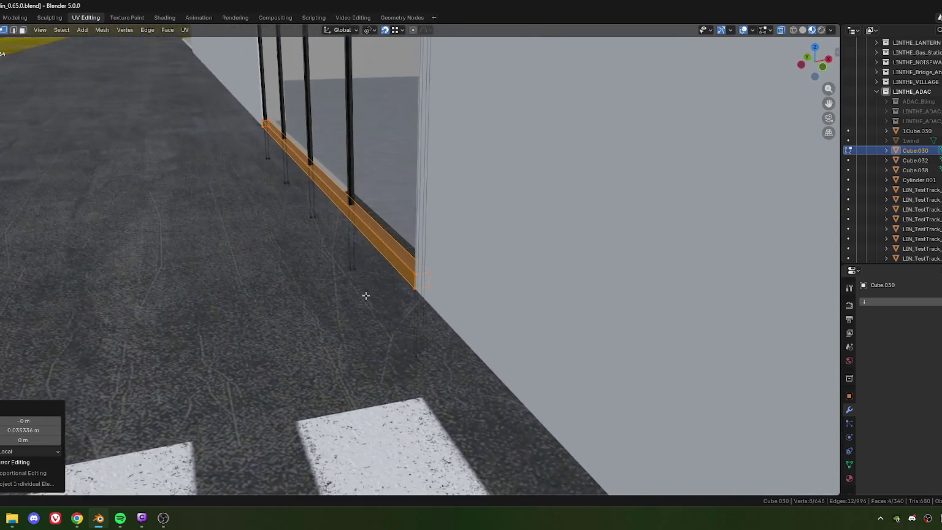
scroll(361, 288, "up", 2)
scroll(344, 288, "up", 2)
key("g")
key("y")
key("y")
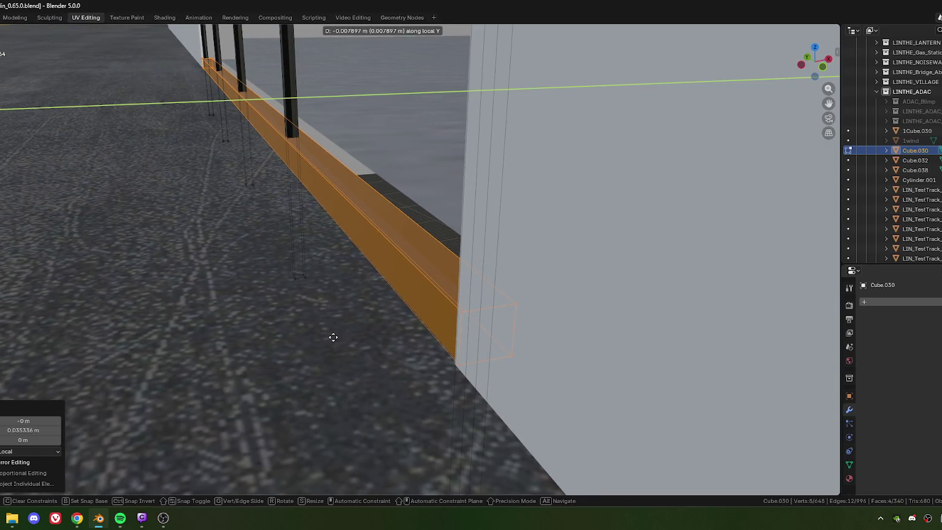
left_click(333, 337)
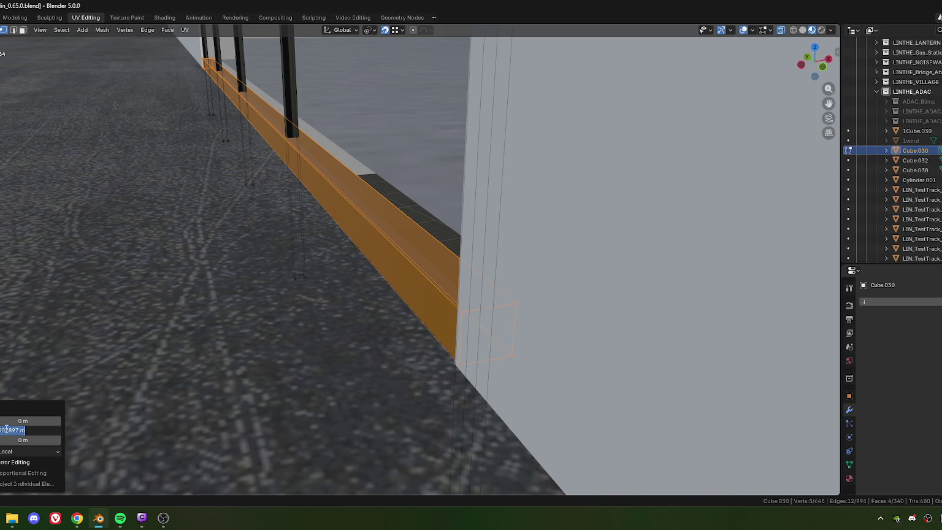
key("Return")
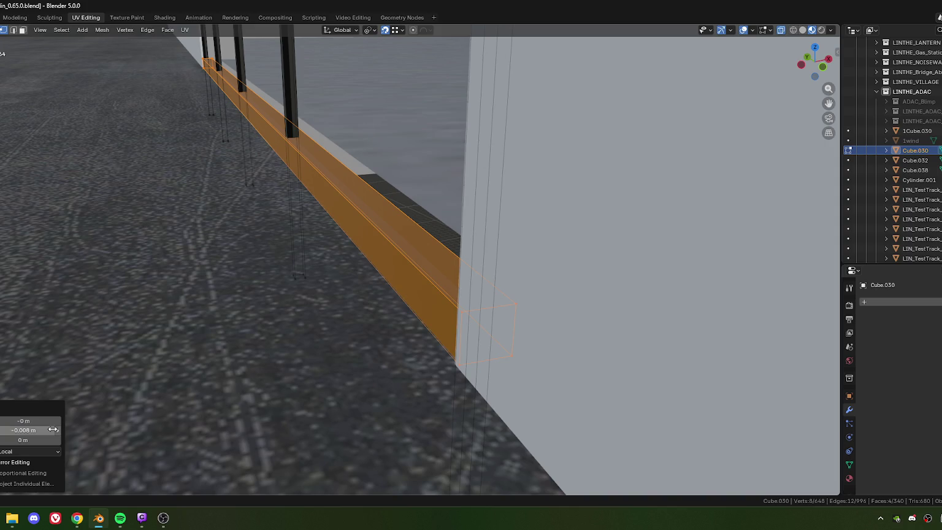
- Lower the sill strip about 0.004 m along Z
scroll(241, 315, "down", 5)
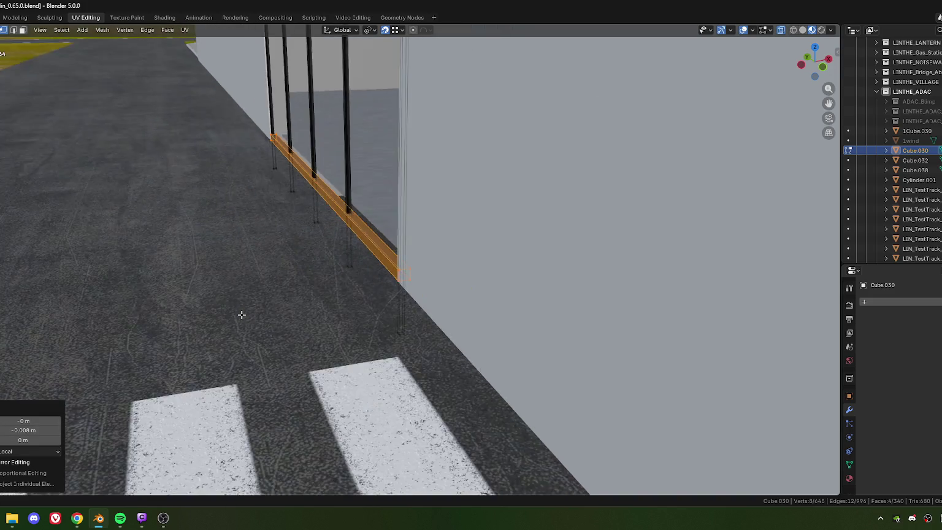
middle_click_drag(242, 315, 353, 290)
scroll(410, 284, "up", 5)
middle_click_drag(411, 283, 315, 269)
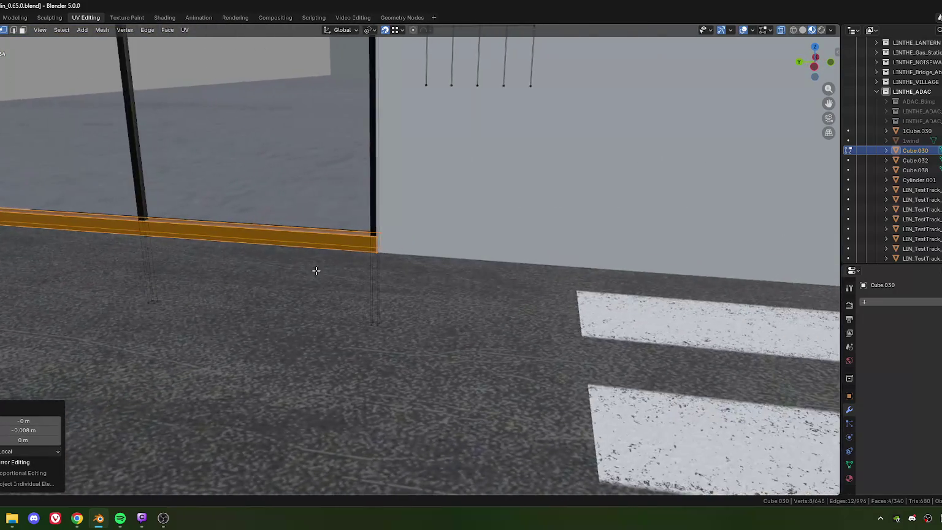
scroll(315, 269, "up", 2)
scroll(343, 261, "up", 3)
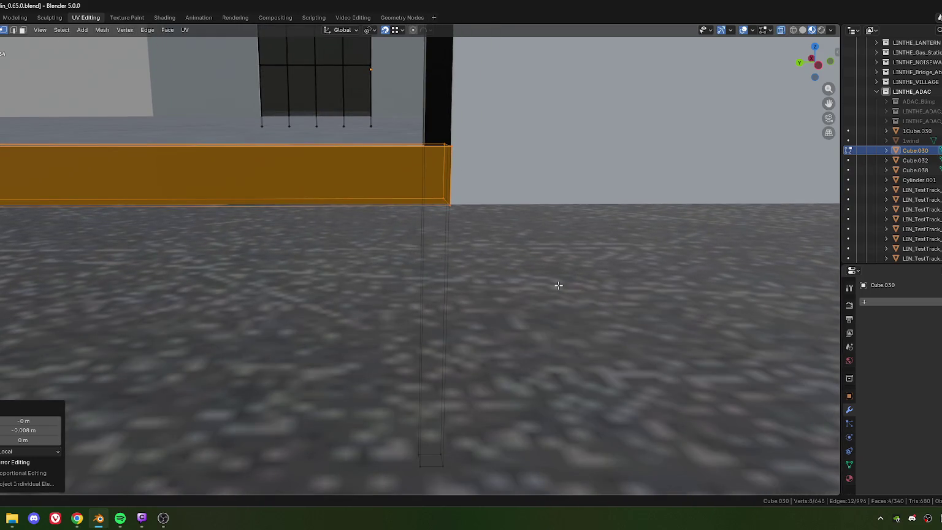
key("g")
key("z")
left_click(519, 279)
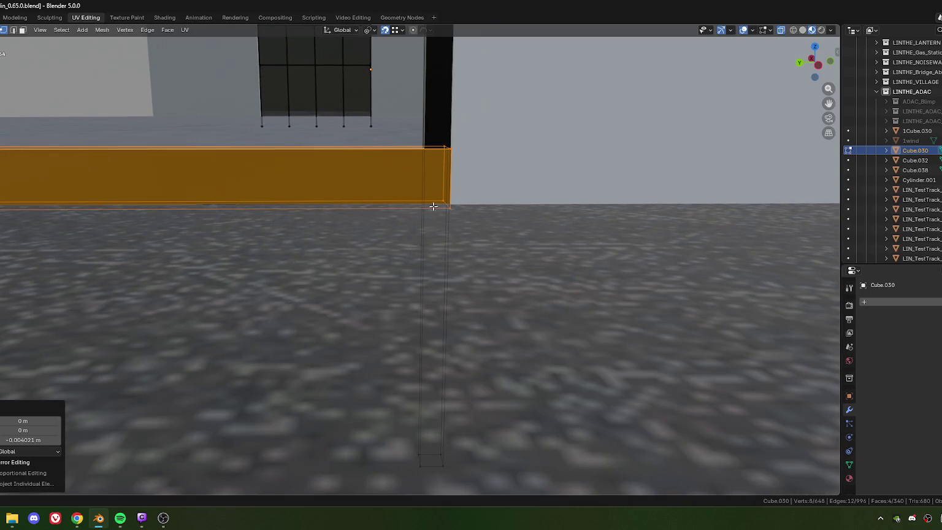
- Select the single stray face below the facade
scroll(279, 261, "down", 5)
scroll(202, 287, "down", 2)
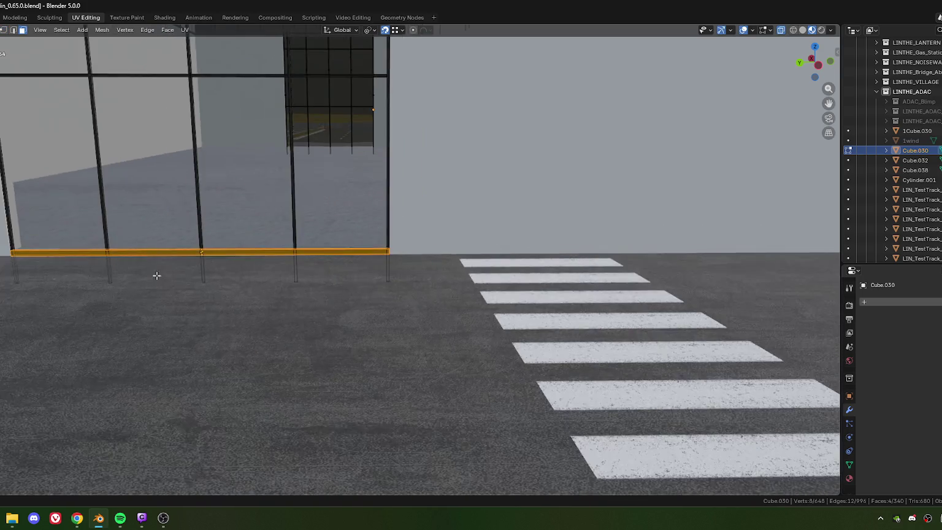
scroll(302, 264, "up", 2)
left_click(307, 279)
- Delete the stray face below the glass facade
key("g")
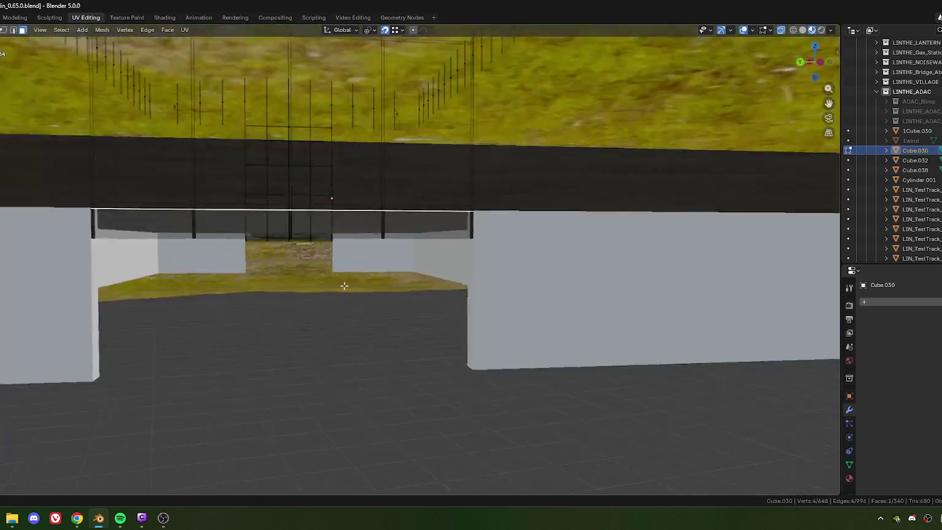
left_click(470, 372)
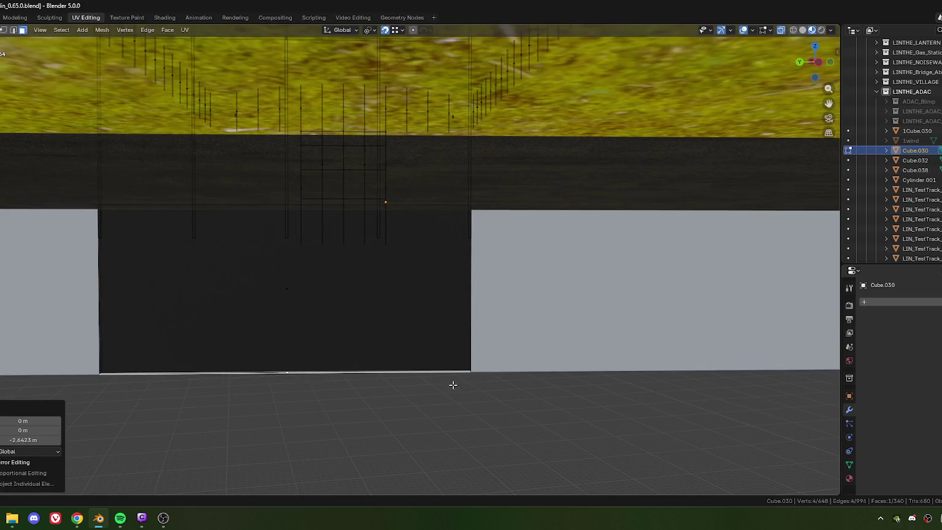
scroll(403, 319, "down", 3)
mouse_move(403, 337)
middle_mouse_down()
mouse_move(414, 341)
mouse_move(338, 407)
middle_mouse_up()
key("x")
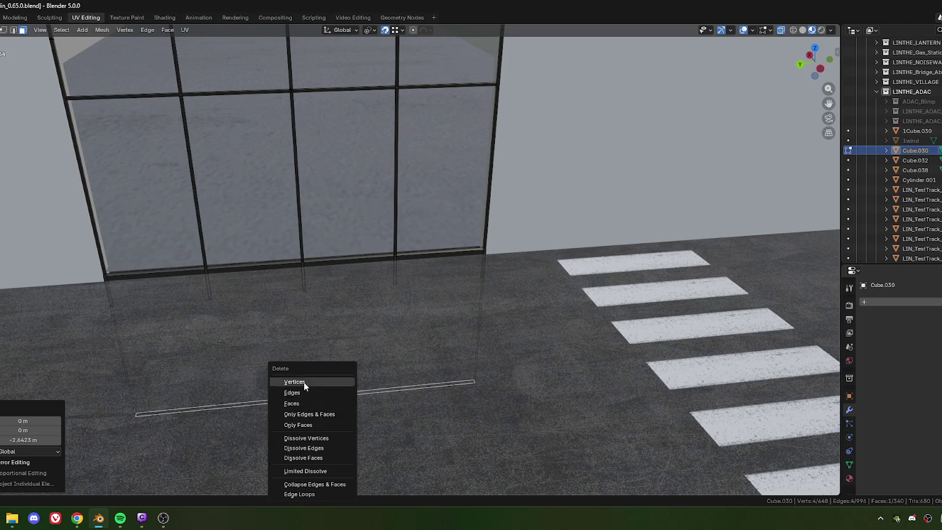
left_click(311, 425)
- In vertex mode, select the bottom vertices of all five vertical mullions
middle_click_drag(311, 426, 379, 327)
key("1")
left_click(407, 300, "alt")
middle_click_drag(448, 351, 466, 300)
left_click(501, 298, "alt+shift")
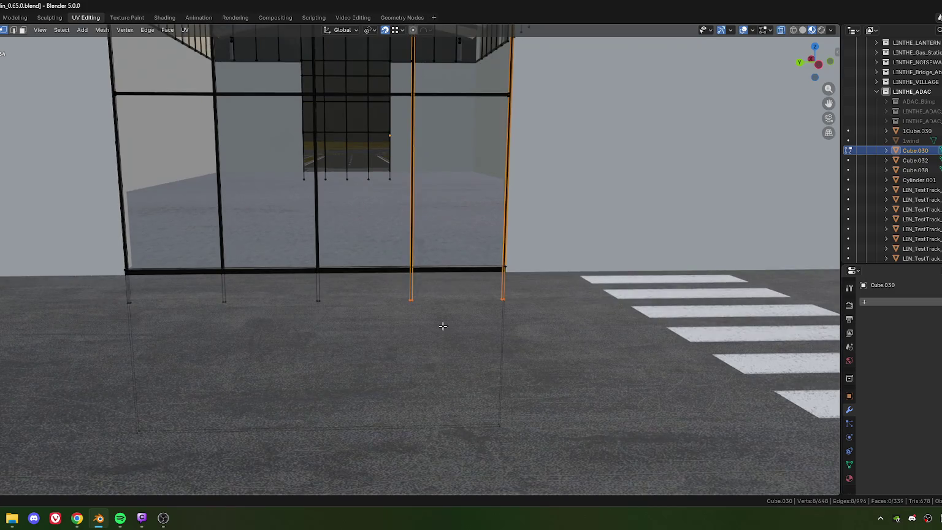
left_click(317, 300, "alt+shift")
left_click(224, 300, "alt+shift")
left_click(129, 301, "alt+shift")
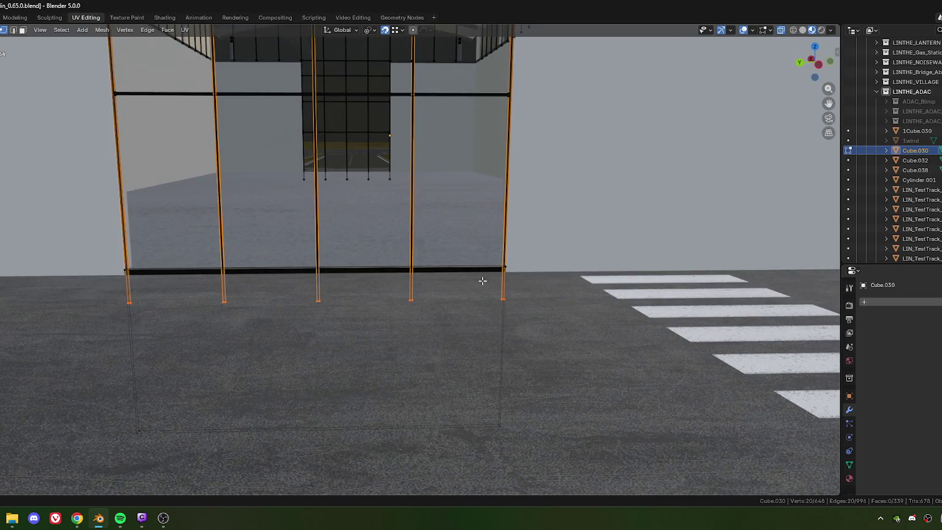
scroll(598, 274, "up", 5)
mouse_move(598, 274)
middle_mouse_down()
mouse_move(301, 225)
mouse_move(429, 295)
middle_mouse_up()
- Lower the mullion bottoms -0.004 m along Z to meet the sill
key("g")
key("z")
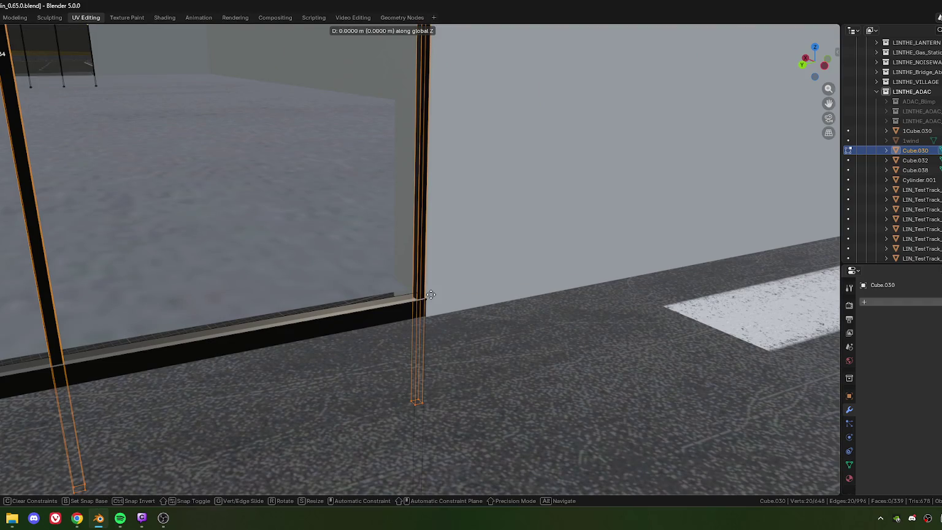
left_click(474, 353)
key("g")
key("z")
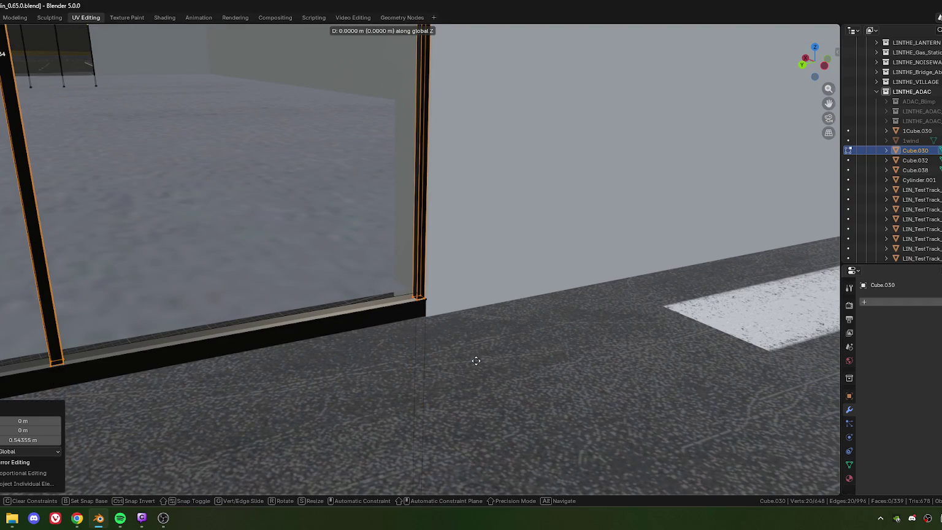
left_click(429, 379)
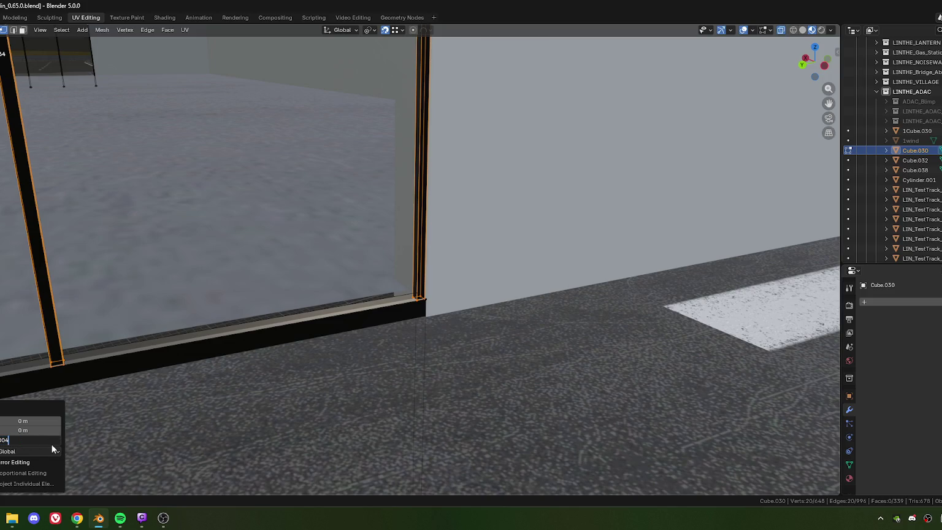
key("Return")
scroll(309, 233, "down", 4)
middle_click_drag(427, 278, 441, 269)
scroll(447, 272, "up", 5)
scroll(447, 272, "down", 5)
middle_click_drag(370, 322, 368, 260)
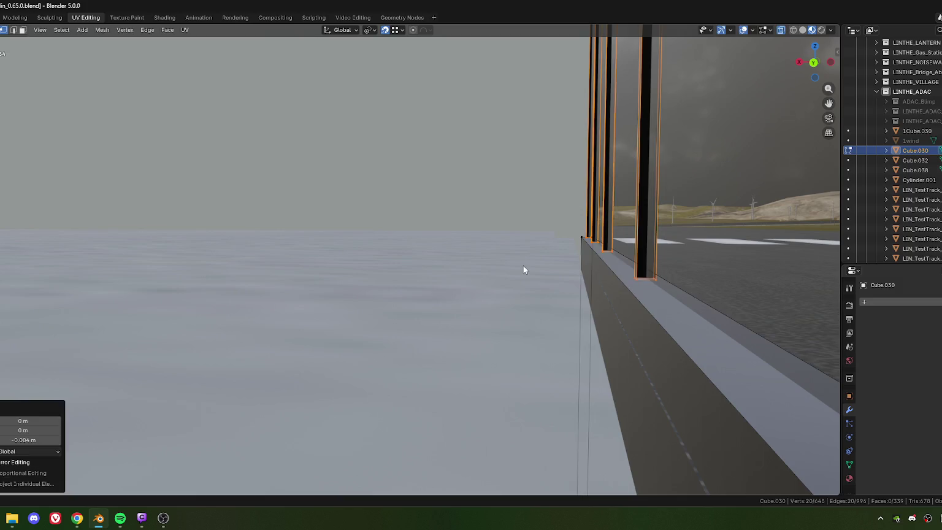
- Edit LIN_TestTrack_Office and select the wall corner edge beside the window
key("Tab")
left_click(500, 262)
mouse_move(500, 263)
middle_mouse_down()
mouse_move(565, 305)
mouse_move(424, 223)
middle_mouse_up()
key("Tab")
left_click(424, 226)
scroll(441, 211, "up", 8)
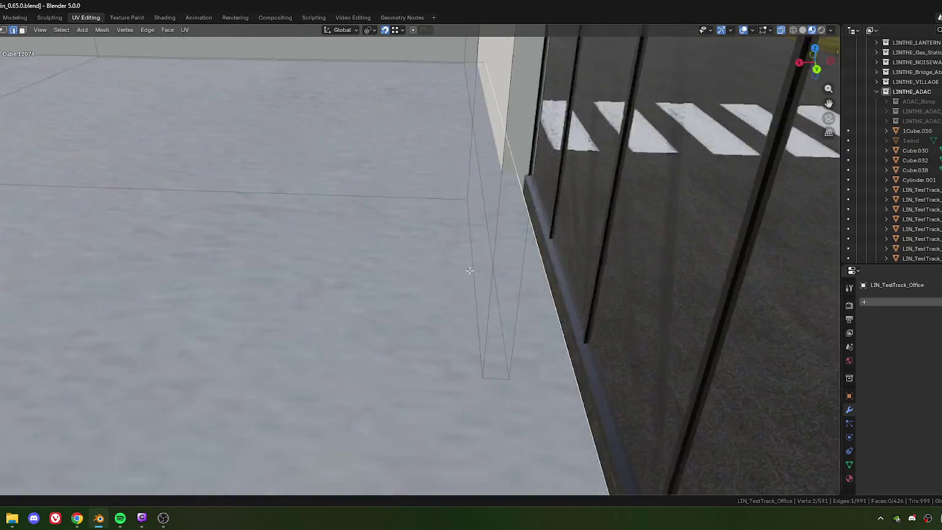
scroll(456, 200, "down", 2)
scroll(442, 203, "down", 1)
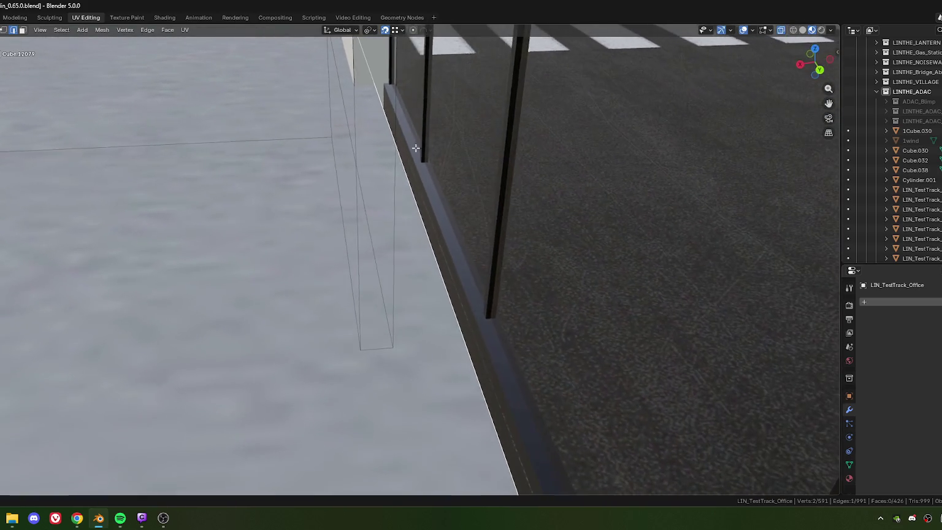
scroll(421, 199, "down", 1)
- Move the corner edge 0.01 m along local Y
key("g")
key("y")
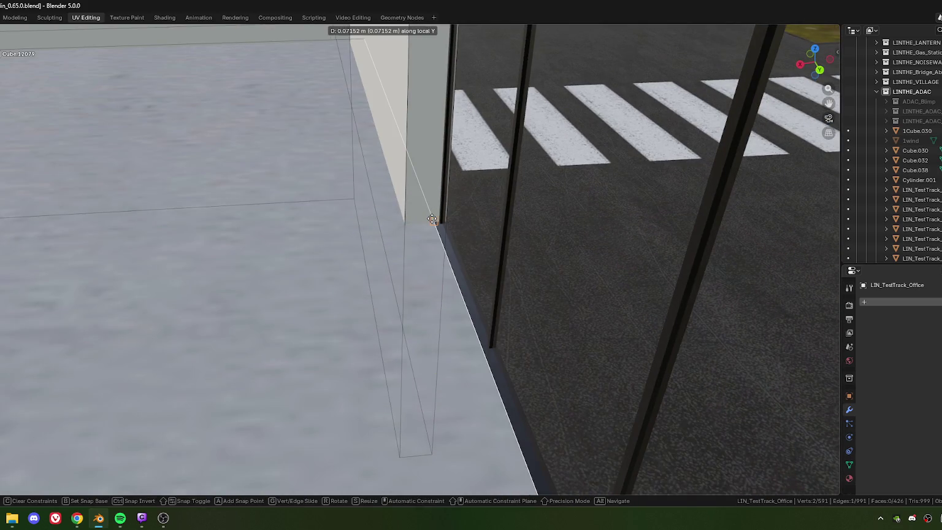
left_click(494, 269)
mouse_move(494, 269)
middle_mouse_down()
mouse_move(387, 224)
mouse_move(481, 370)
middle_mouse_up()
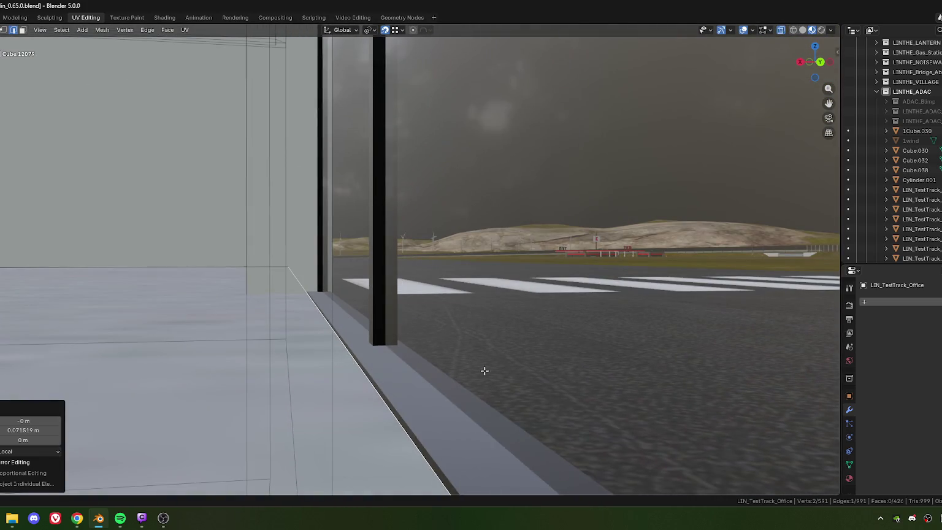
key("g")
key("y")
key("y")
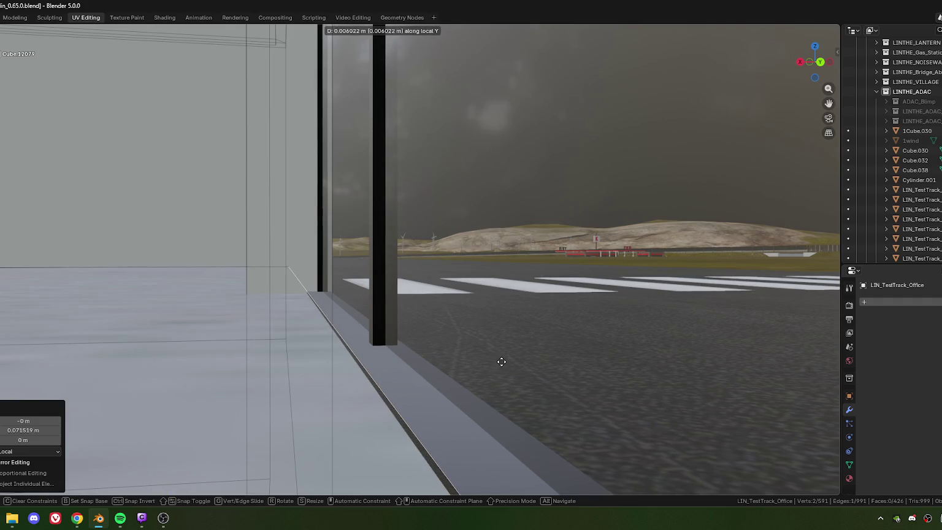
left_click(501, 362)
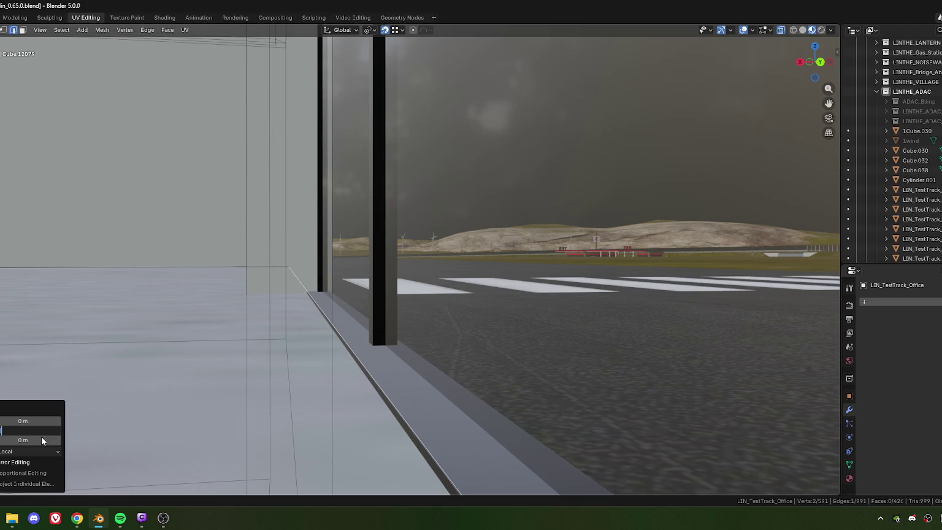
type("0.01")
key("Return")
scroll(394, 267, "down", 3)
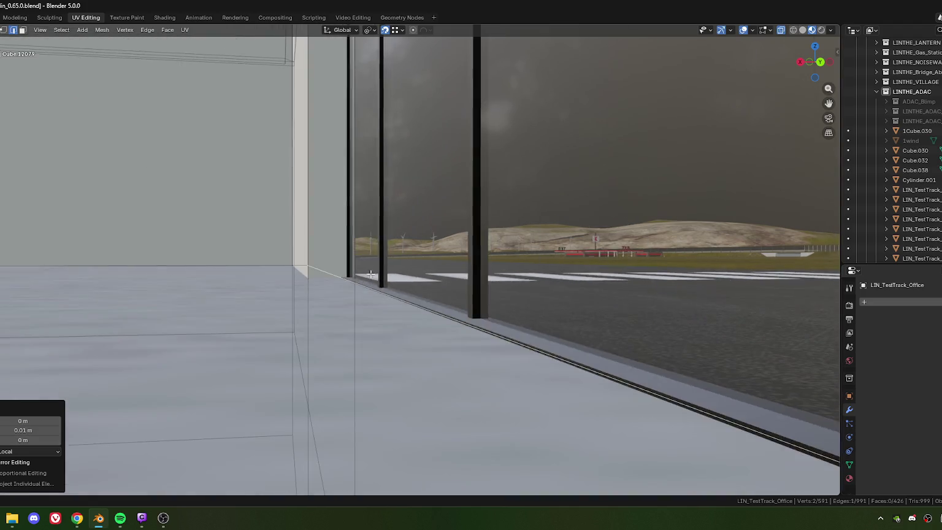
scroll(367, 276, "down", 3)
scroll(349, 285, "down", 3)
scroll(328, 294, "down", 2)
scroll(328, 294, "down", 3)
- Check the office from front and side, then re-enter Edit Mode on Cube.030
mouse_move(328, 294)
middle_mouse_down()
mouse_move(520, 273)
mouse_move(347, 336)
mouse_move(303, 272)
middle_mouse_up()
scroll(520, 273, "up", 5)
scroll(347, 336, "up", 3)
scroll(297, 270, "up", 3)
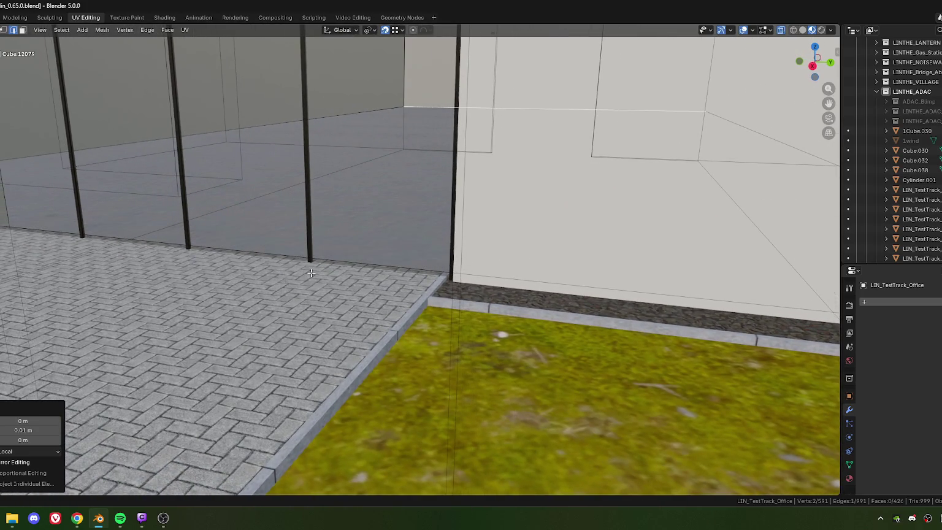
scroll(310, 273, "down", 5)
scroll(311, 272, "down", 4)
mouse_move(310, 272)
middle_mouse_down()
mouse_move(441, 285)
mouse_move(525, 309)
middle_mouse_up()
scroll(441, 285, "down", 3)
scroll(506, 297, "up", 4)
scroll(506, 297, "down", 3)
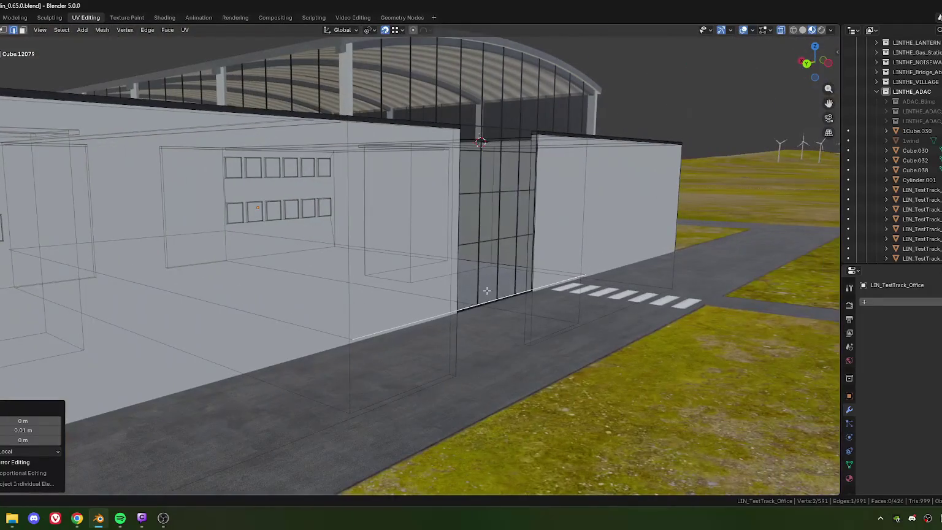
scroll(526, 309, "up", 3)
scroll(447, 285, "up", 3)
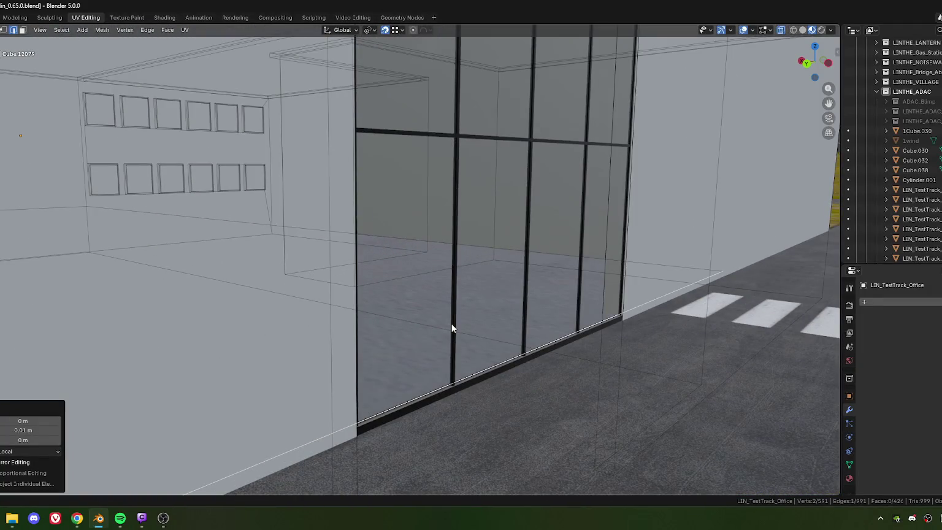
key("Tab")
left_click(475, 348)
key("Tab")
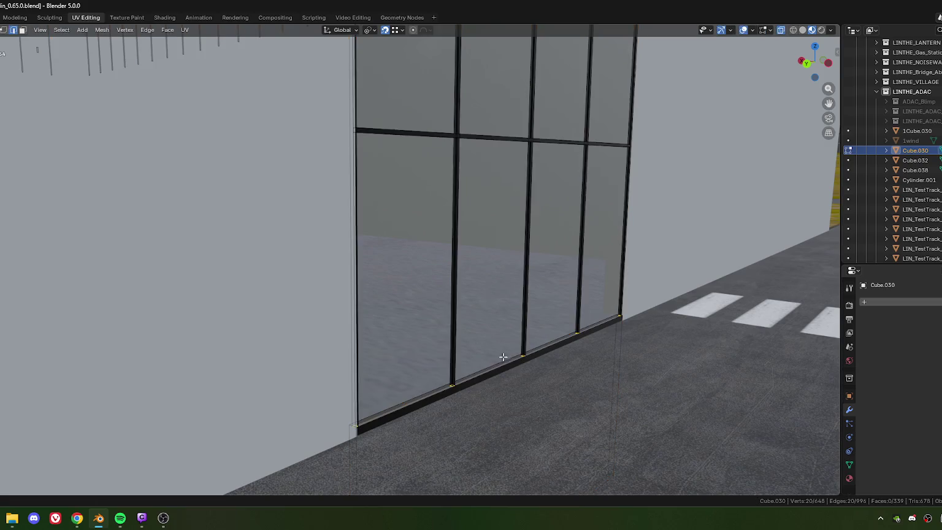
- Box-select all the edges along the bottom of the glass facade
middle_click_drag(555, 373, 513, 360)
left_click(436, 298, "alt")
left_click(454, 301, "alt")
middle_click_drag(466, 320, 391, 324)
scroll(387, 319, "up", 3)
scroll(387, 319, "down", 3)
scroll(387, 319, "down", 2)
scroll(386, 319, "down", 2)
left_click_drag(51, 217, 286, 267)
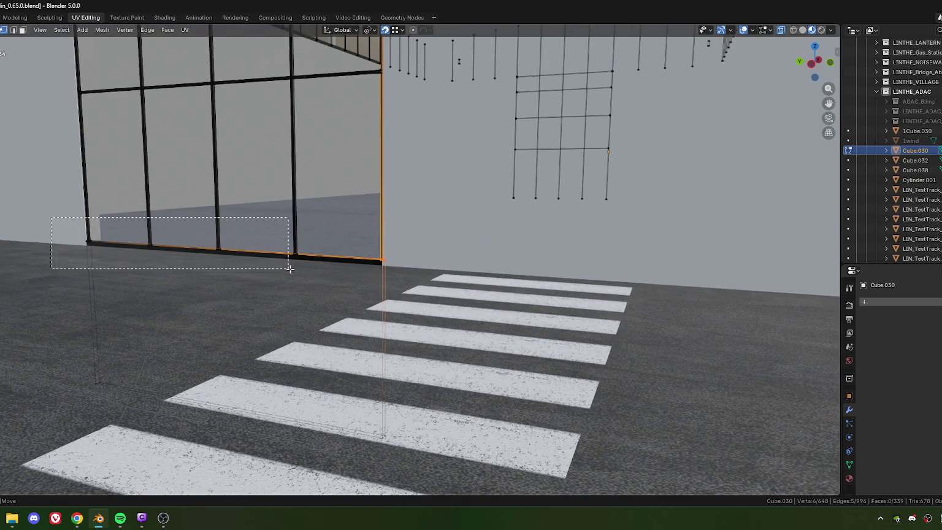
scroll(290, 309, "up", 2)
scroll(347, 320, "up", 2)
- Raise the facade's bottom edges vertically to Z 0.003634 m so they sit on the sill
key("g")
key("z")
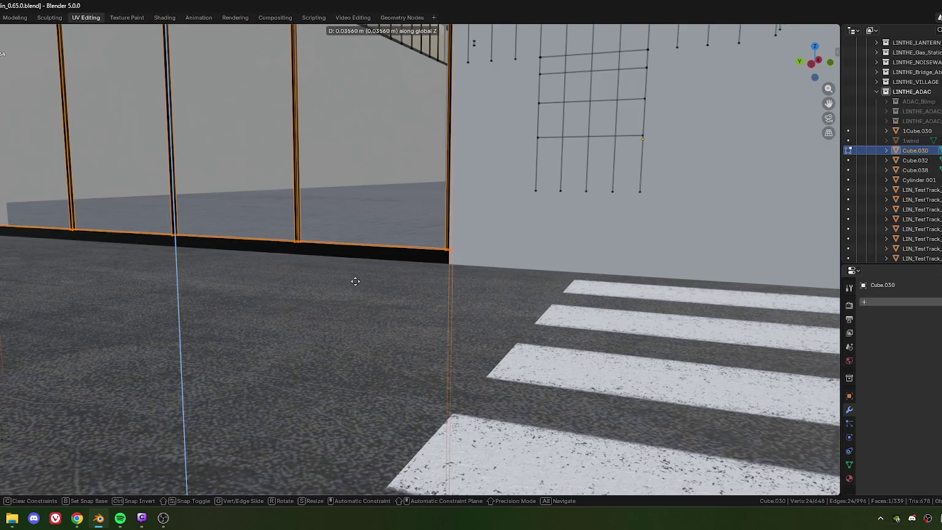
left_click(364, 276)
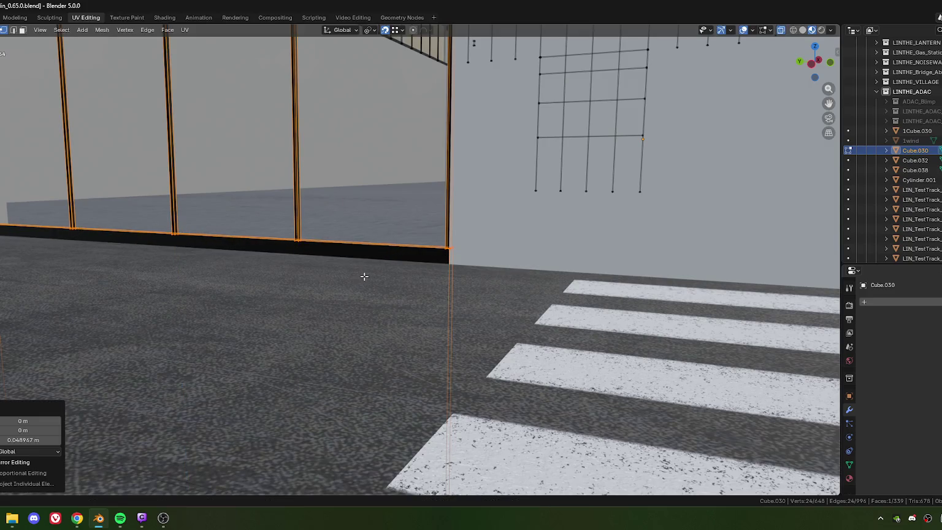
key("g")
key("z")
left_click(350, 322)
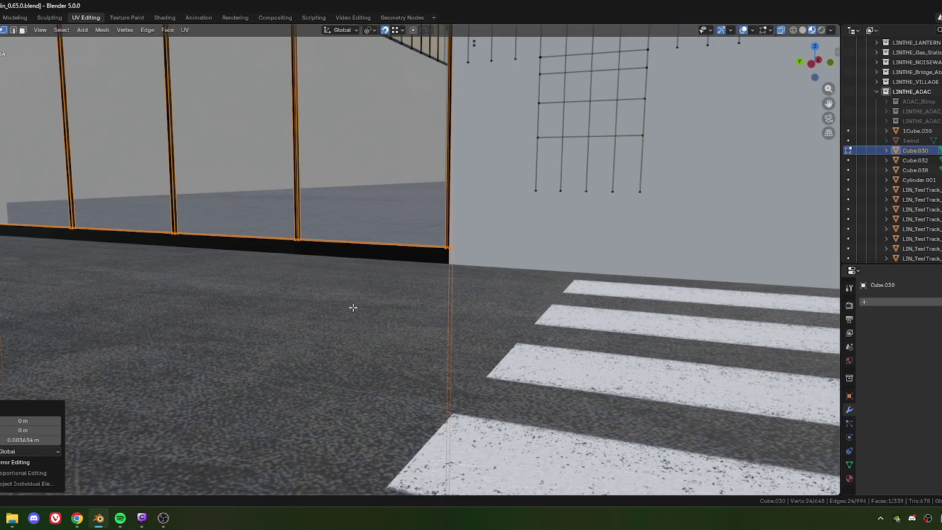
- Clear the edge selection and return to Object Mode
key("alt+a")
scroll(353, 305, "down", 5)
scroll(339, 270, "up", 1)
scroll(368, 274, "down", 1)
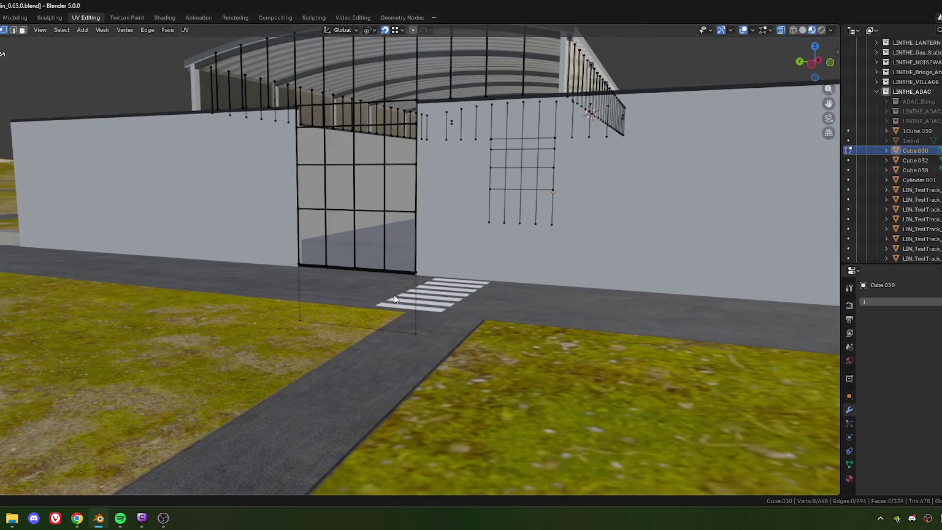
key("Tab")
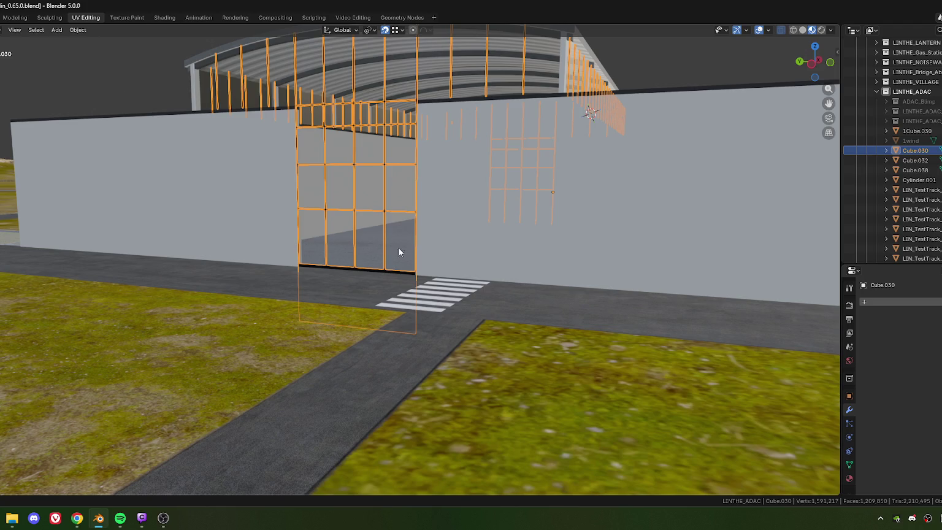
- Orbit to a frontal view of the glass entrance and re-enter Edit Mode on the facade mesh
middle_click_drag(336, 243, 419, 271)
scroll(402, 304, "up", 4)
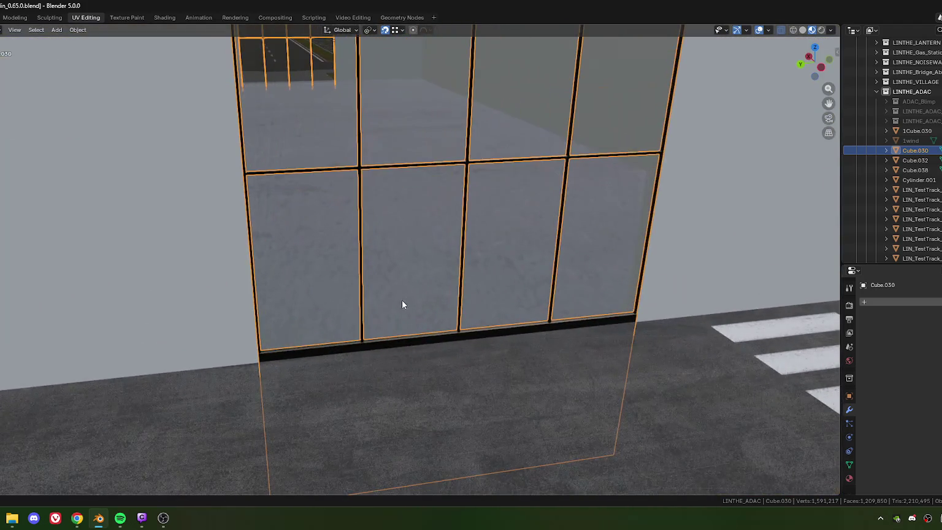
scroll(579, 206, "down", 3)
mouse_move(518, 242)
middle_mouse_down()
mouse_move(469, 300)
mouse_move(433, 312)
mouse_move(427, 297)
mouse_move(442, 286)
mouse_move(438, 301)
mouse_move(423, 239)
middle_mouse_up()
scroll(428, 292, "up", 2)
scroll(460, 208, "up", 3)
mouse_move(492, 177)
middle_mouse_down()
mouse_move(433, 267)
mouse_move(429, 254)
mouse_move(436, 260)
middle_mouse_up()
key("Tab")
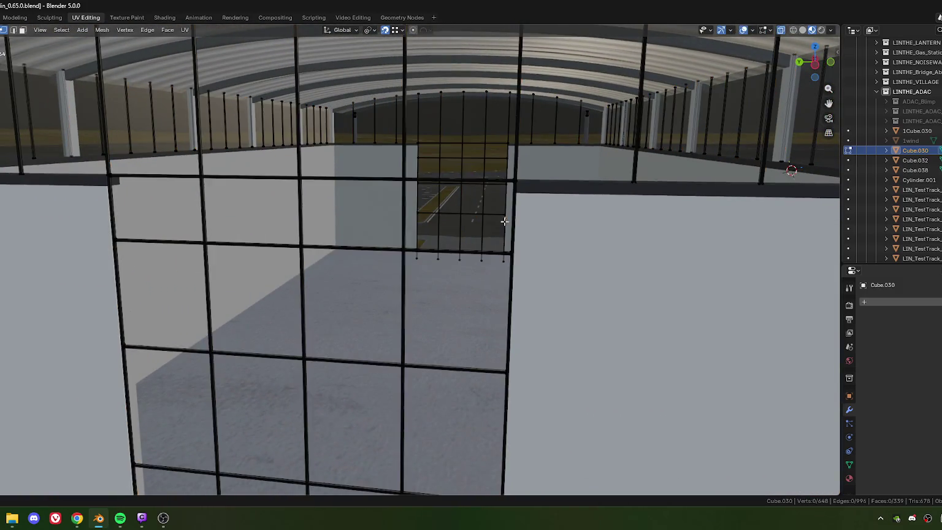
- Select the inner window's top, right, horizontal beam and left edge loops
left_click(466, 149, "alt")
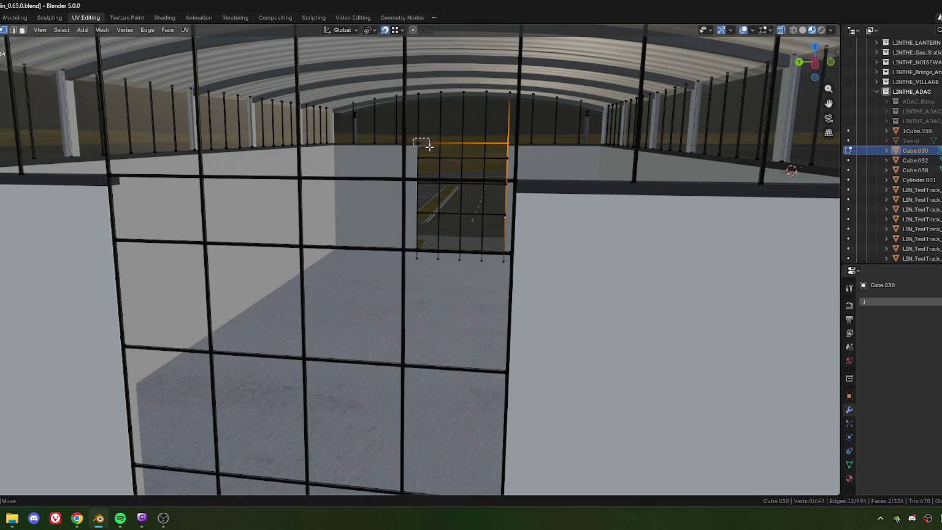
middle_click_drag(530, 208, 539, 214)
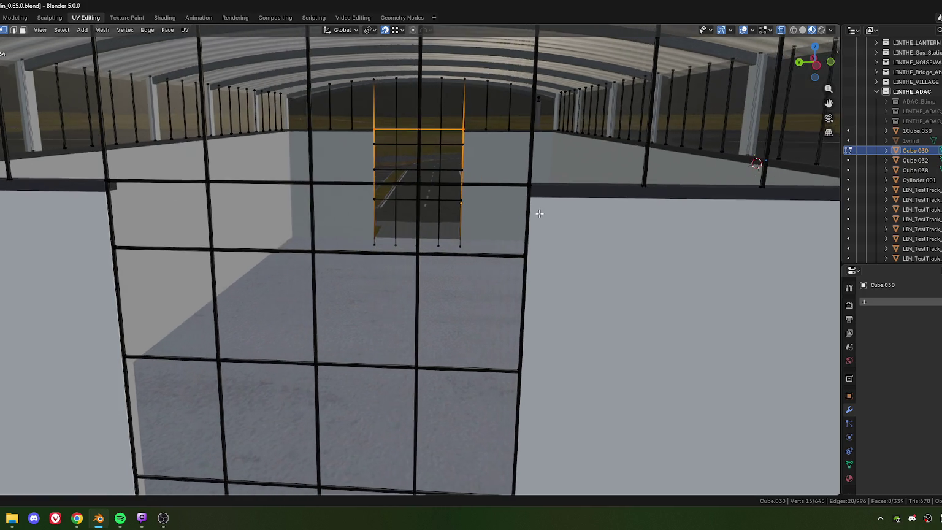
left_click(529, 184, "alt+shift")
middle_click_drag(410, 210, 135, 194)
left_click(185, 218, "alt+shift")
middle_click_drag(186, 218, 372, 239)
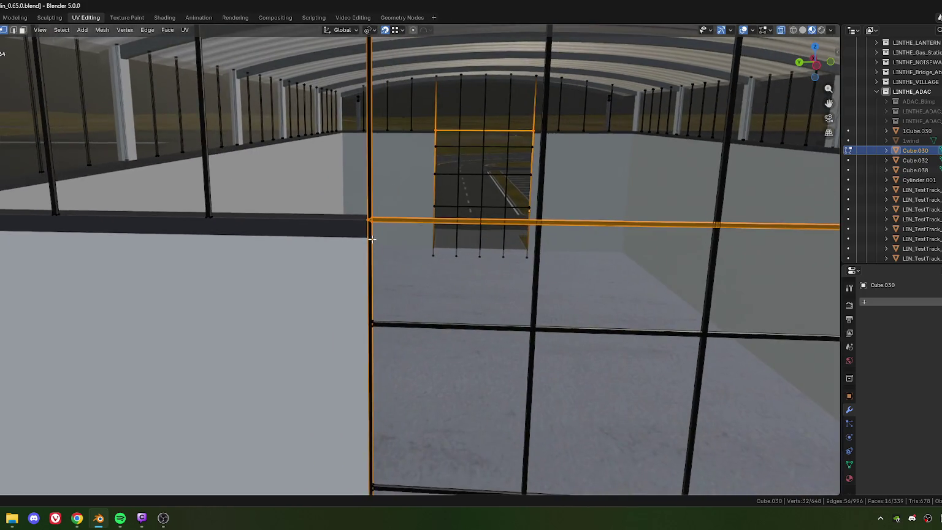
scroll(371, 239, "up", 3)
- Lower the selected window frame loops along Z by -0.069992 m
key("g")
key("z")
left_click(367, 204)
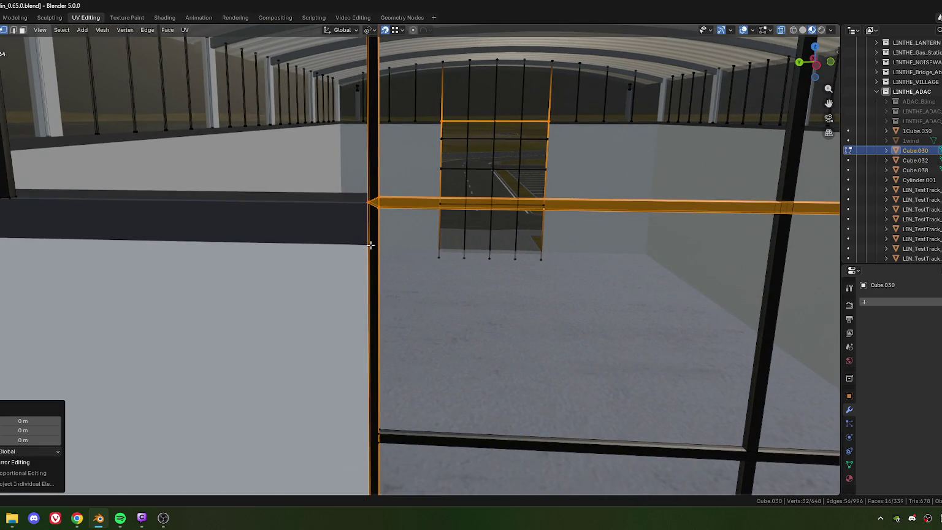
key("g")
key("z")
left_click(368, 245)
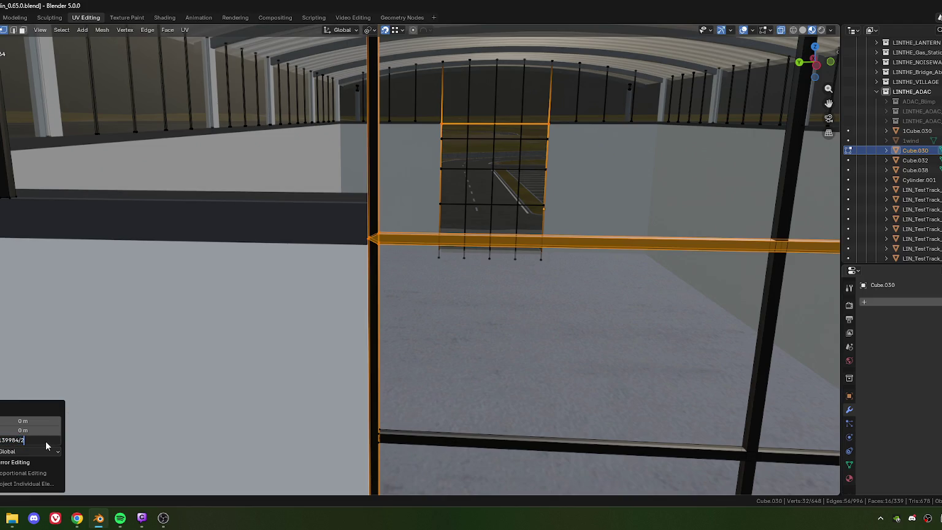
key("Return")
scroll(427, 282, "down", 3)
scroll(426, 282, "down", 4)
scroll(427, 282, "down", 3)
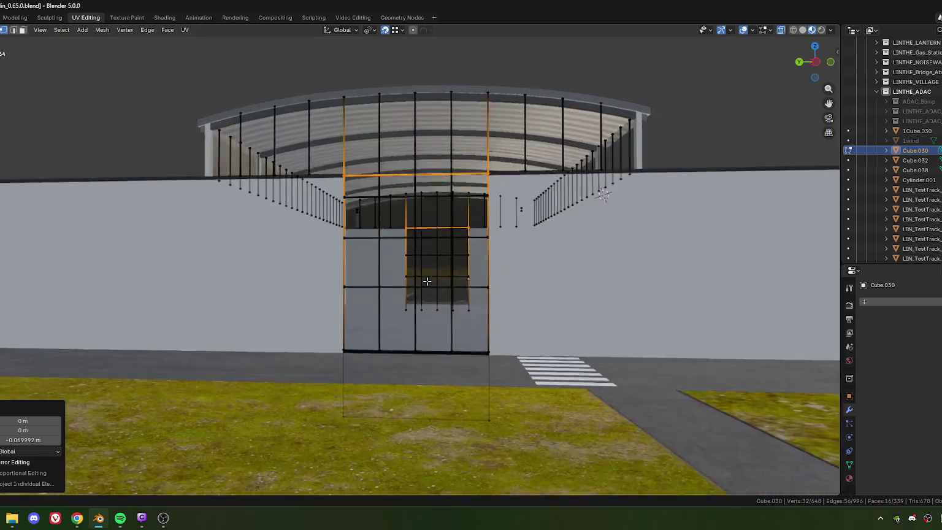
- In side view, select the inner window's top beam and the facade's horizontal transom loop
middle_click_drag(427, 281, 423, 276)
mouse_move(431, 221)
middle_mouse_down()
mouse_move(504, 256)
mouse_move(631, 268)
middle_mouse_up()
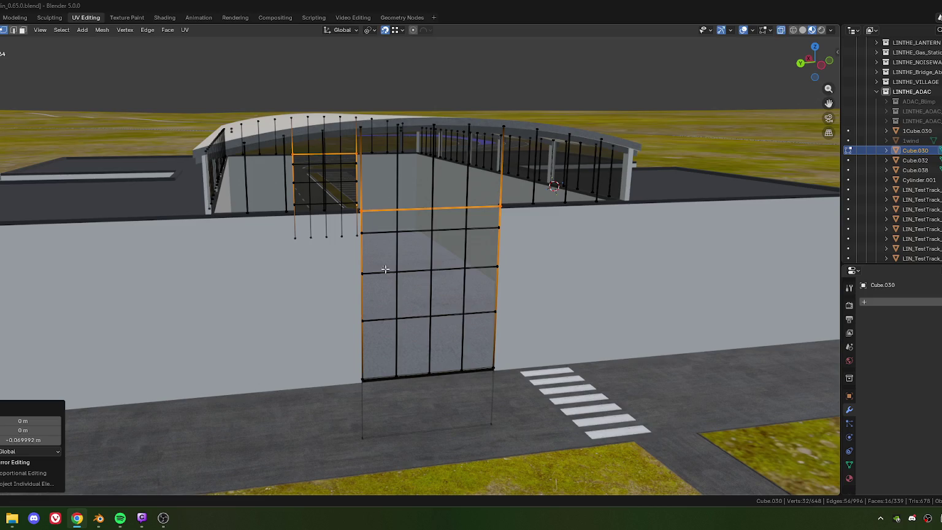
key("ctrl+KP_3")
middle_click_drag(385, 243, 366, 226)
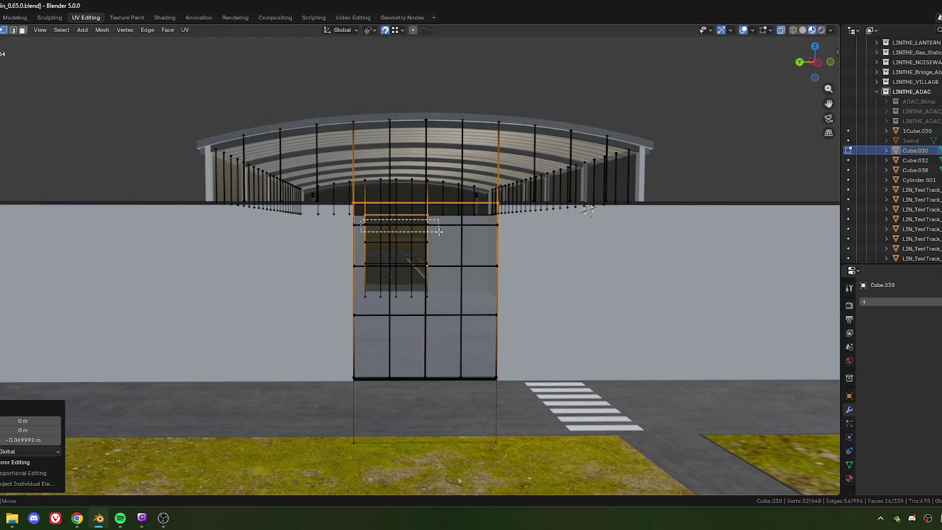
left_click(362, 219, "alt")
mouse_move(362, 219)
middle_mouse_down()
mouse_move(366, 243)
mouse_move(351, 244)
middle_mouse_up()
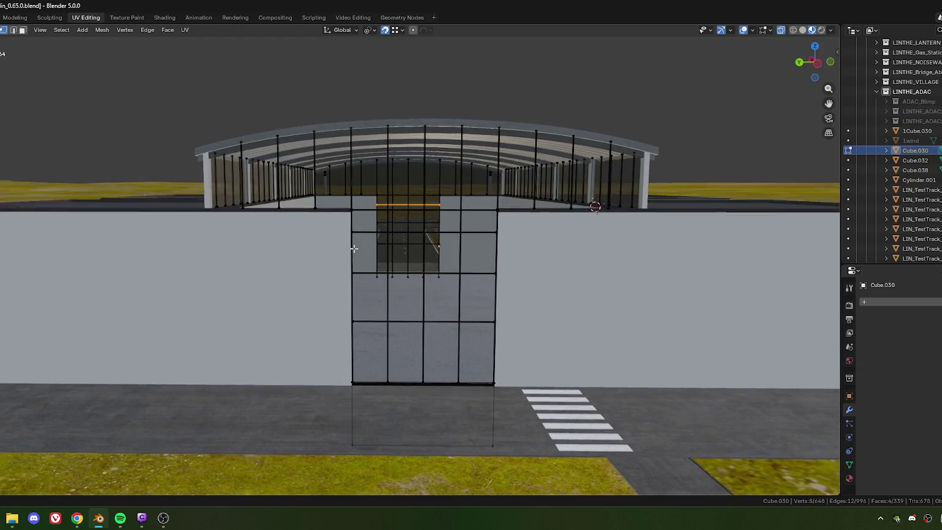
left_click(382, 243, "alt+shift")
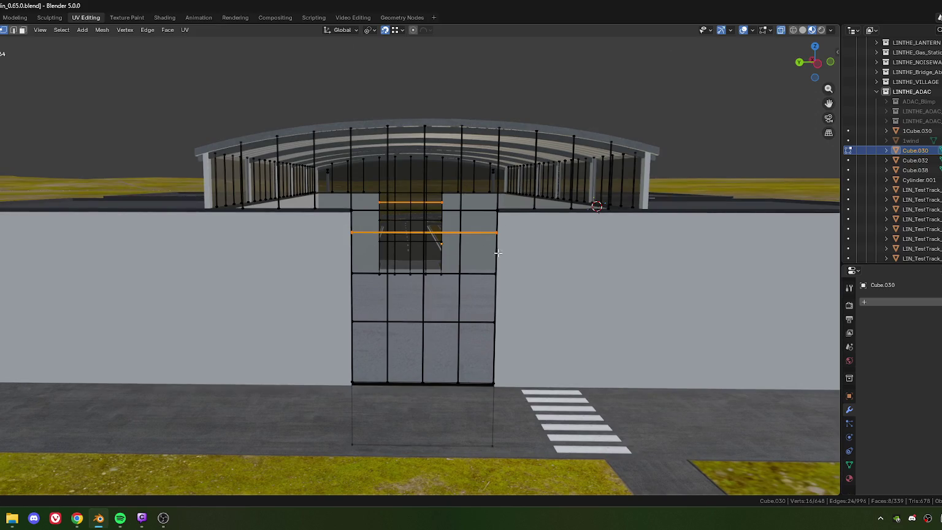
left_click(383, 243, "alt+shift")
scroll(413, 276, "up", 5)
scroll(413, 275, "down", 4)
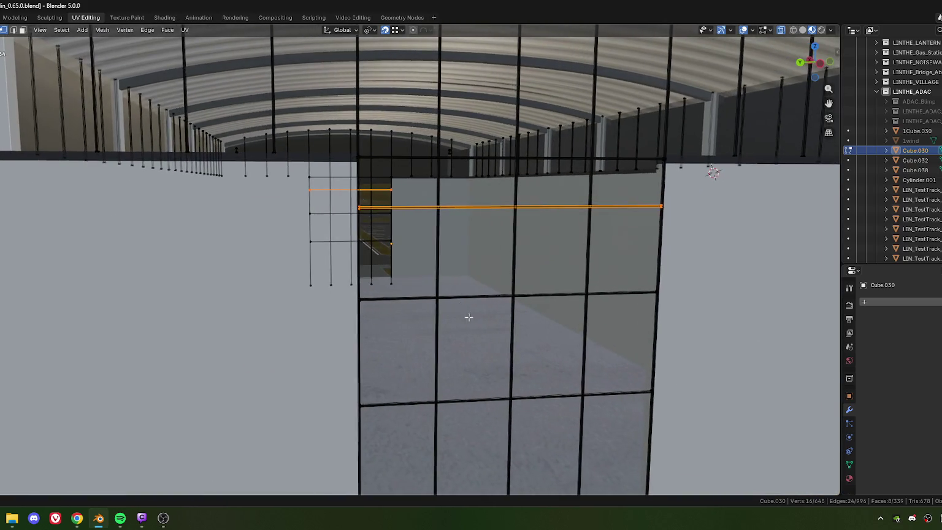
scroll(467, 315, "down", 3)
- Drop the selected horizontal loops 0.3709 m down along Z
key("g")
key("z")
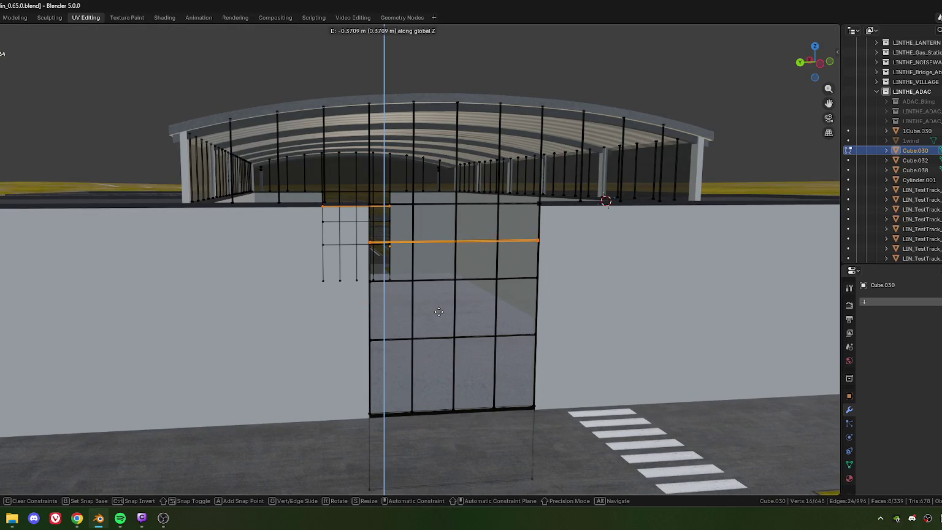
left_click(438, 310)
mouse_move(417, 293)
middle_mouse_down()
mouse_move(387, 297)
mouse_move(389, 306)
middle_mouse_up()
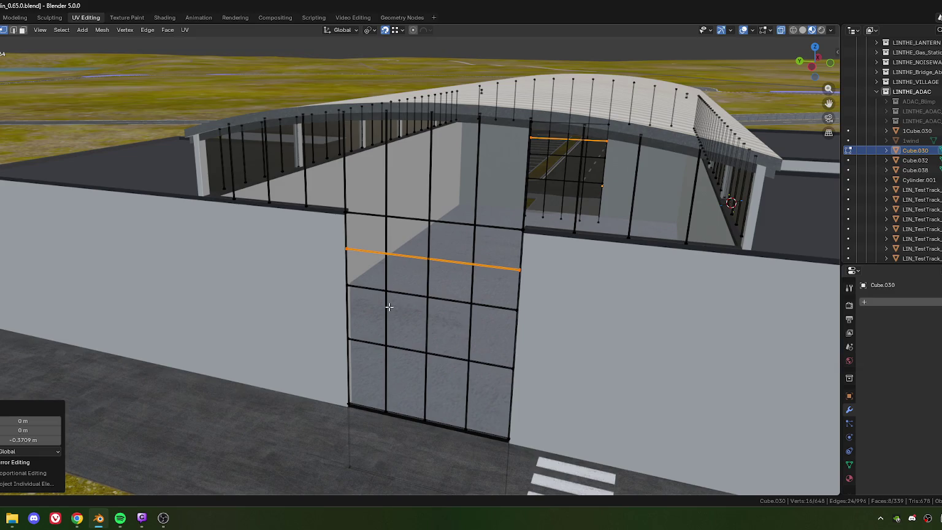
middle_click_drag(389, 306, 388, 307)
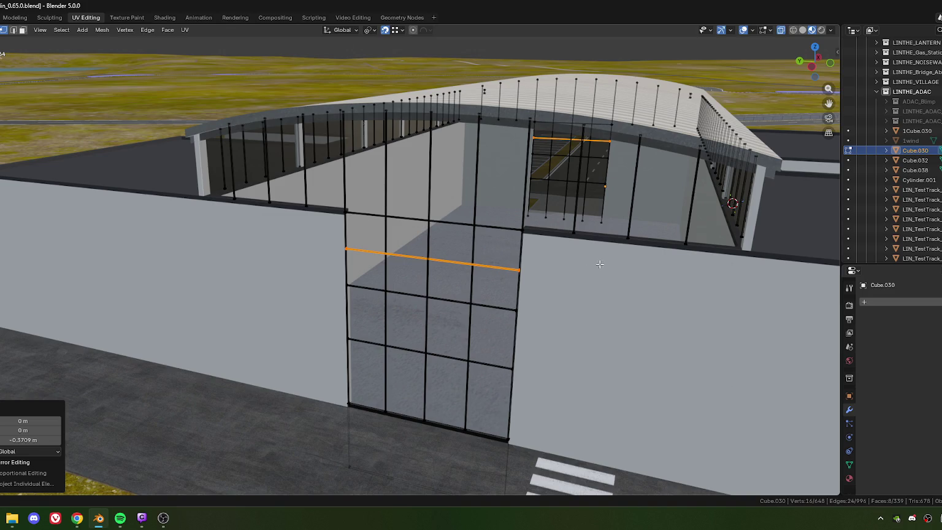
scroll(597, 262, "down", 5)
mouse_move(630, 256)
middle_mouse_down()
mouse_move(438, 234)
mouse_move(434, 259)
middle_mouse_up()
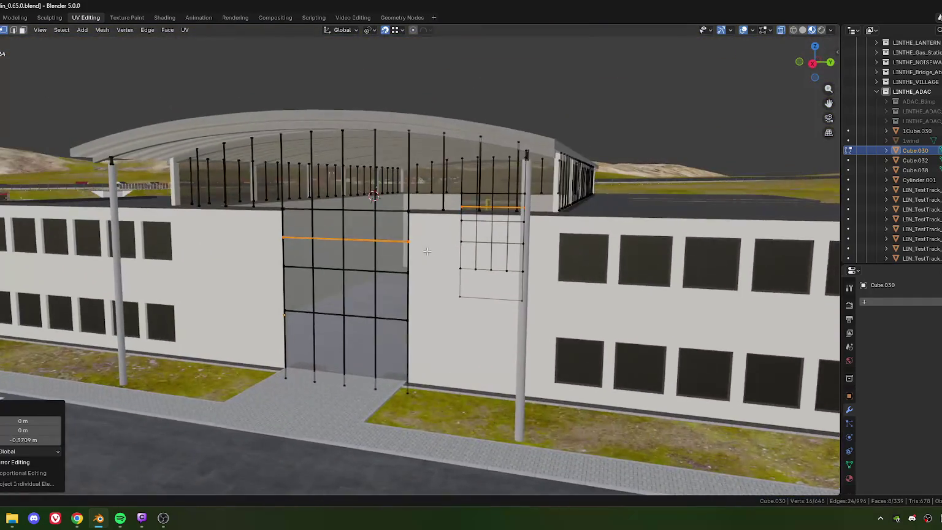
scroll(434, 258, "up", 6)
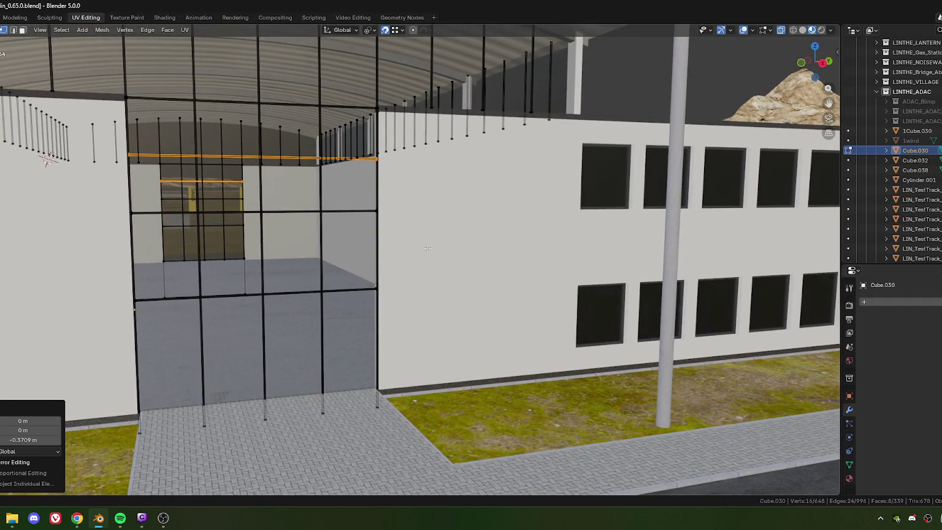
scroll(426, 221, "down", 6)
middle_click_drag(426, 221, 433, 233)
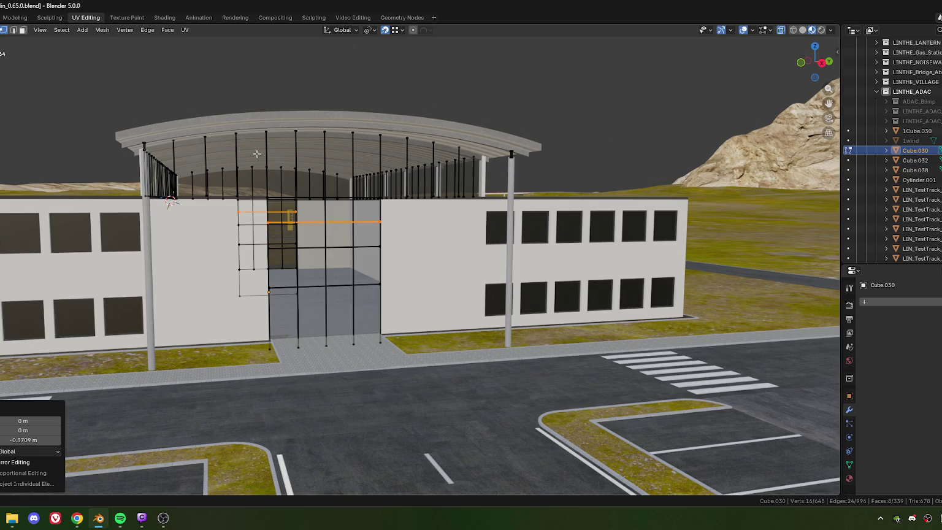
scroll(369, 240, "down", 2)
scroll(410, 248, "down", 2)
scroll(410, 248, "down", 1)
scroll(410, 248, "down", 1)
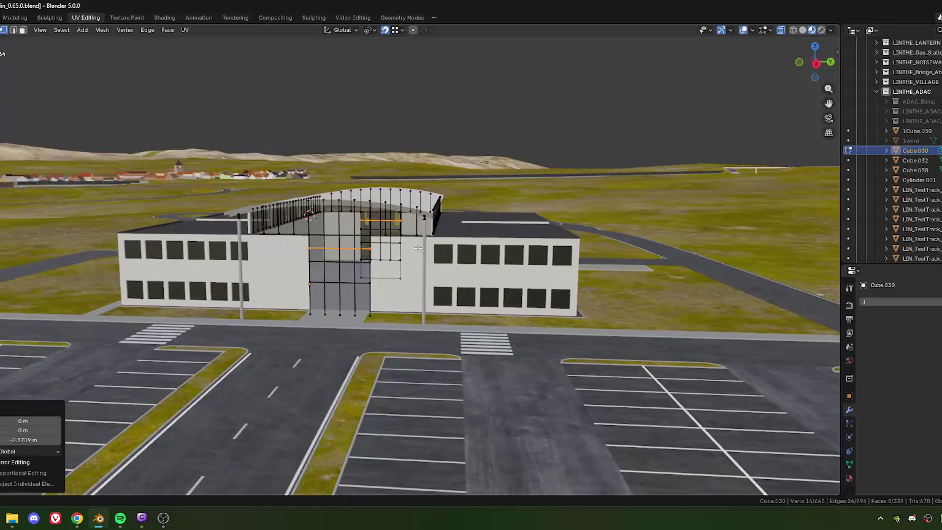
scroll(409, 252, "up", 5)
scroll(408, 256, "up", 2)
scroll(408, 255, "down", 3)
middle_click_drag(408, 255, 388, 250)
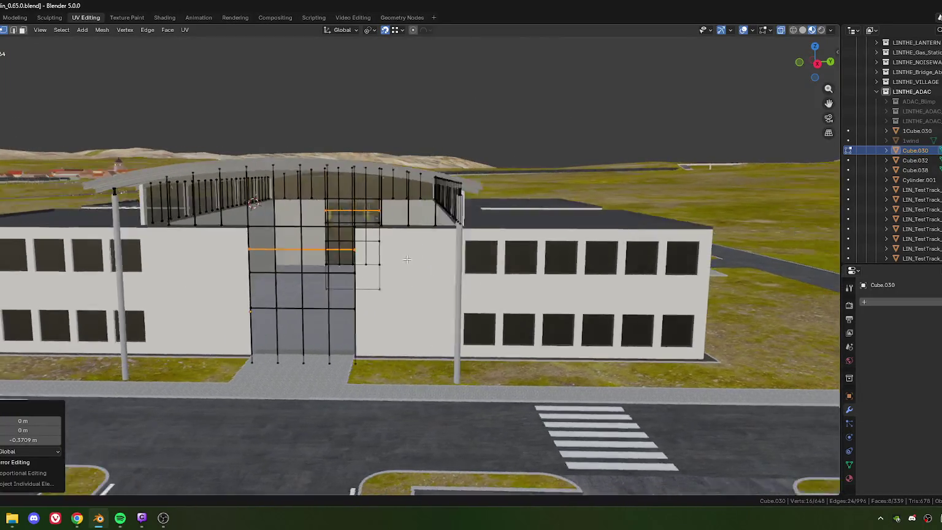
scroll(389, 250, "up", 3)
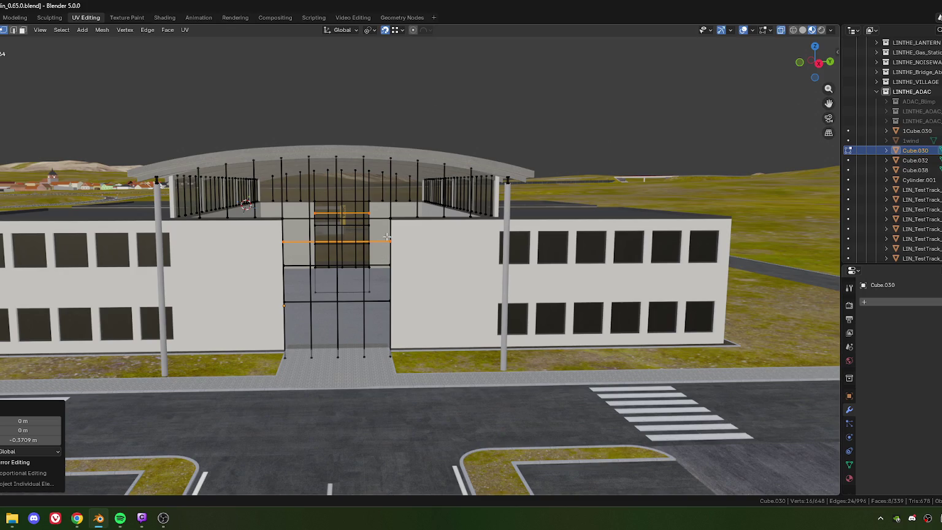
mouse_move(385, 228)
middle_mouse_down()
mouse_move(418, 229)
mouse_move(400, 238)
middle_mouse_up()
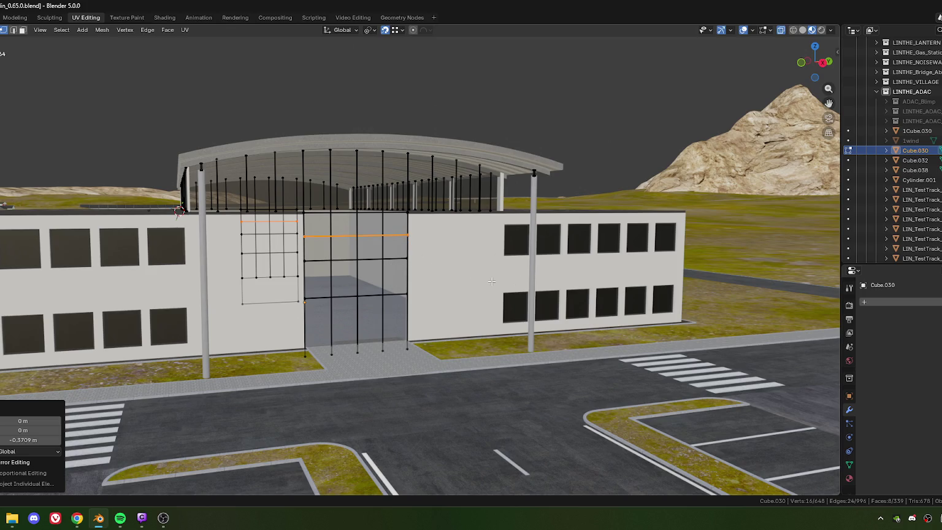
mouse_move(488, 274)
middle_mouse_down()
mouse_move(450, 277)
mouse_move(428, 230)
middle_mouse_up()
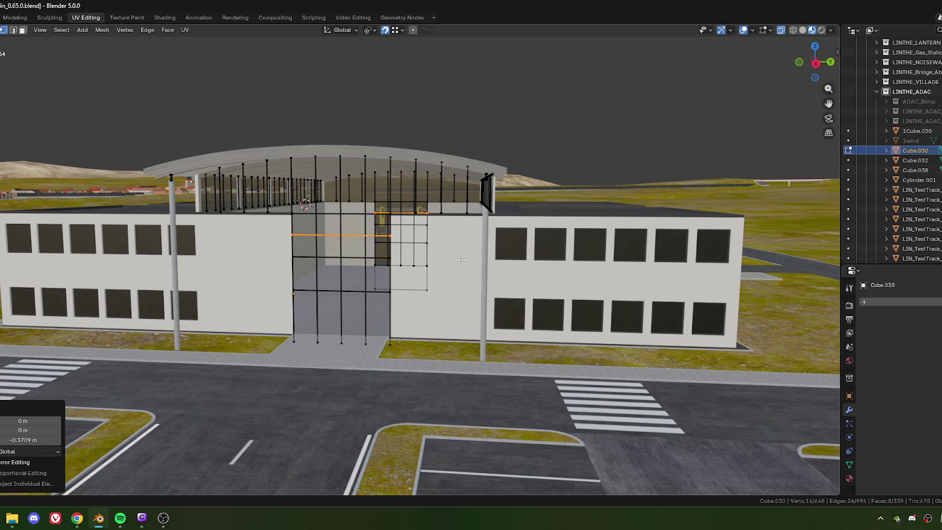
scroll(461, 260, "down", 4)
mouse_move(461, 260)
middle_mouse_down()
mouse_move(380, 331)
mouse_move(369, 265)
middle_mouse_up()
scroll(363, 350, "up", 4)
scroll(370, 265, "up", 3)
scroll(370, 265, "up", 2)
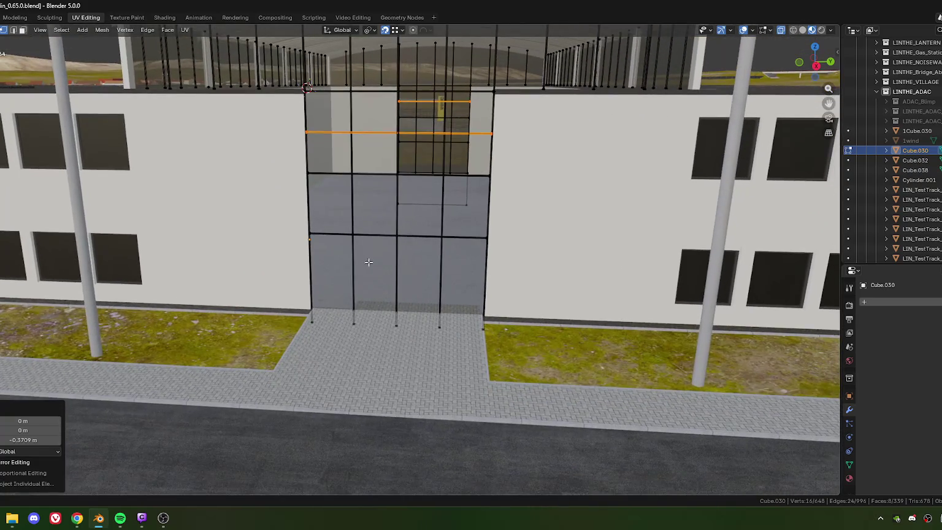
scroll(396, 261, "up", 2)
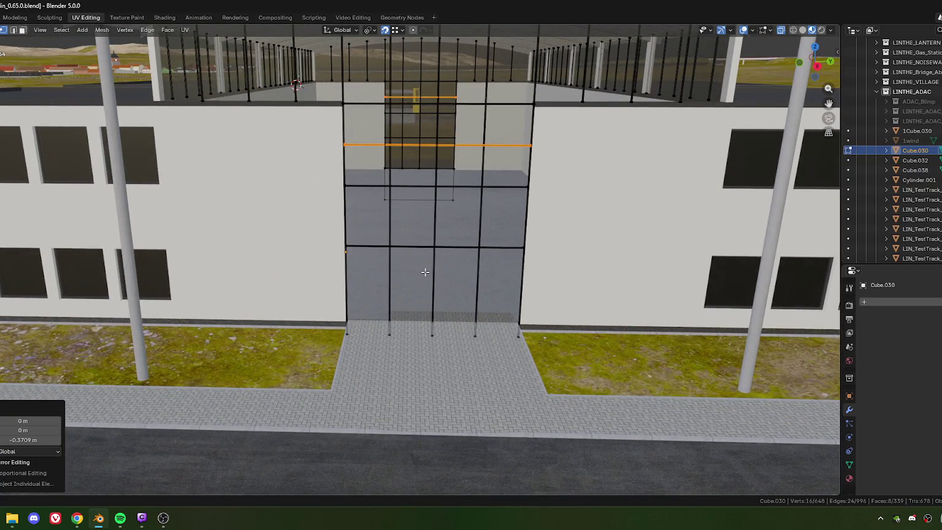
mouse_move(425, 271)
middle_mouse_down()
mouse_move(341, 279)
mouse_move(386, 261)
mouse_move(404, 277)
middle_mouse_up()
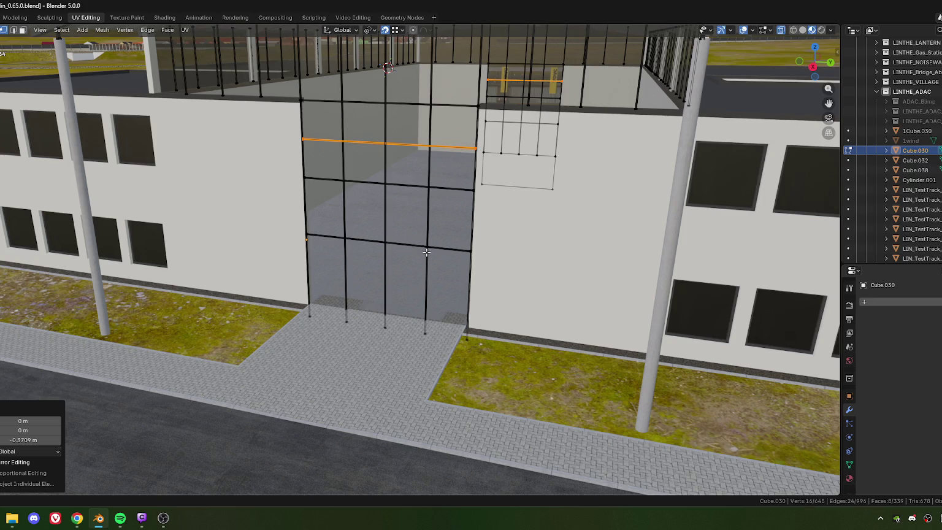
left_click_drag(418, 322, 433, 343)
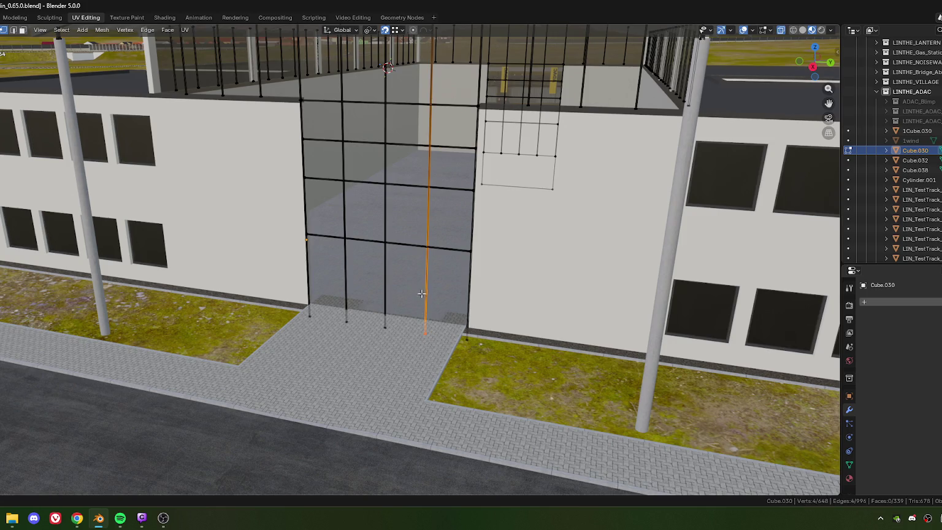
- Raise the bottom vertices of the three door mullions to the horizontal bar at Z 3.1955 m
middle_click_drag(421, 294, 421, 277)
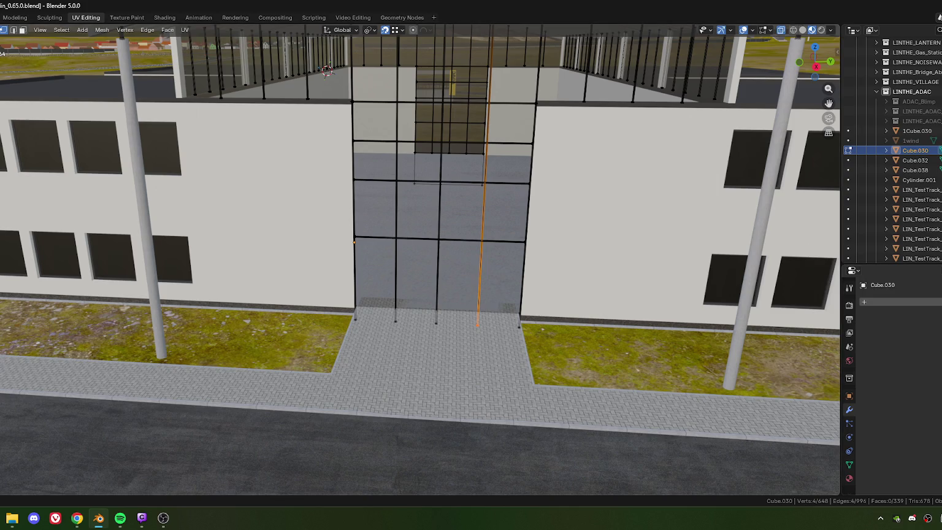
key("alt+Tab")
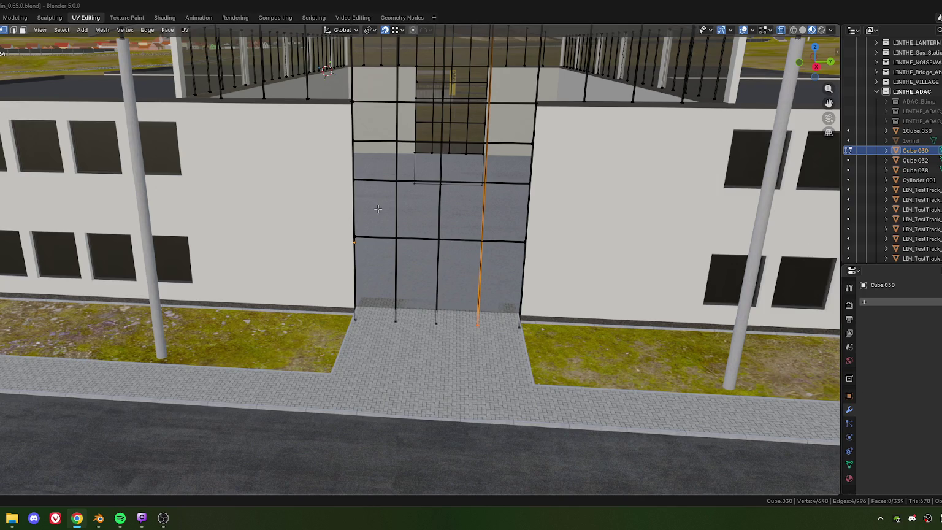
left_click_drag(367, 292, 500, 348)
key("g")
key("z")
left_click(508, 273)
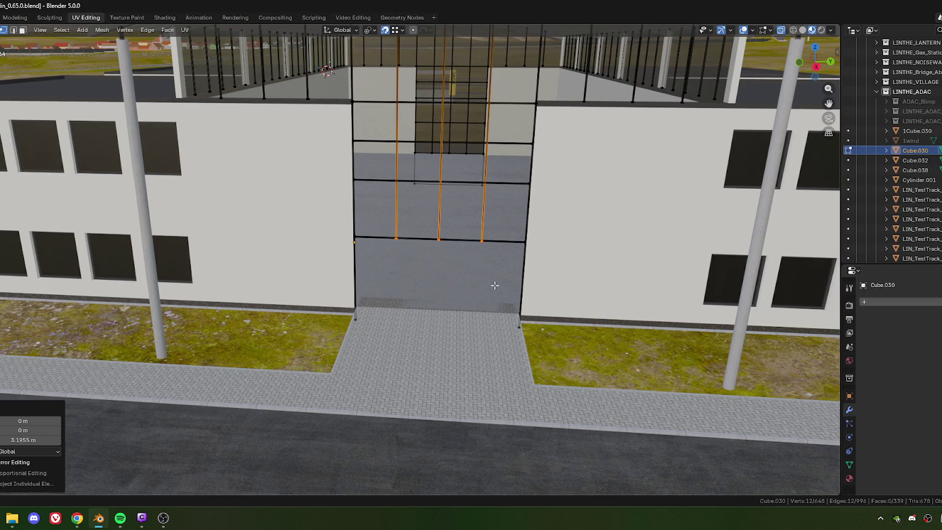
- Switch to face selection and select a face in the door area
mouse_move(485, 176)
middle_mouse_down()
mouse_move(473, 199)
mouse_move(433, 200)
middle_mouse_up()
key("3")
left_click(436, 221)
mouse_move(437, 166)
middle_mouse_down()
mouse_move(445, 201)
mouse_move(463, 211)
middle_mouse_up()
scroll(450, 223, "up", 5)
scroll(456, 243, "down", 5)
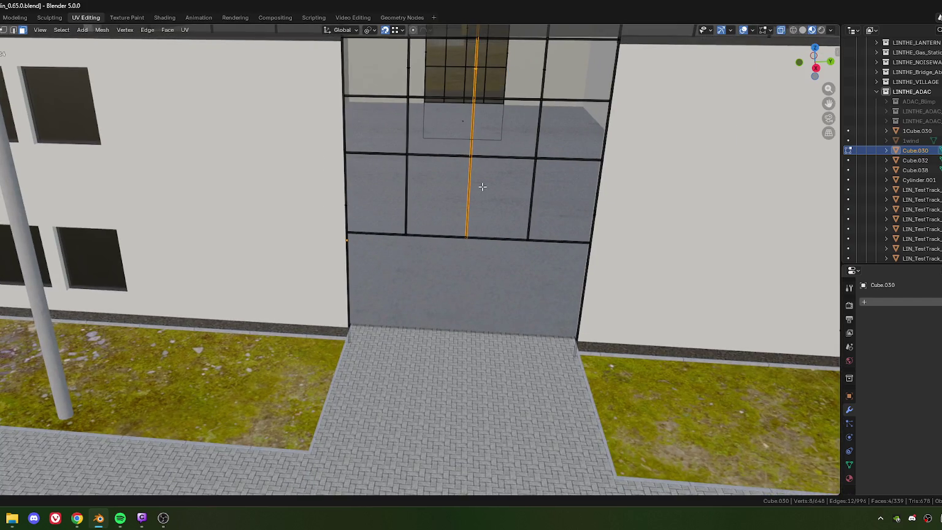
- Extrude the frame edge vertically into a bar and scale its height to 0.393
key("e")
key("z")
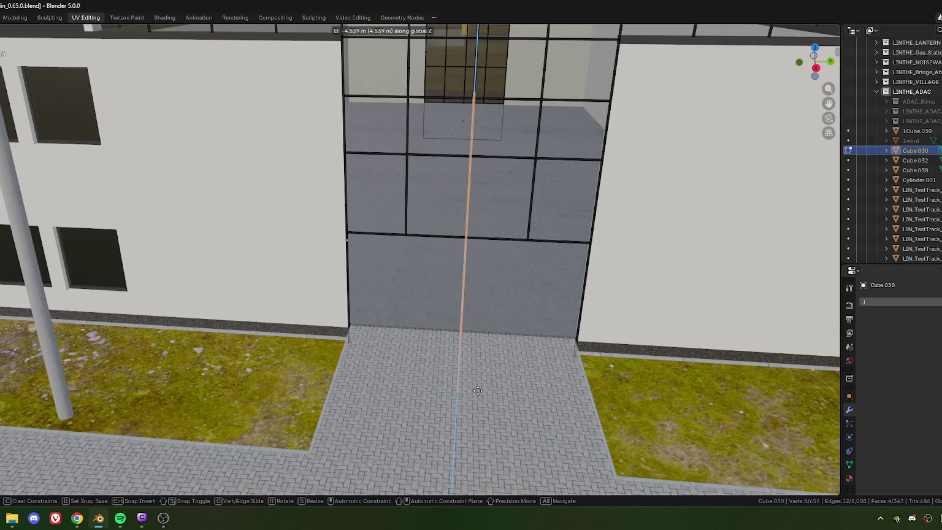
left_click(479, 404)
key("s")
key("z")
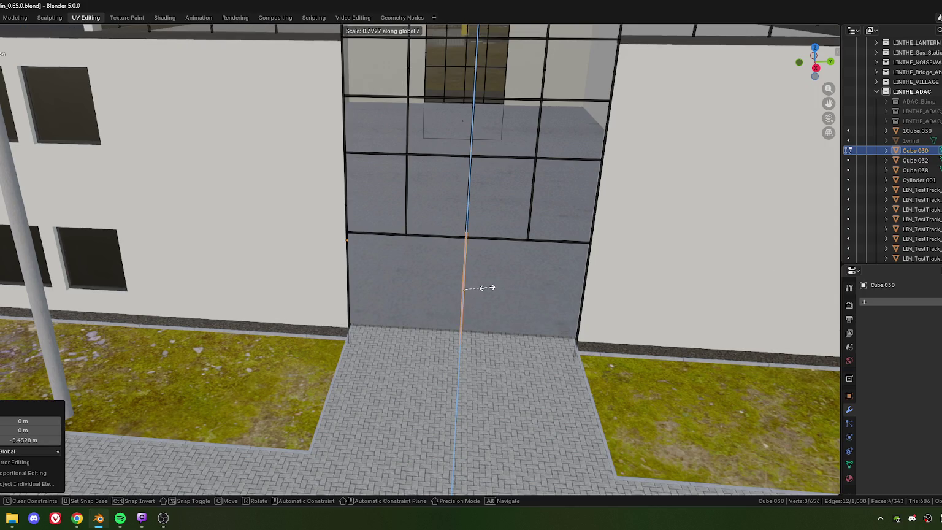
left_click(484, 288)
scroll(433, 239, "up", 1)
scroll(429, 194, "up", 3)
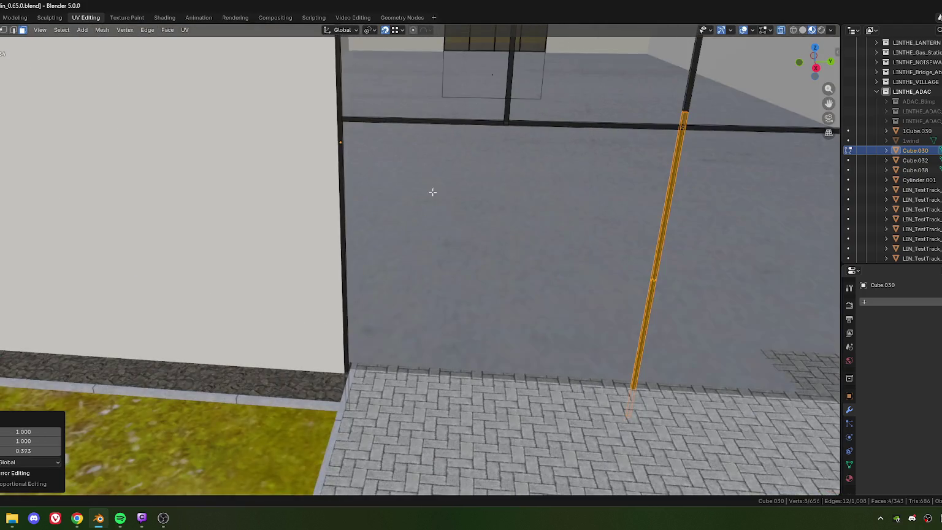
- Shift the new bar sideways along its local X axis
key("x")
key("y")
key("y")
key("x")
key("x")
left_click(504, 125)
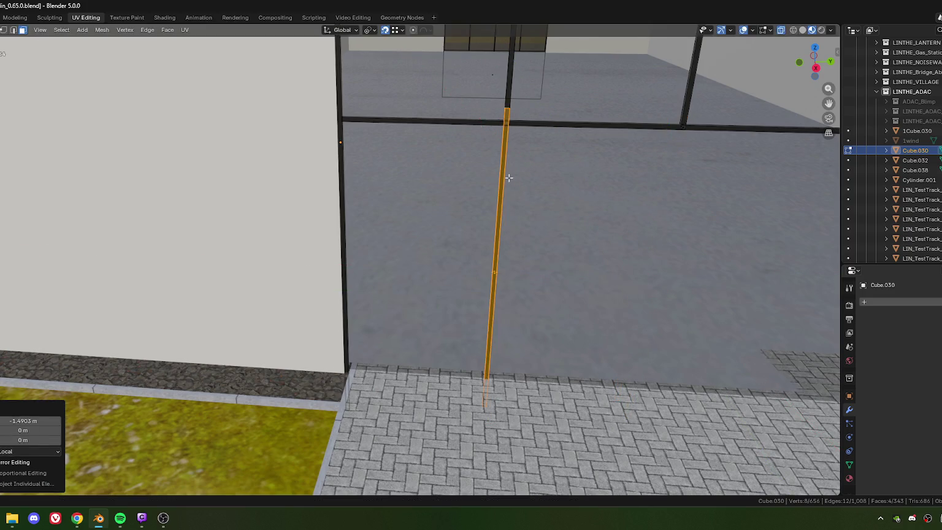
scroll(509, 172, "down", 5)
mouse_move(498, 188)
middle_mouse_down()
mouse_move(444, 243)
mouse_move(416, 248)
middle_mouse_up()
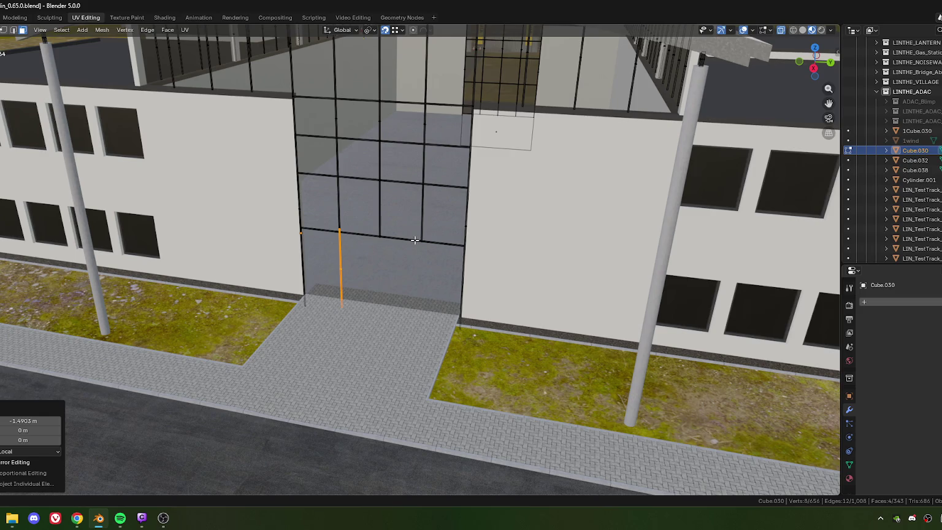
scroll(377, 271, "up", 4)
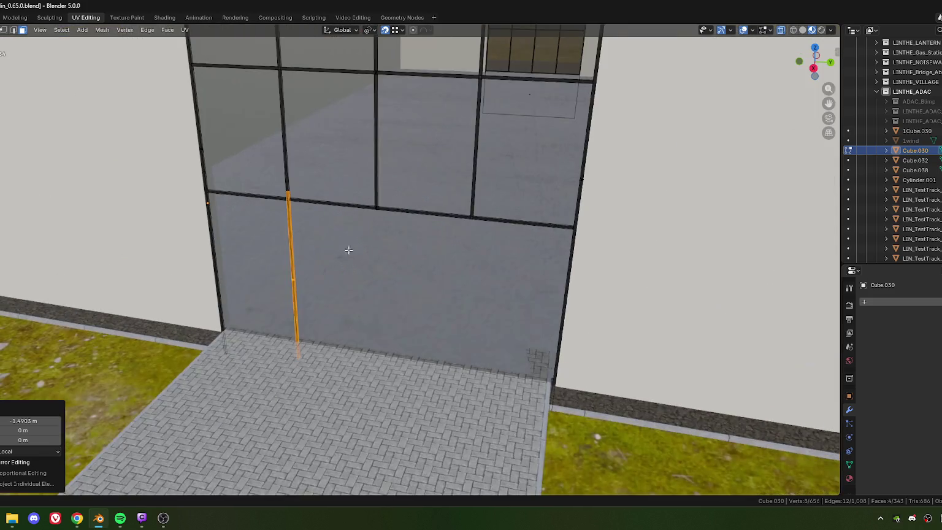
middle_click_drag(403, 251, 394, 247)
- Lower the bar by 0.149 m along global Z
key("g")
key("z")
left_click(401, 228)
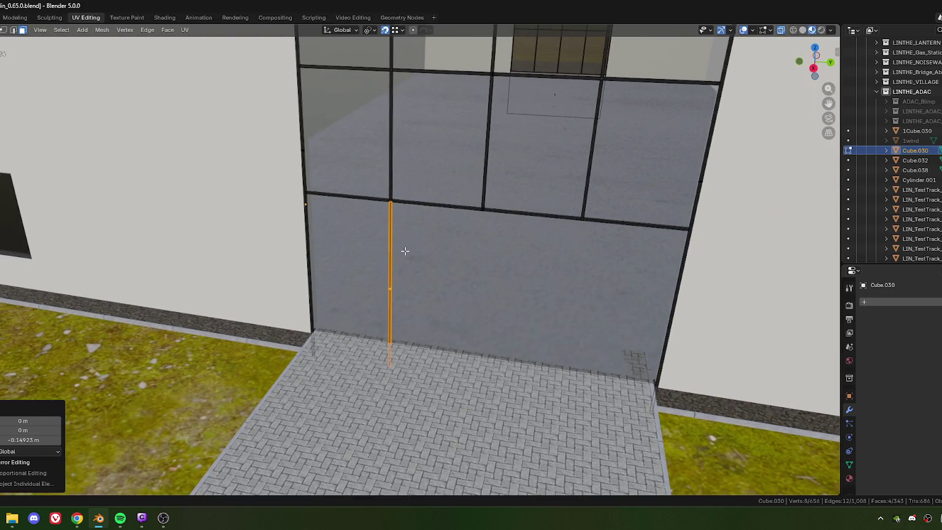
scroll(403, 252, "up", 3)
scroll(404, 249, "down", 3)
mouse_move(411, 269)
middle_mouse_down()
mouse_move(472, 267)
mouse_move(471, 243)
middle_mouse_up()
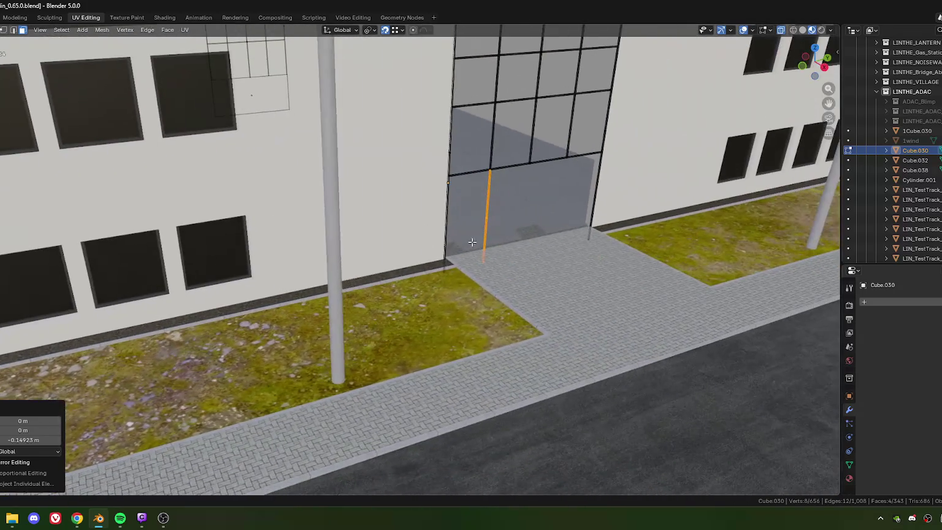
scroll(508, 237, "up", 2)
scroll(440, 233, "up", 3)
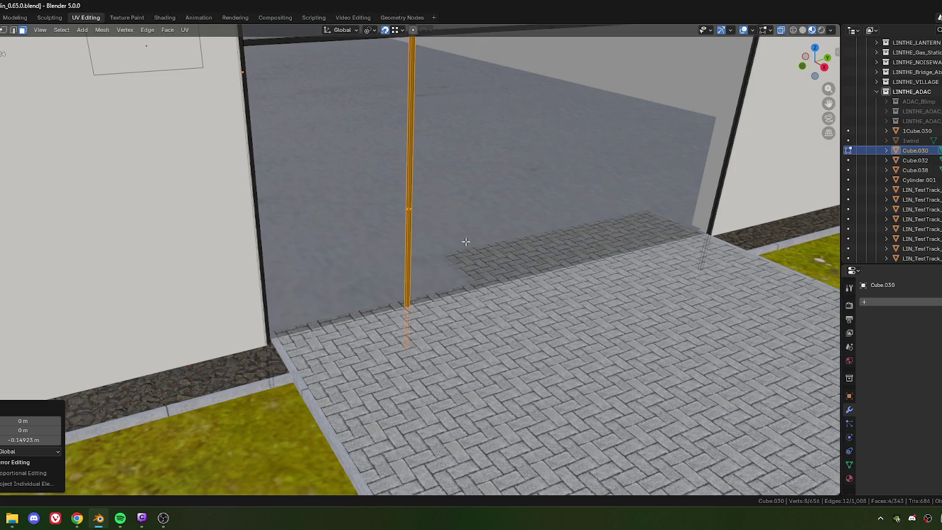
middle_click_drag(469, 240, 460, 245, "shift")
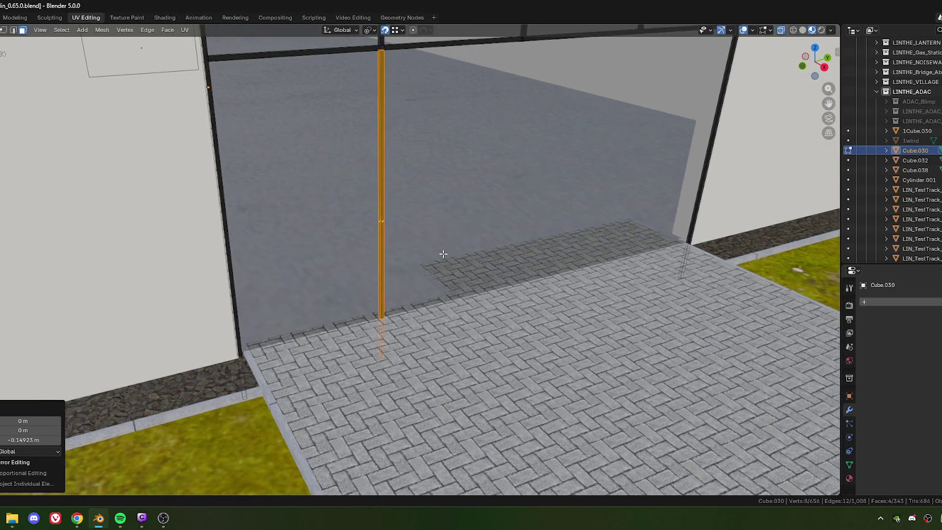
scroll(443, 253, "down", 3)
- Move the bar 1.131 m along its local Y axis, out in front of the entrance
key("g")
key("y")
key("y")
left_click(482, 282)
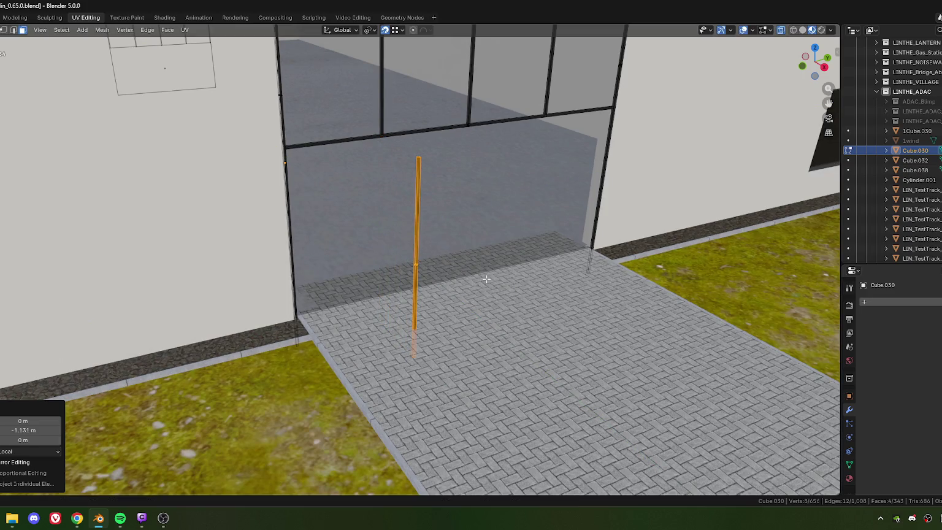
middle_click_drag(478, 274, 466, 253)
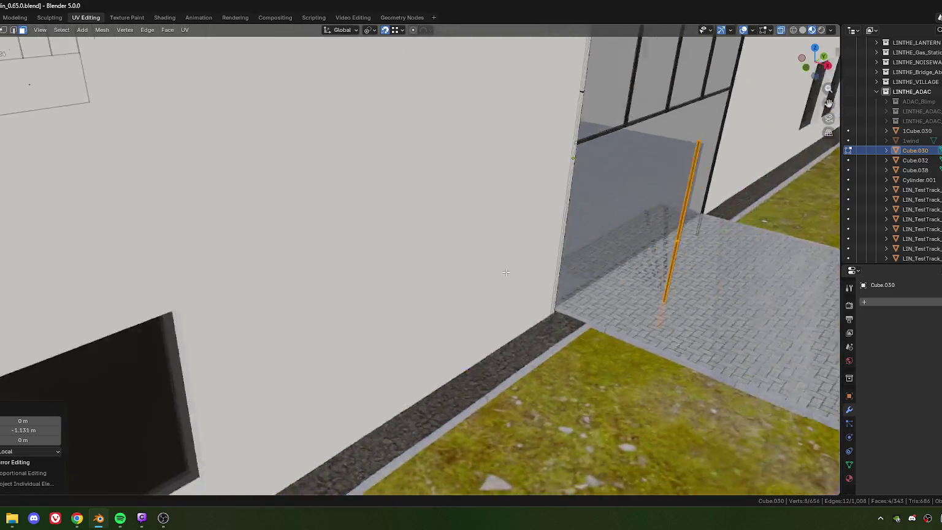
scroll(429, 253, "up", 3)
scroll(426, 250, "down", 2)
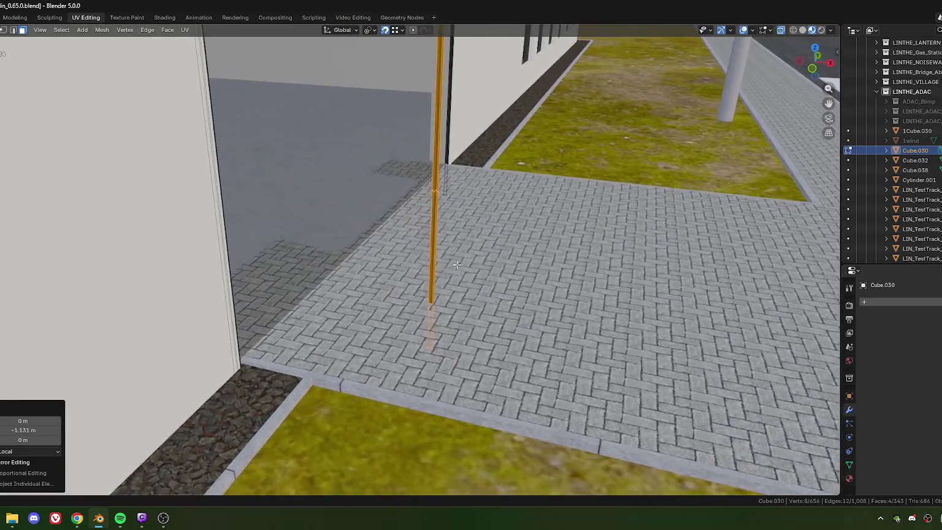
scroll(466, 264, "down", 2)
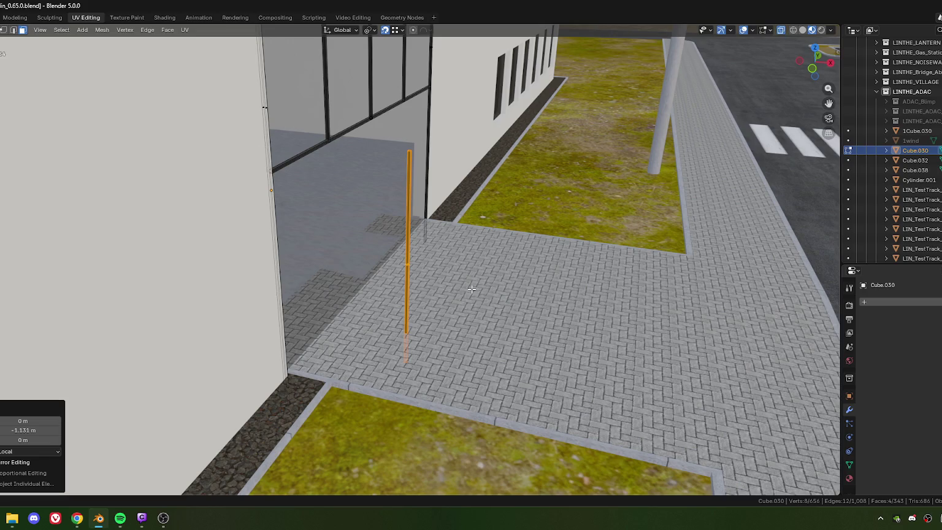
- Rotate the bar 90° about its local X axis so it lies horizontal
key("r")
key("y")
key("y")
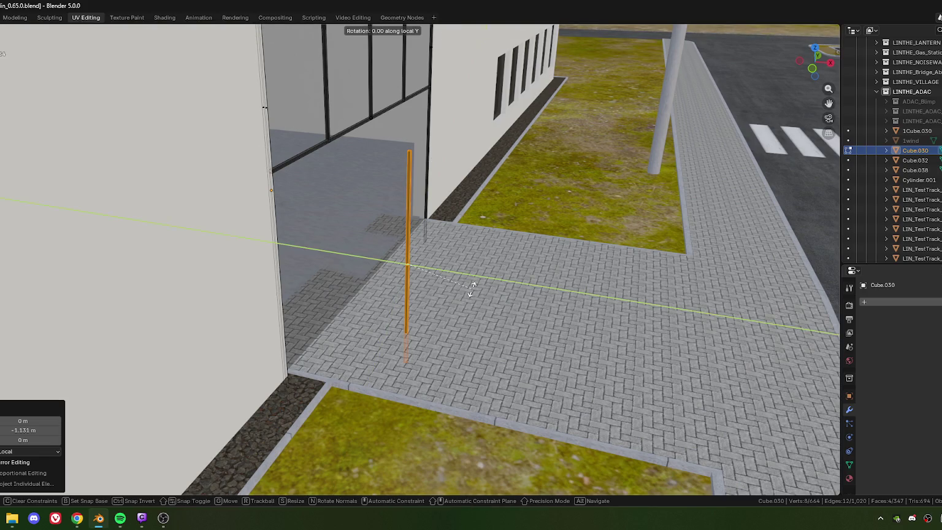
key("x")
key("x")
type("90")
key("Return")
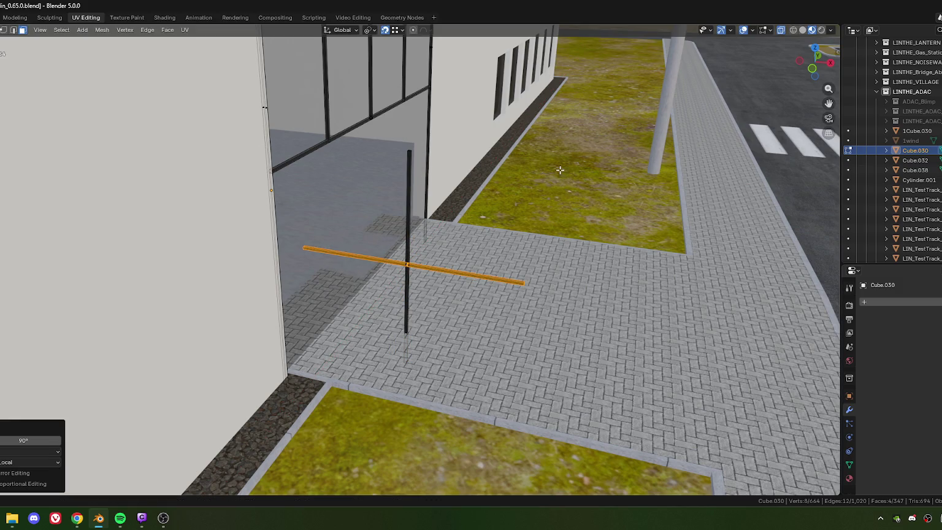
middle_click_drag(458, 265, 522, 262)
- Duplicate the linked vertical bar and place the copy 1.62 m along local Y
key("1")
left_click(359, 173, "alt")
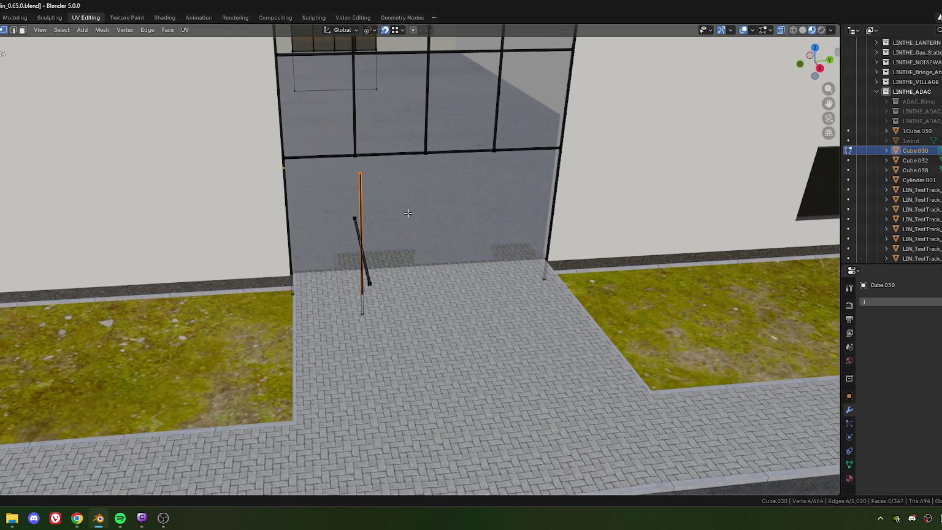
key("ctrl+l")
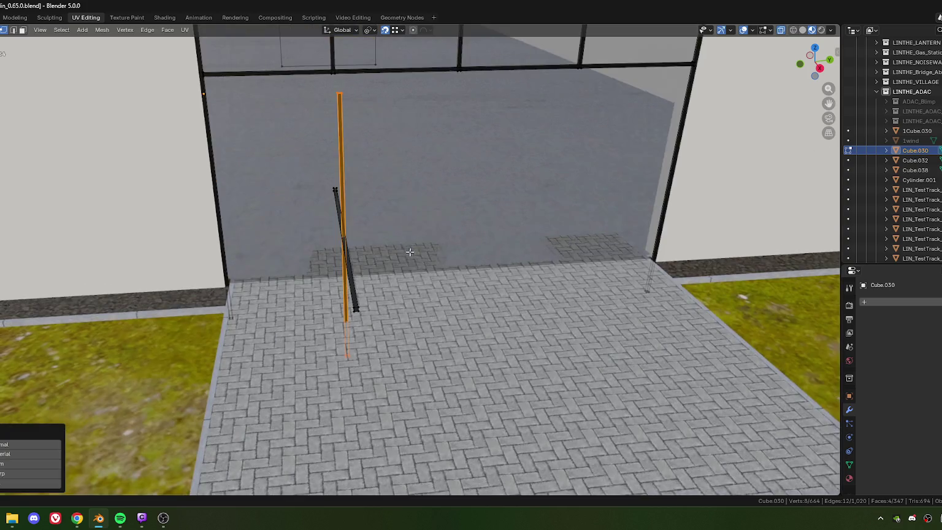
mouse_move(409, 237)
middle_mouse_down()
mouse_move(477, 272)
mouse_move(482, 253)
middle_mouse_up()
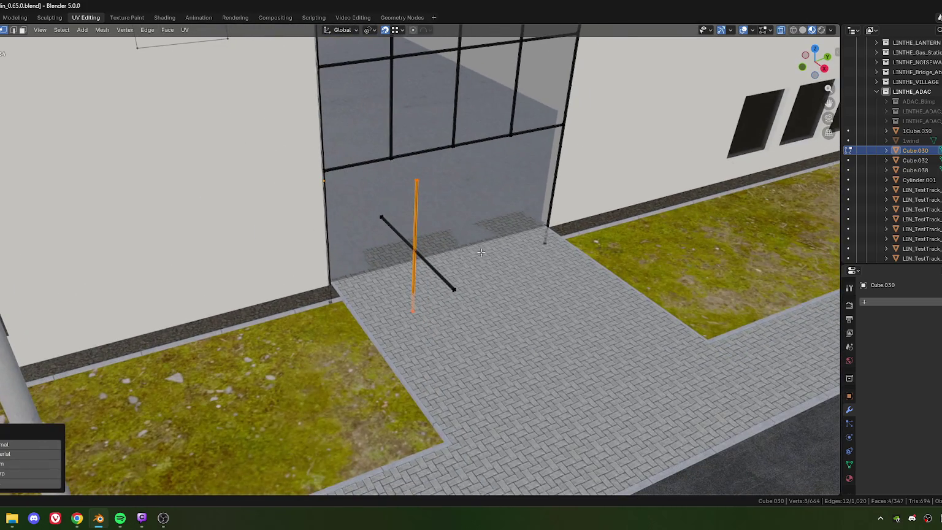
key("shift+d")
key("y")
key("y")
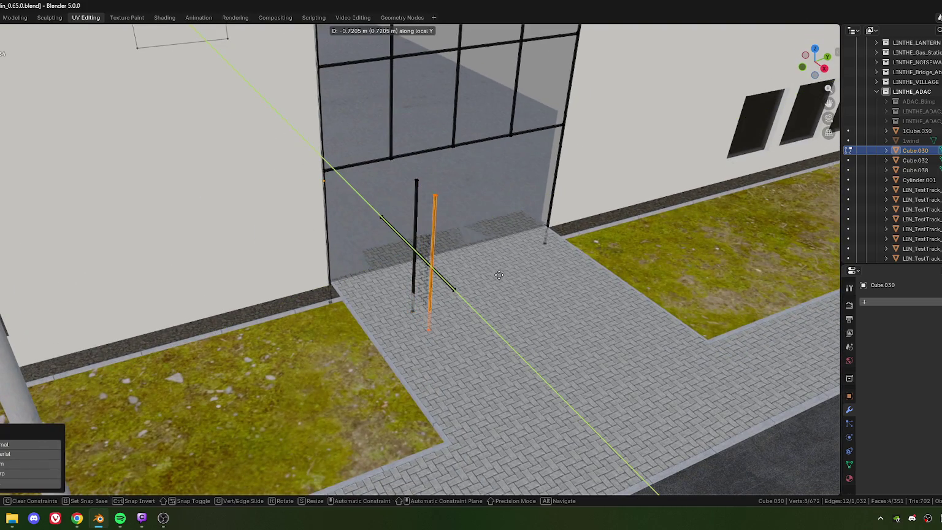
left_click(503, 308)
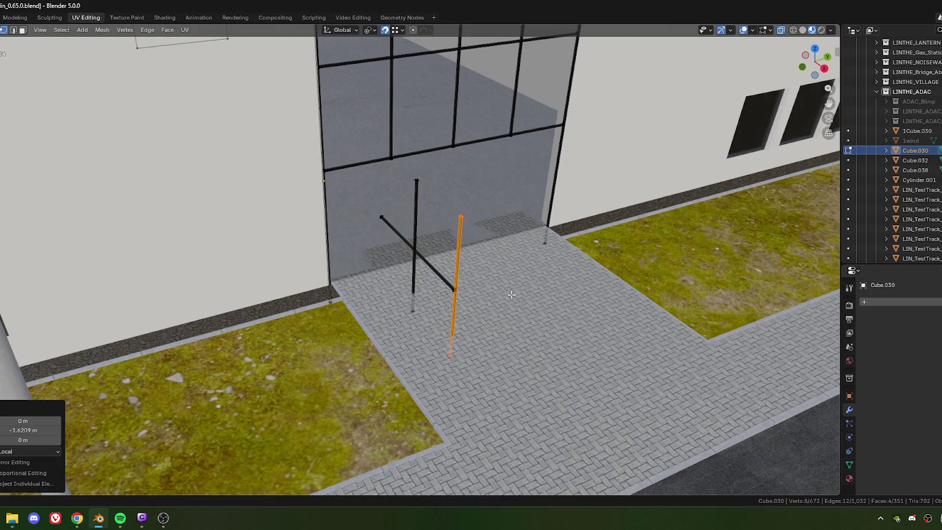
- Scale the copied bar to about 1.062 with its Z height locked
key("s")
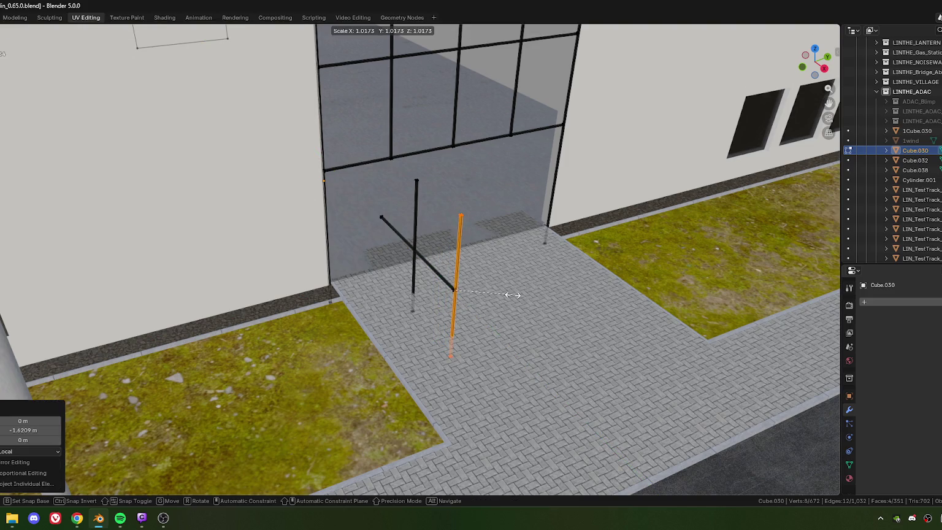
key("shift+z")
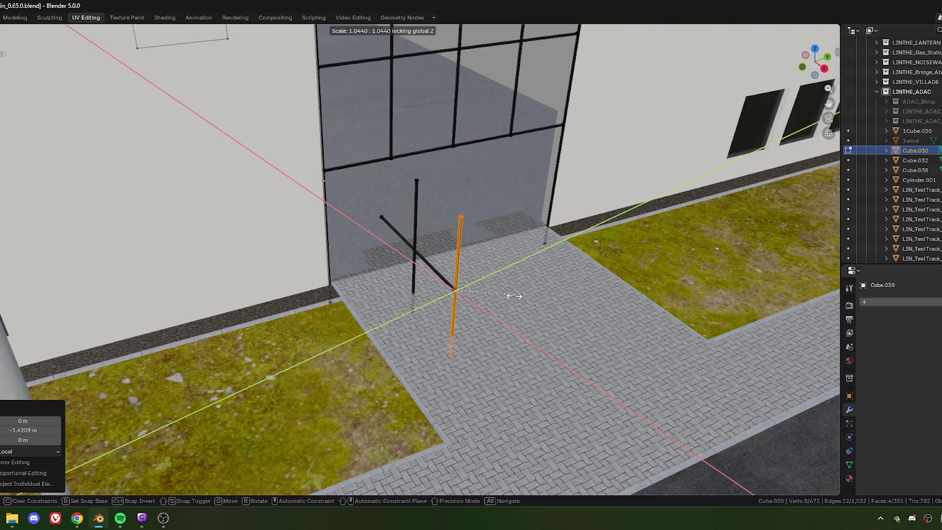
key("shift+z")
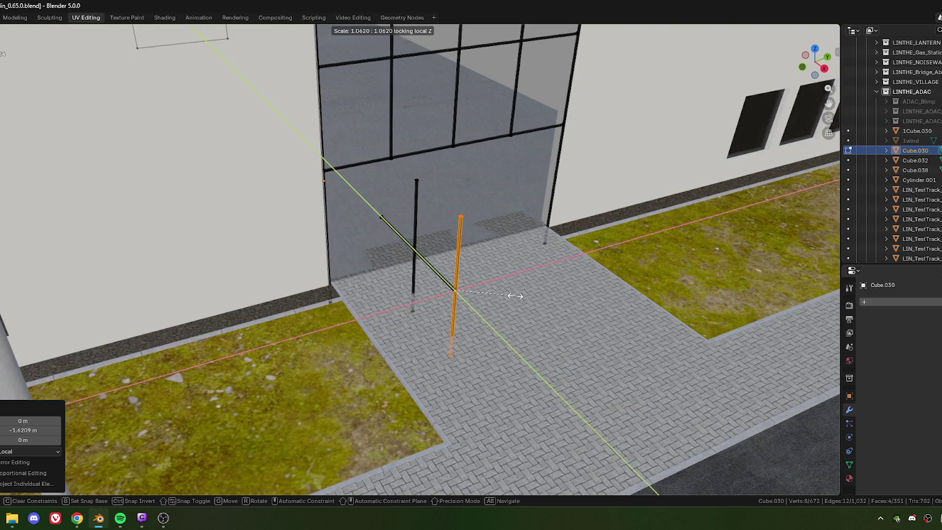
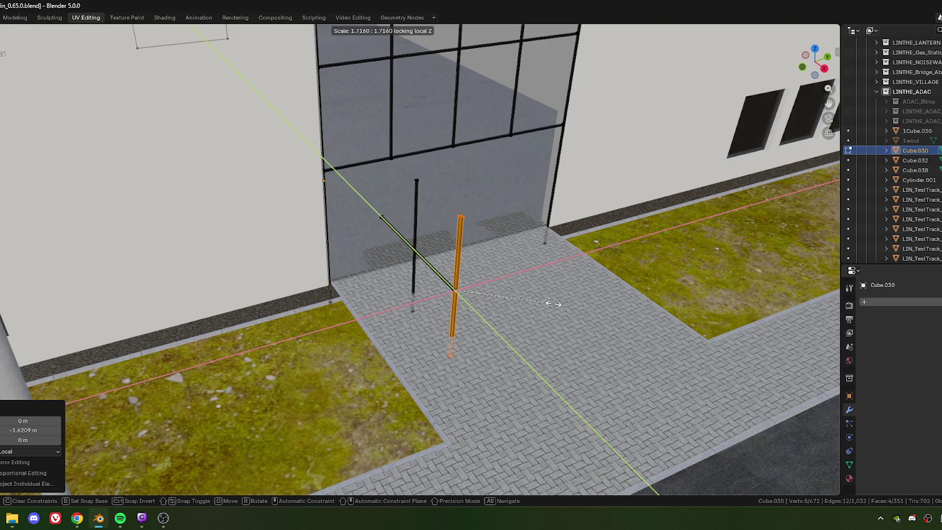
- Confirm the thicker pole and slide it along Y against the glass entrance
left_click(565, 304)
mouse_move(504, 304)
middle_mouse_down()
mouse_move(464, 286)
mouse_move(504, 291)
mouse_move(422, 235)
middle_mouse_up()
key("g")
key("y")
key("y")
left_click(408, 224)
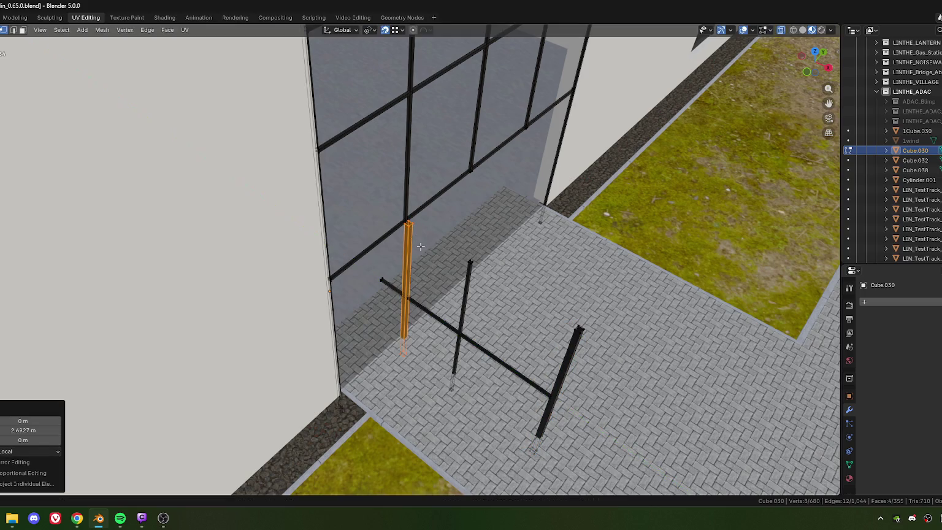
key("g")
key("y")
left_click(398, 220)
- Try duplicating the pole, then cancel and undo the unwanted copy
mouse_move(442, 278)
middle_mouse_down()
mouse_move(417, 265)
mouse_move(429, 245)
mouse_move(385, 255)
mouse_move(426, 260)
mouse_move(418, 247)
middle_mouse_up()
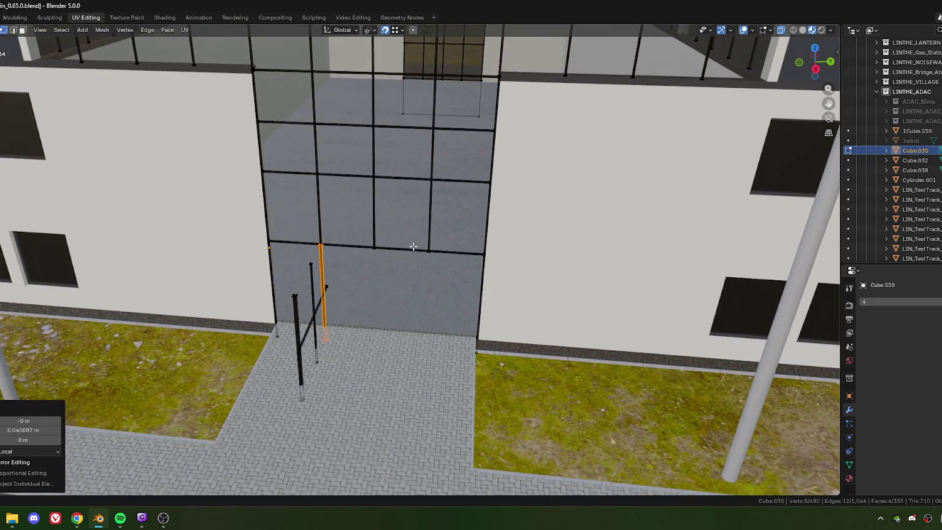
key("shift+d")
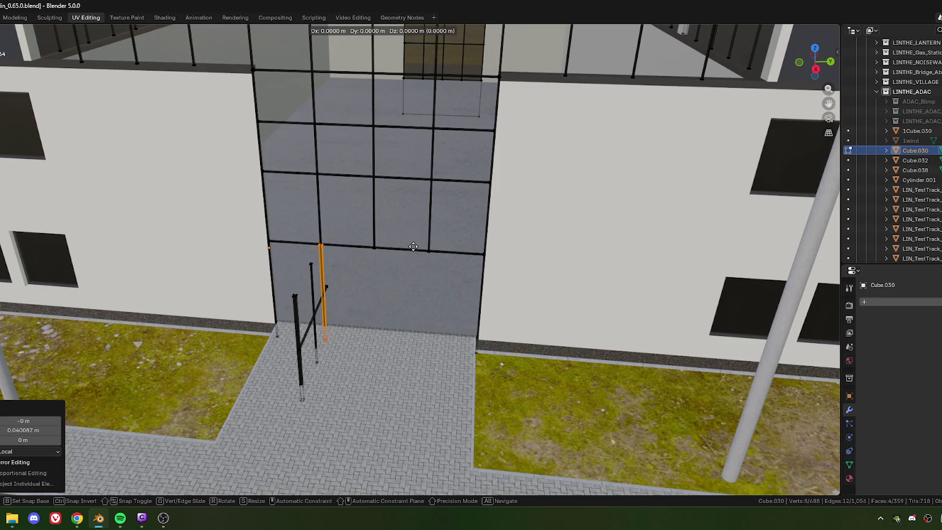
right_click(413, 246)
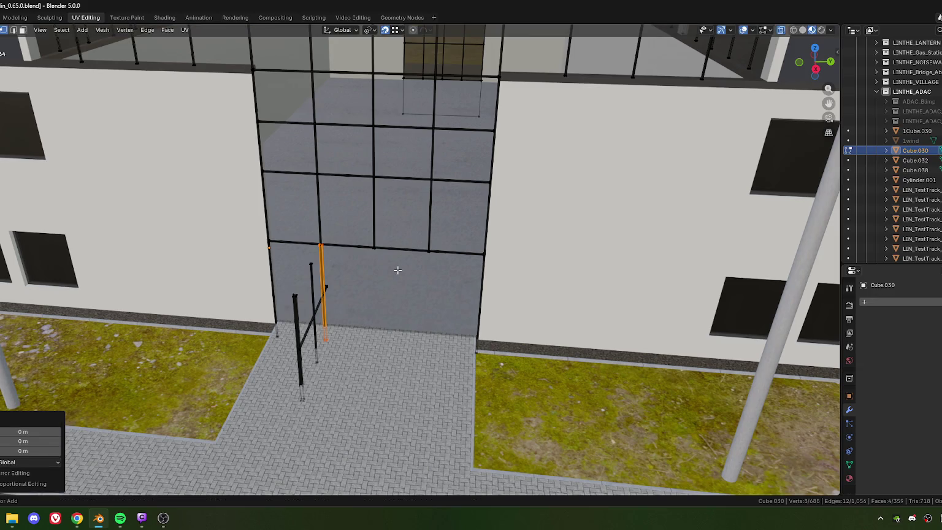
key("ctrl+z")
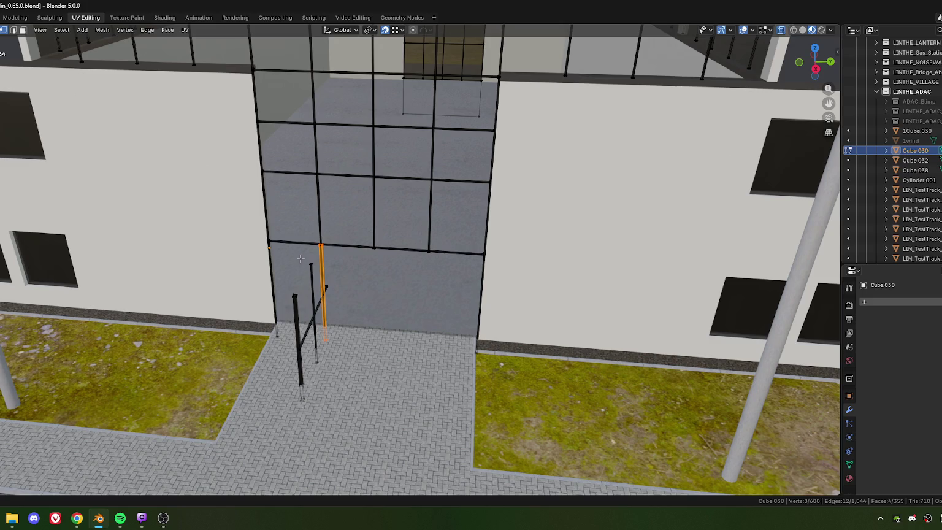
- Select the linked poles and brace and copy them 2.96 m along Y under the mullion
key("l")
key("l")
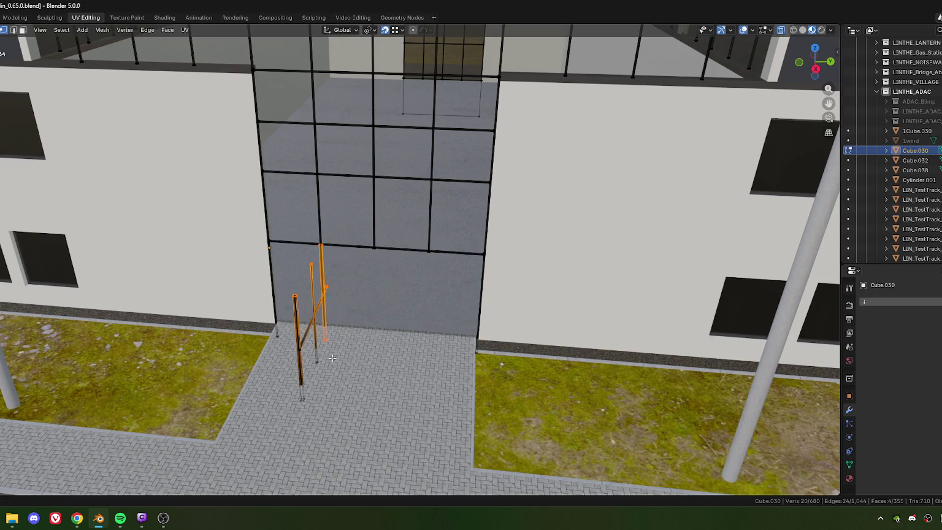
key("l")
mouse_move(350, 330)
middle_mouse_down()
mouse_move(351, 408)
mouse_move(358, 327)
mouse_move(372, 294)
middle_mouse_up()
key("shift+d")
key("y")
key("y")
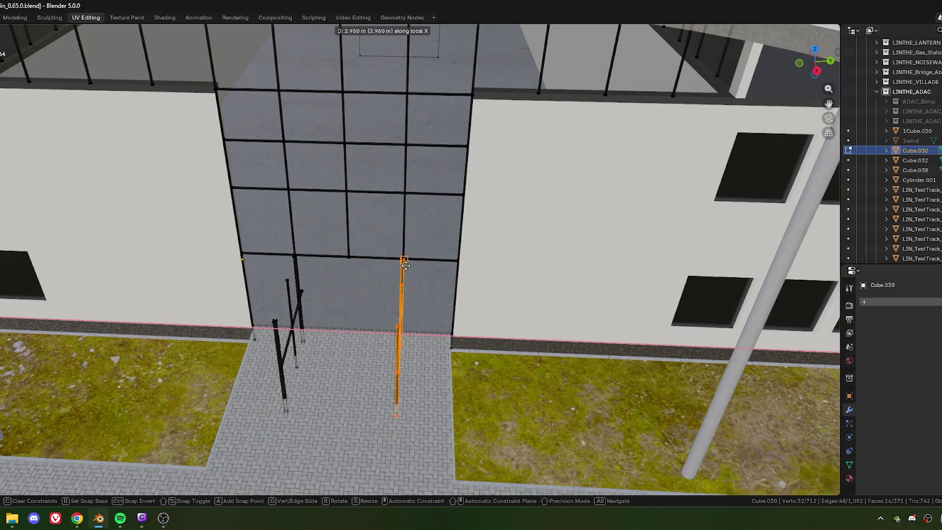
left_click(402, 266)
- Nudge the new pole sideways along X, halving the offset to 0.019525 m
scroll(406, 267, "up", 6)
scroll(468, 289, "up", 3)
scroll(407, 287, "up", 1)
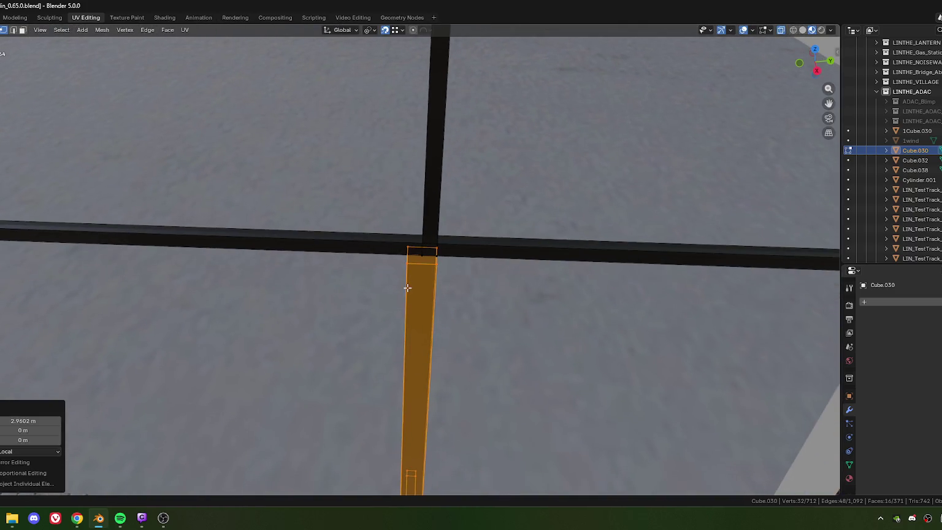
key("g")
key("x")
left_click(417, 264)
double_click(49, 422)
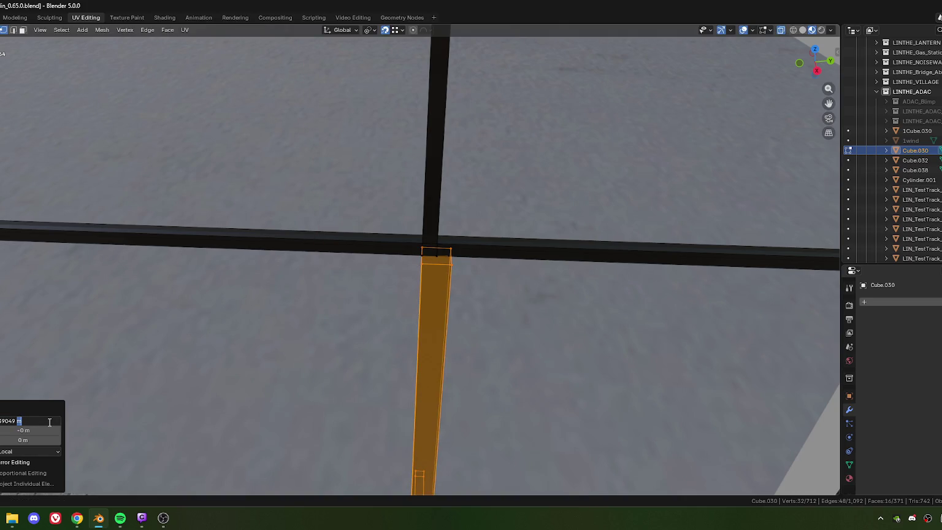
key("Return")
- Select the right post and both crossbars and shift them along Y against the wall
mouse_move(209, 358)
middle_mouse_down()
mouse_move(396, 228)
mouse_move(466, 281)
mouse_move(471, 199)
mouse_move(408, 229)
mouse_move(516, 347)
mouse_move(457, 273)
mouse_move(403, 288)
mouse_move(362, 257)
mouse_move(326, 265)
mouse_move(486, 290)
mouse_move(464, 272)
middle_mouse_up()
scroll(486, 286, "up", 3)
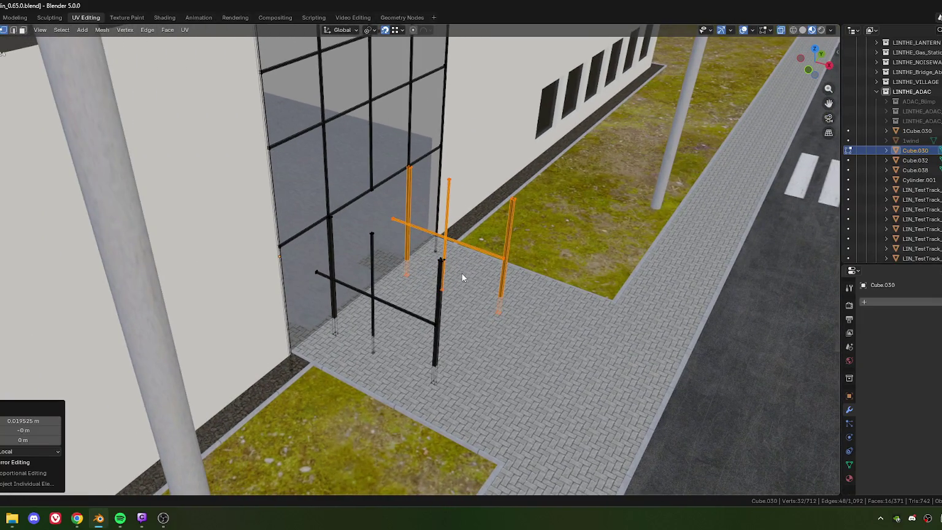
mouse_move(463, 279)
middle_mouse_down()
mouse_move(431, 267)
mouse_move(491, 273)
mouse_move(488, 290)
mouse_move(492, 138)
middle_mouse_up()
key("ctrl+z")
key("ctrl+z")
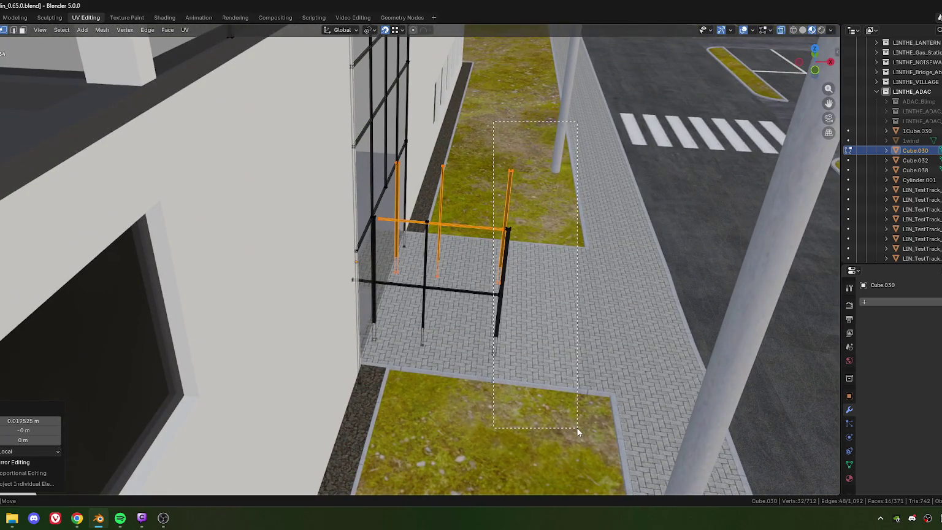
key("ctrl+z")
key("ctrl+z")
key("g")
key("y")
key("y")
left_click(521, 321)
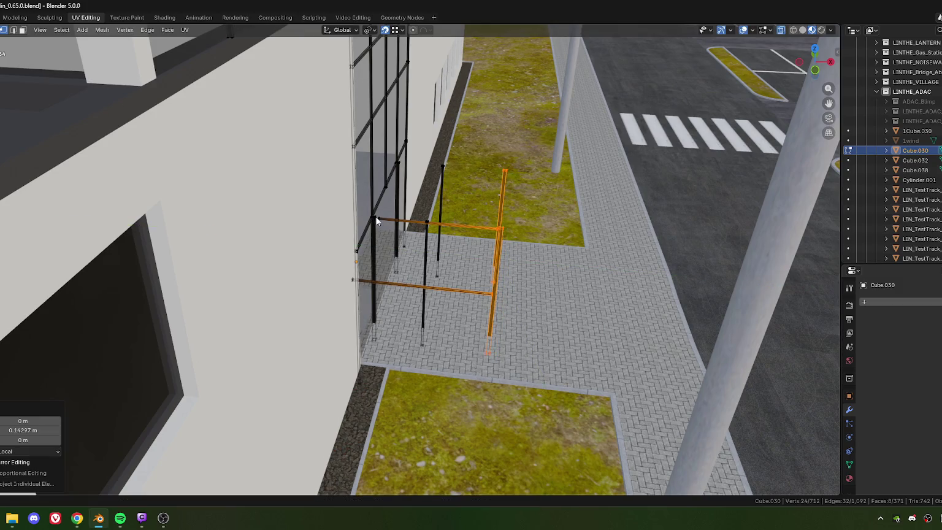
key("g")
key("y")
left_click(470, 315)
- Move the post and crossbars outward along local Y by exactly -2 m
key("g")
key("y")
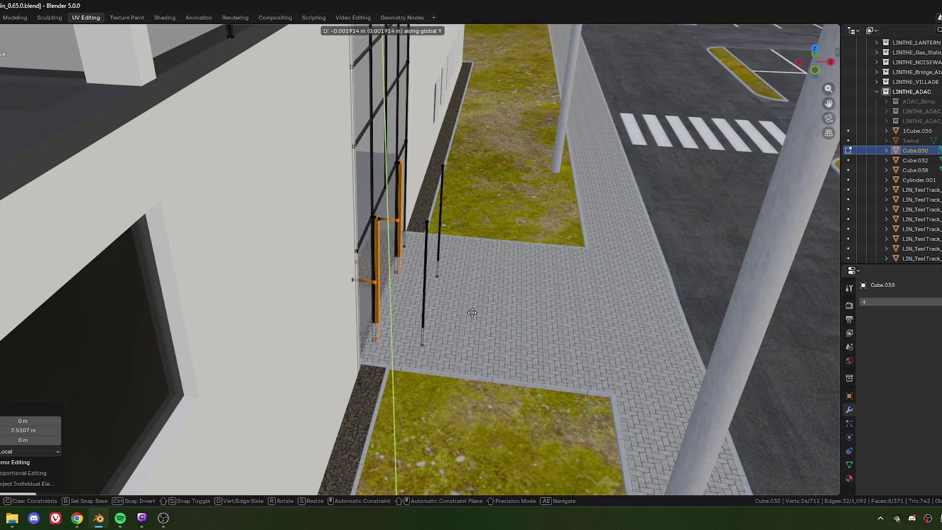
key("y")
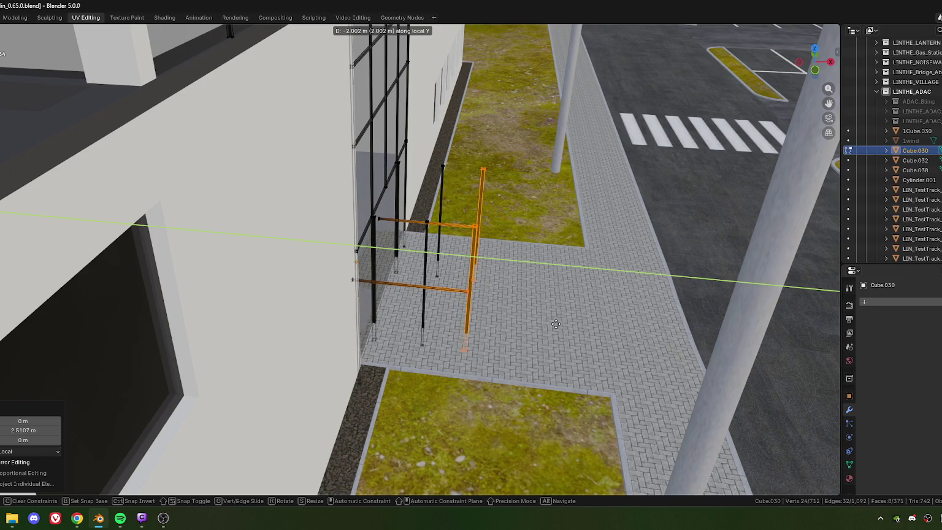
left_click(555, 324)
left_click(24, 430)
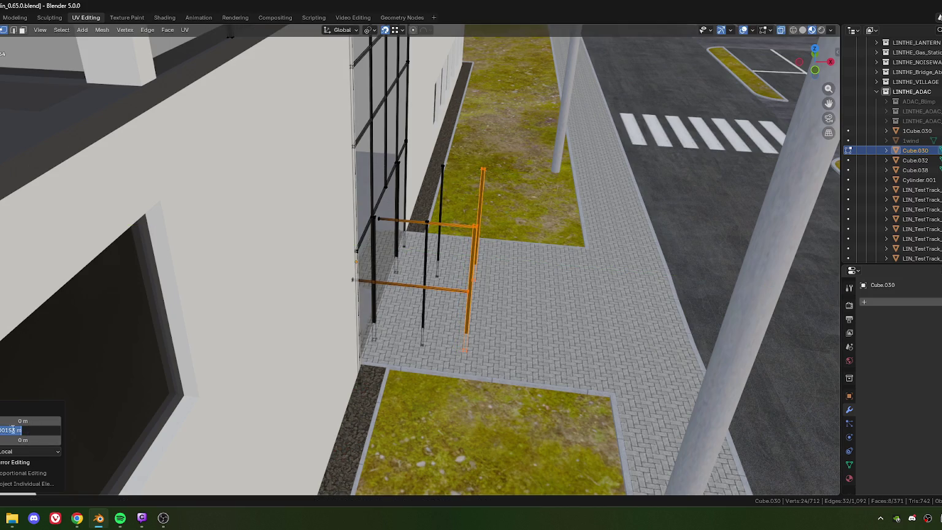
key("BackSpace")
type("-2")
key("Return")
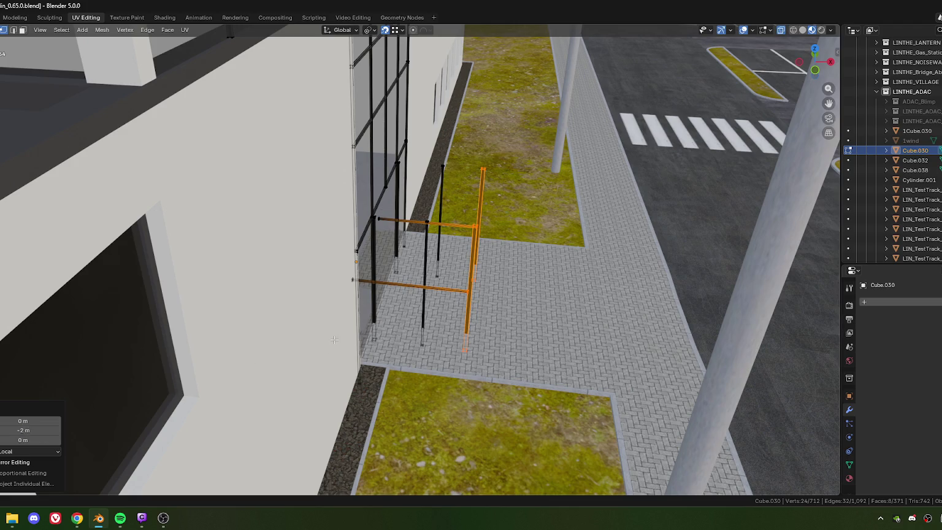
- Change the frame's Y offset to -2.4 m
mouse_move(311, 348)
middle_mouse_down()
mouse_move(413, 290)
mouse_move(349, 193)
middle_mouse_up()
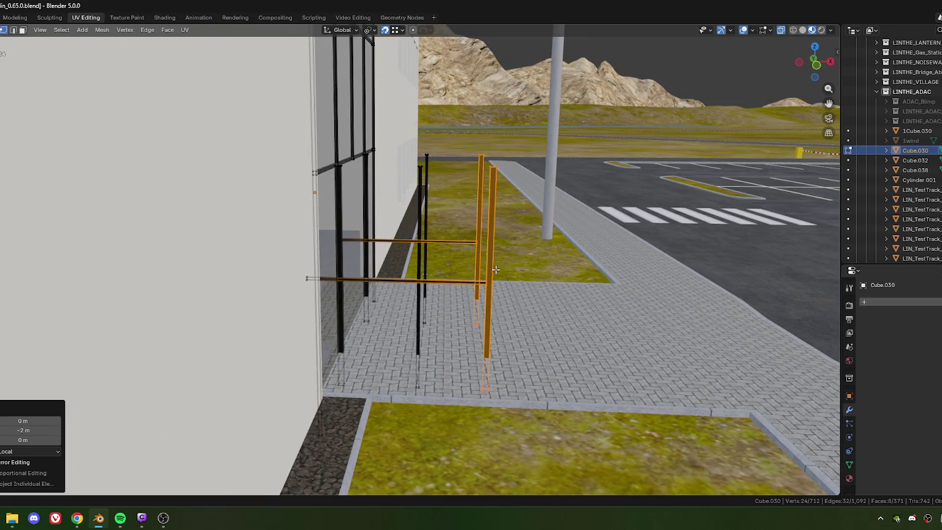
left_click(24, 429)
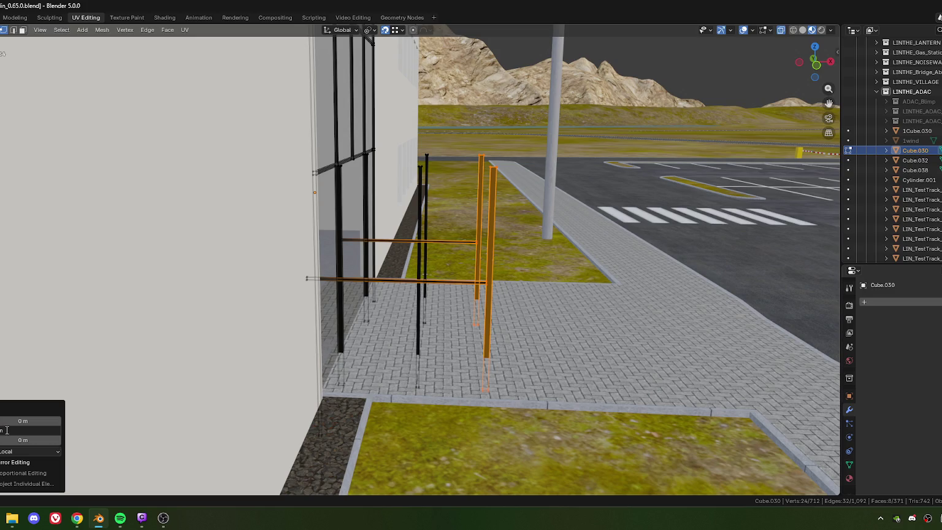
key("Return")
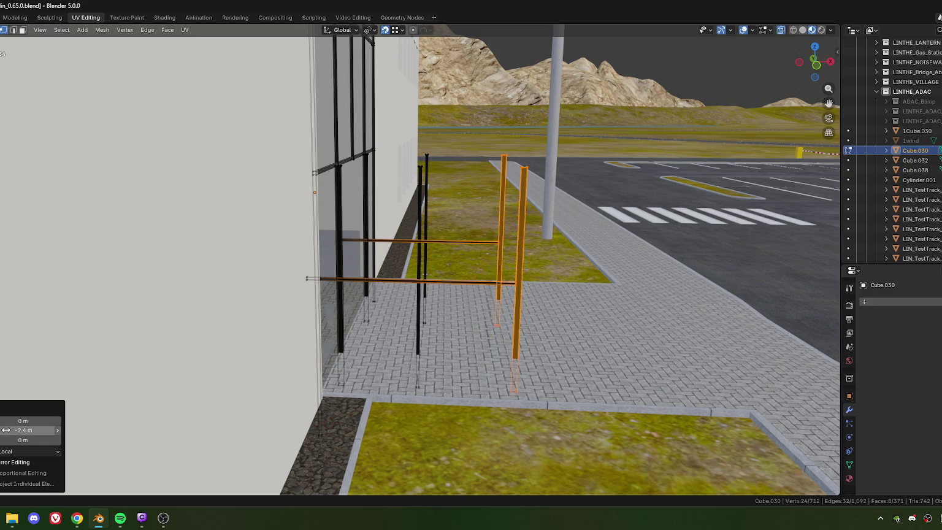
mouse_move(465, 318)
middle_mouse_down()
mouse_move(476, 312)
mouse_move(504, 334)
mouse_move(503, 314)
mouse_move(446, 285)
middle_mouse_up()
left_click_drag(415, 188, 428, 220)
- Select a single upright post and move it along Y onto the right-hand posts
key("KP_Decimal")
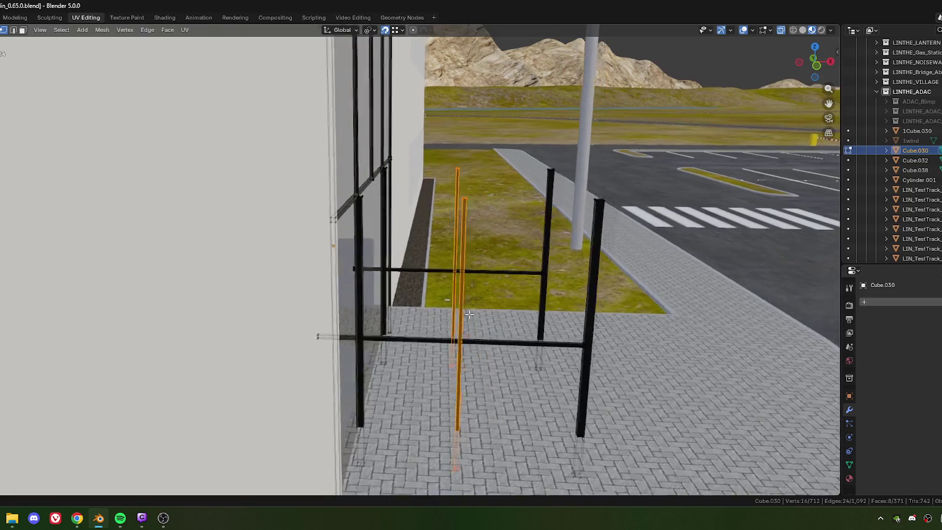
key("g")
key("y")
left_click(559, 211)
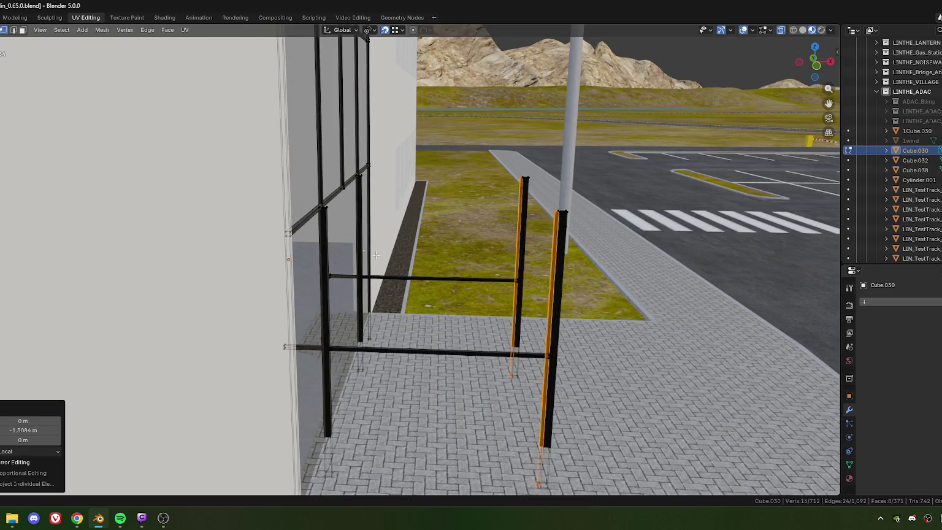
middle_click_drag(367, 225, 347, 225)
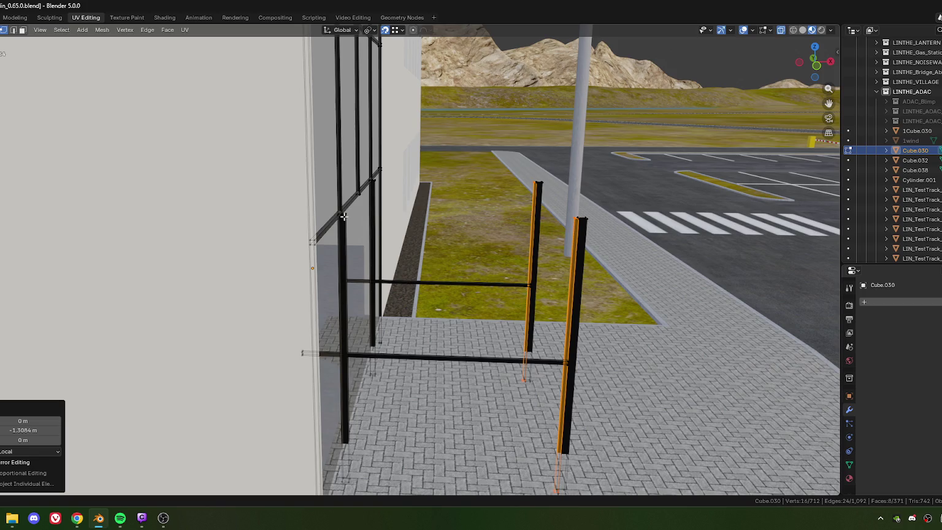
scroll(348, 231, "up", 2)
scroll(352, 234, "up", 2)
scroll(368, 242, "up", 3)
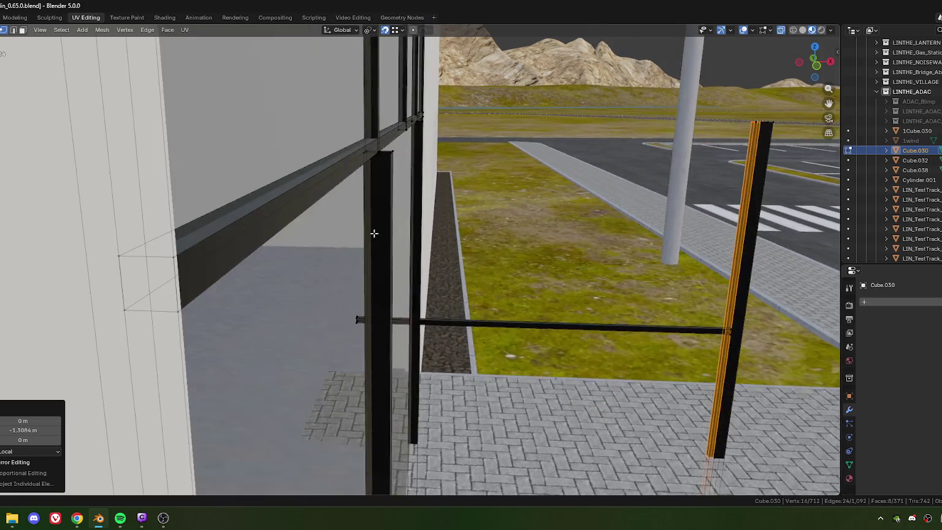
scroll(380, 247, "up", 2)
scroll(380, 248, "up", 1)
- Move the pole along local Y and halve its Y offset
key("g")
key("y")
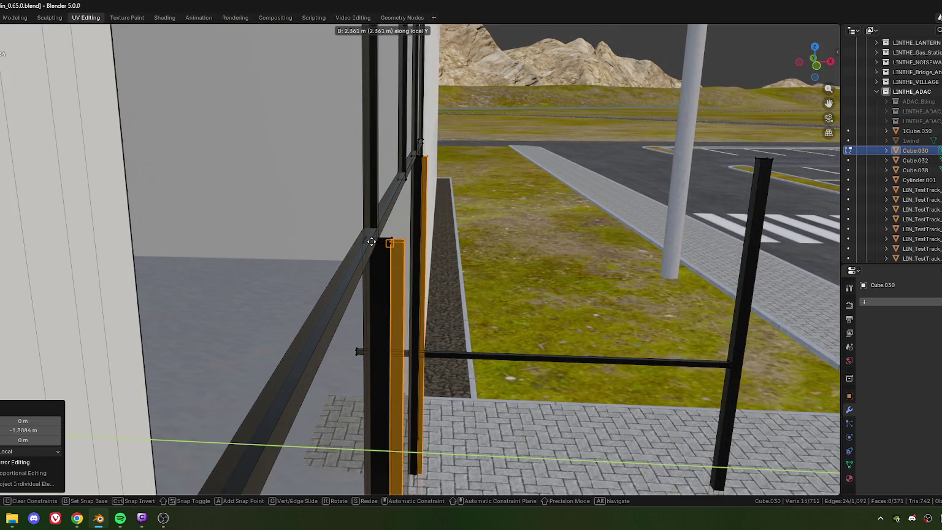
left_click(374, 241)
scroll(374, 240, "down", 5)
middle_click_drag(374, 241, 307, 258)
double_click(18, 430)
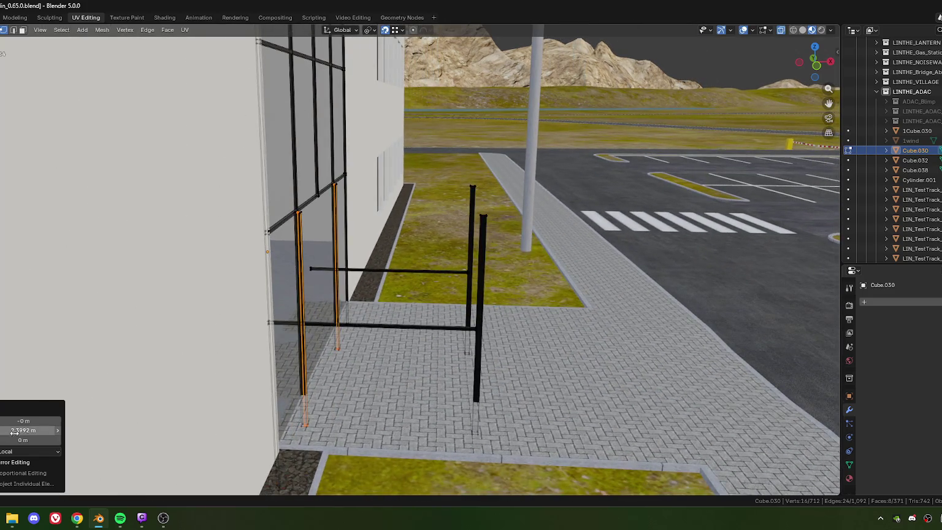
left_click(16, 431)
type("9917 /2")
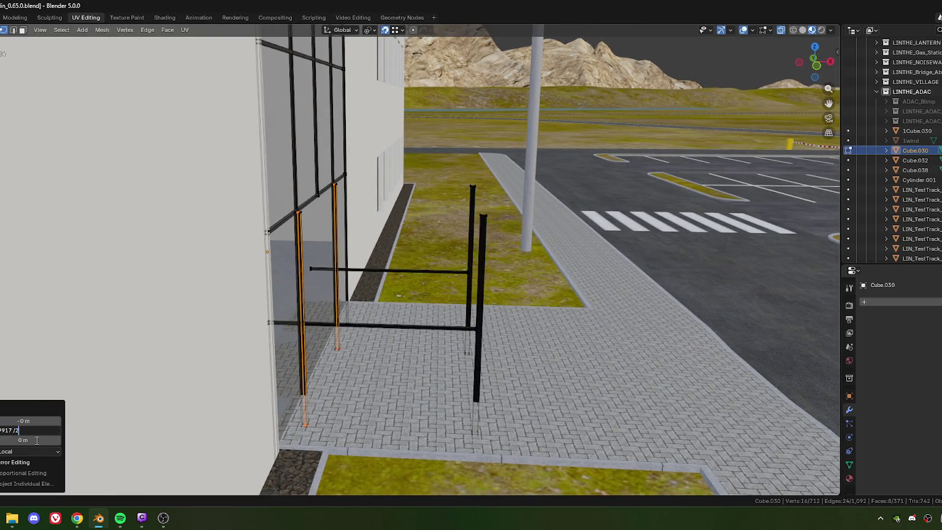
key("Return")
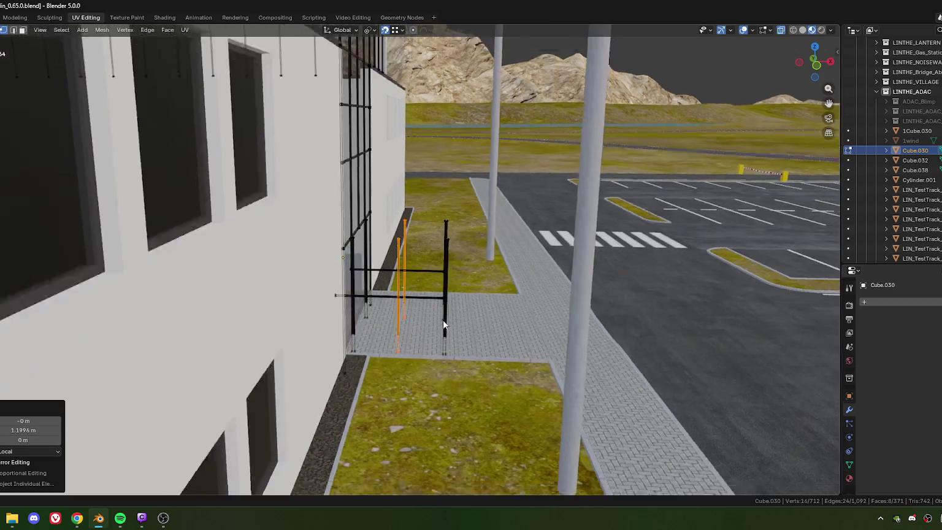
- Select the right post, rails and two more posts with all their linked geometry
key("KP_1")
middle_click_drag(453, 310, 439, 315)
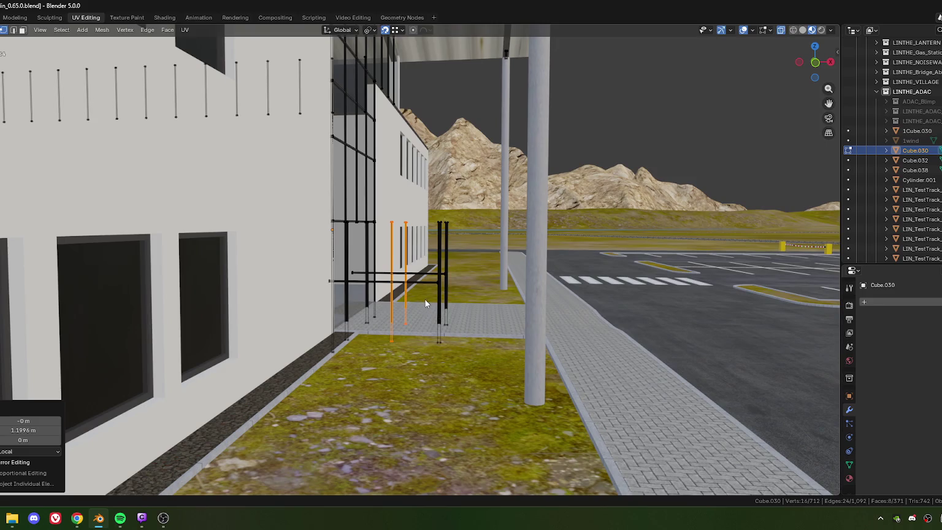
mouse_move(426, 299)
middle_mouse_down()
mouse_move(446, 306)
mouse_move(398, 317)
mouse_move(444, 331)
mouse_move(433, 334)
middle_mouse_up()
scroll(398, 331, "up", 3)
scroll(355, 270, "up", 2)
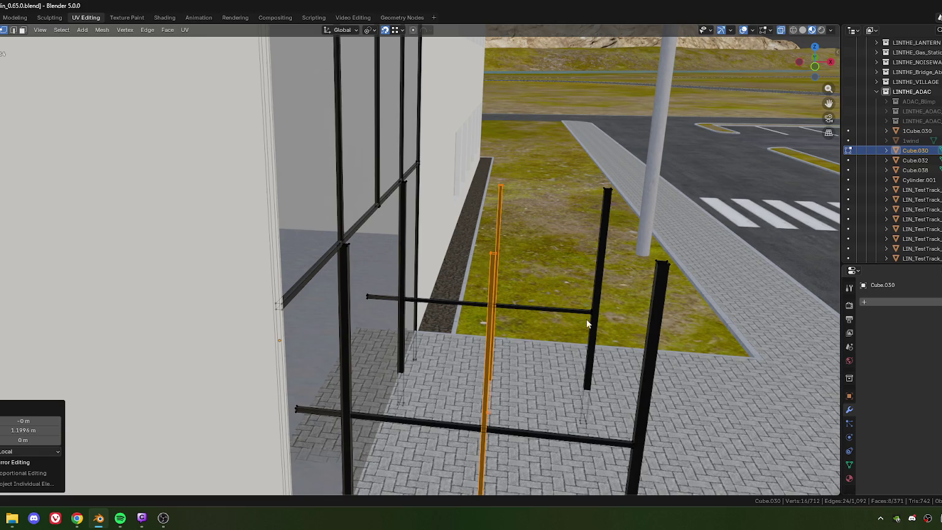
left_click(566, 362, "shift")
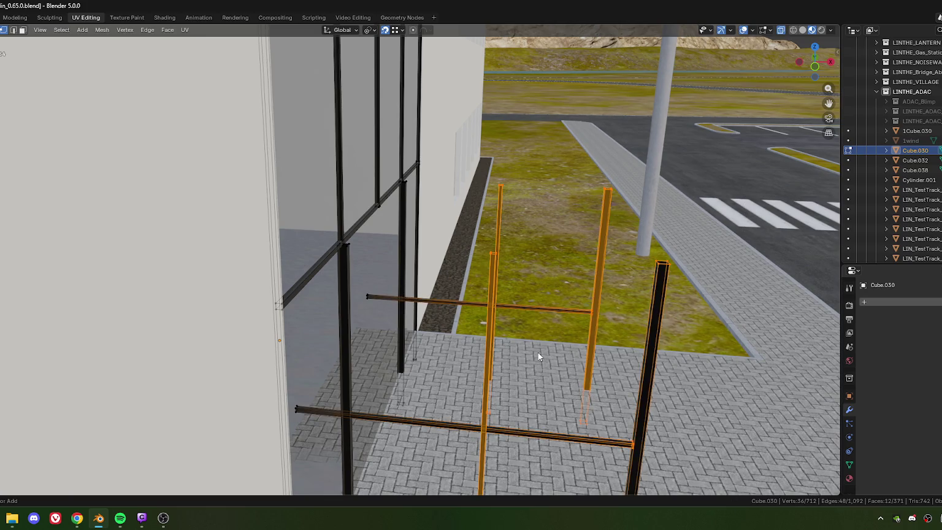
key("ctrl+l")
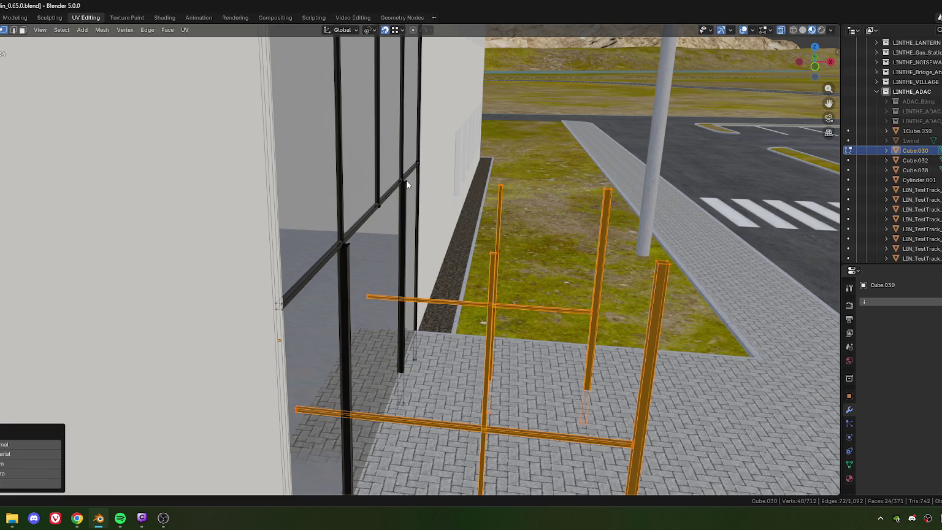
left_click(405, 181, "shift")
left_click(353, 260, "shift")
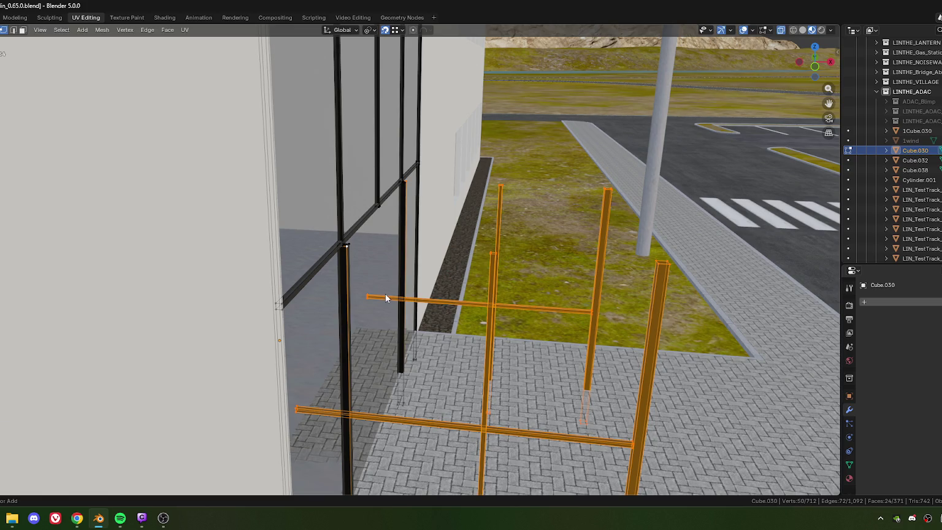
key("ctrl+l")
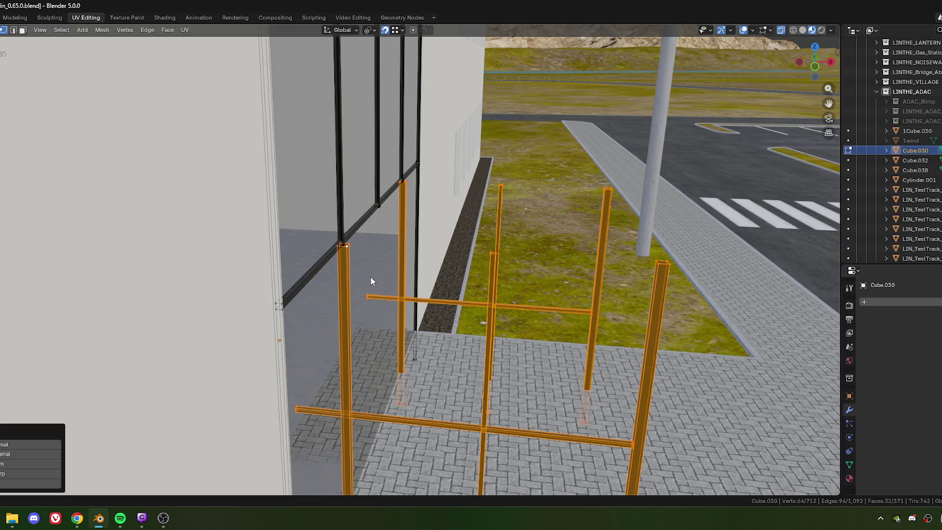
- Orbit to face the building wall and select only the thin post
mouse_move(356, 266)
middle_mouse_down()
mouse_move(399, 262)
mouse_move(334, 255)
middle_mouse_up()
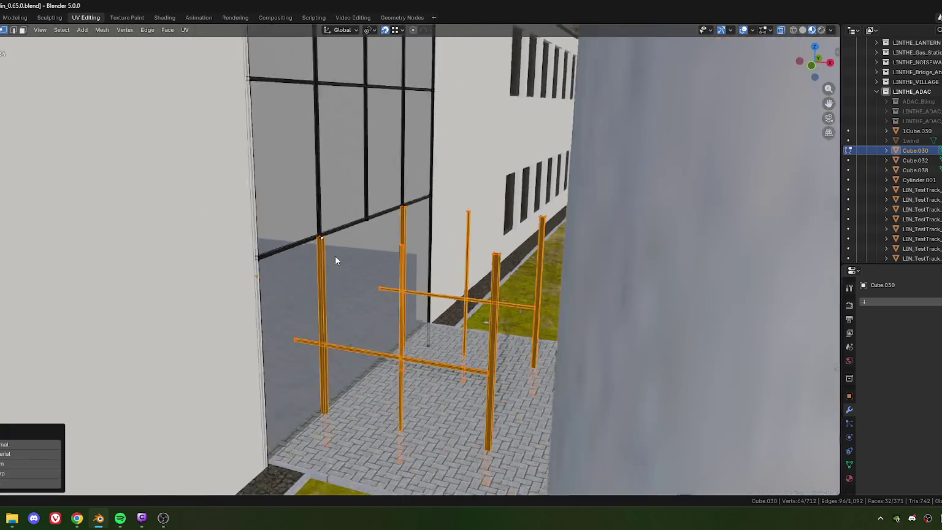
scroll(334, 255, "down", 2)
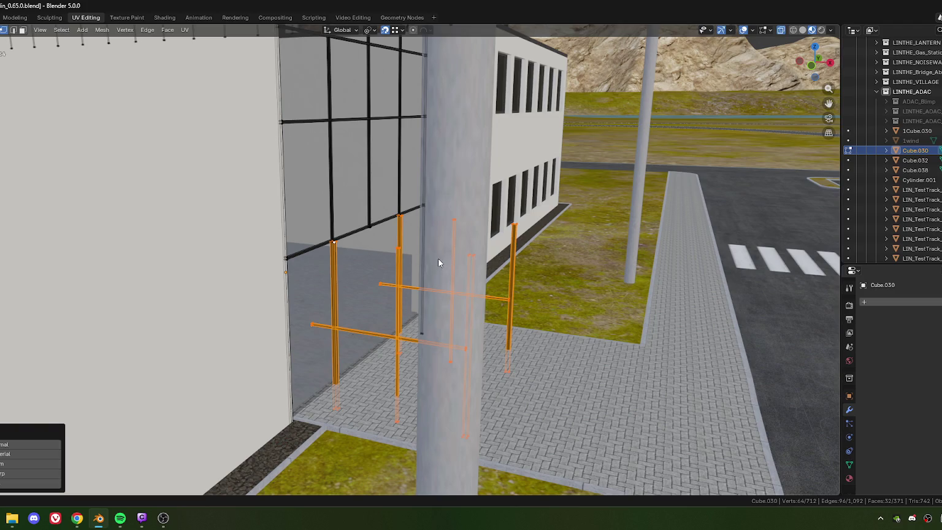
mouse_move(477, 304)
middle_mouse_down()
mouse_move(470, 336)
mouse_move(350, 336)
mouse_move(345, 328)
mouse_move(423, 346)
mouse_move(414, 338)
mouse_move(432, 328)
mouse_move(406, 331)
mouse_move(384, 255)
middle_mouse_up()
left_click(404, 245, "alt")
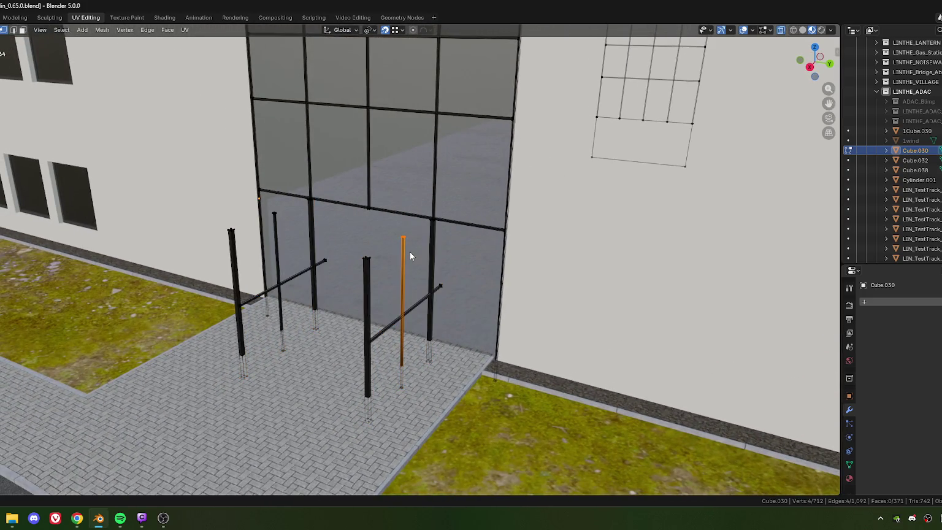
- Select the whole thin post and extrude a new post from it in top view
middle_click_drag(372, 271, 389, 257)
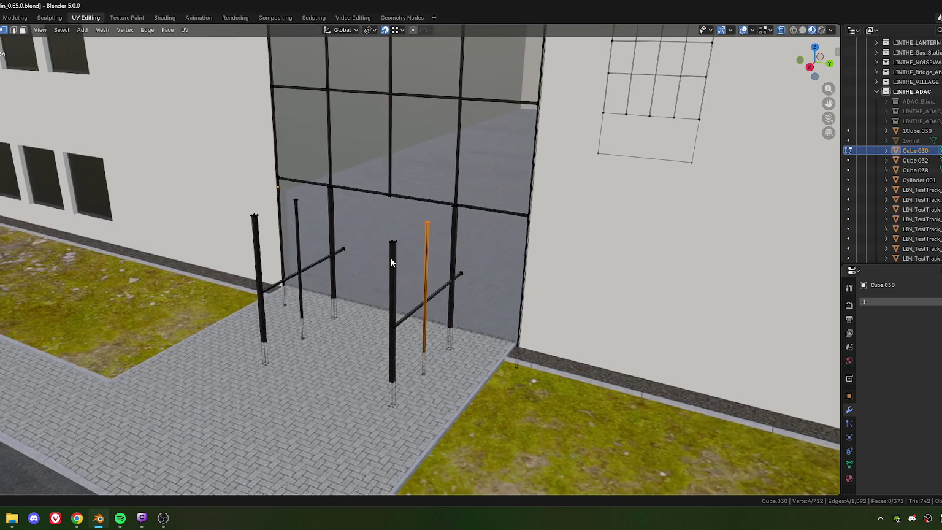
mouse_move(372, 288)
middle_mouse_down()
mouse_move(400, 299)
mouse_move(391, 303)
middle_mouse_up()
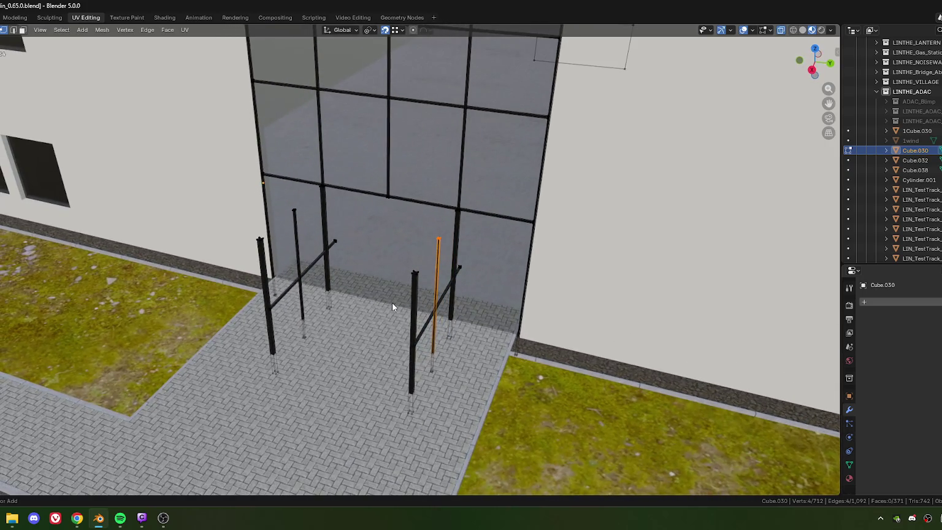
key("ctrl+l")
key("KP_7")
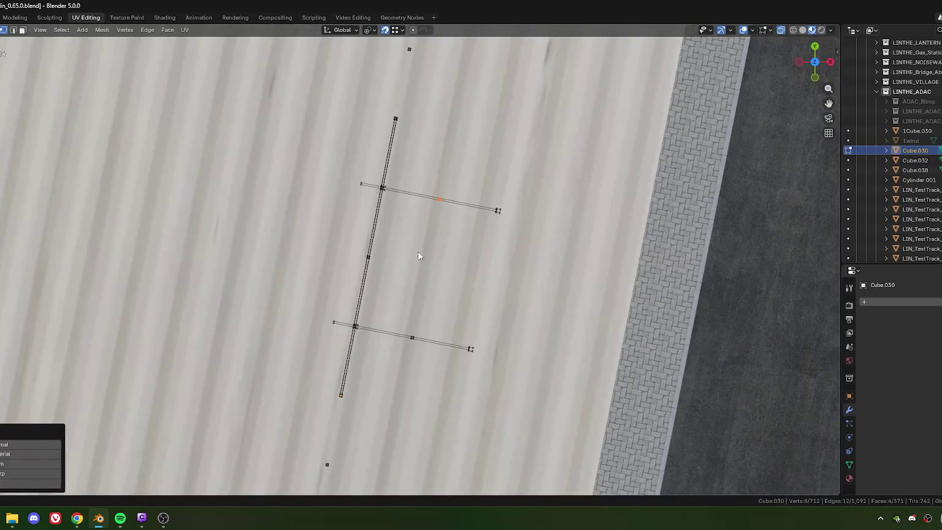
key("e")
left_click(488, 291)
mouse_move(488, 291)
middle_mouse_down()
mouse_move(446, 340)
mouse_move(346, 295)
mouse_move(386, 308)
mouse_move(308, 288)
mouse_move(404, 314)
mouse_move(323, 281)
mouse_move(341, 294)
mouse_move(323, 273)
middle_mouse_up()
- Move the new post along local Y and halve its Y offset
key("g")
key("y")
key("y")
left_click(233, 456)
left_click(18, 431)
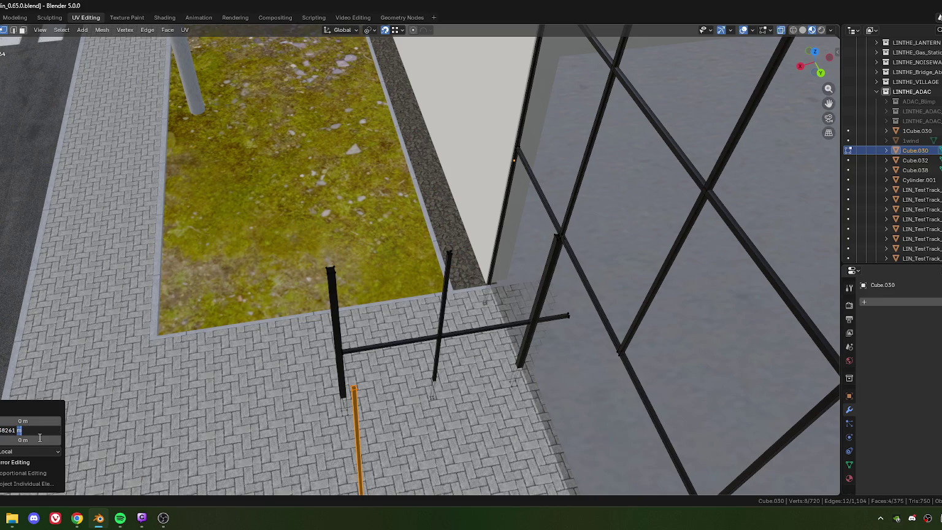
key("Return")
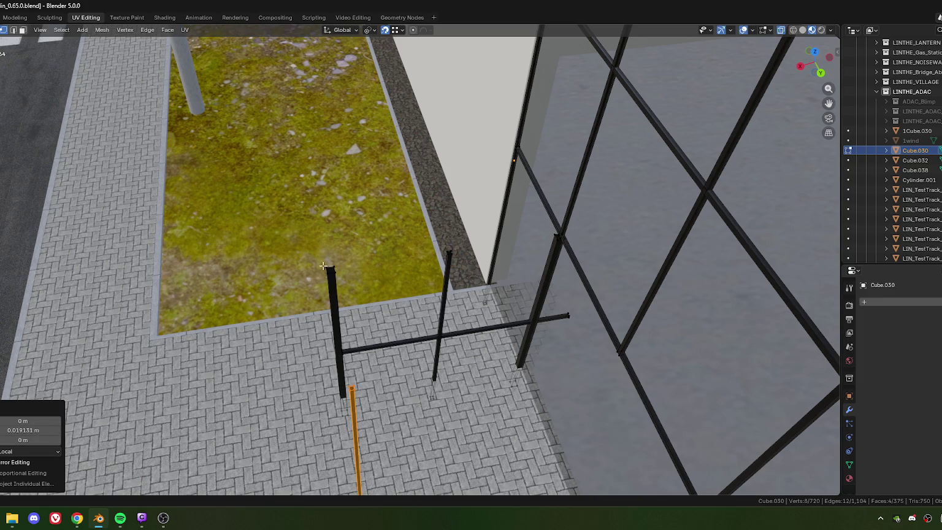
- Slide the post along X, setting the halved offset of 1.4309 m
key("g")
key("x")
left_click(367, 303)
mouse_move(368, 303)
middle_mouse_down()
mouse_move(543, 290)
mouse_move(371, 284)
middle_mouse_up()
key("g")
key("x")
left_click(447, 302)
left_click(13, 420)
type("5182/2")
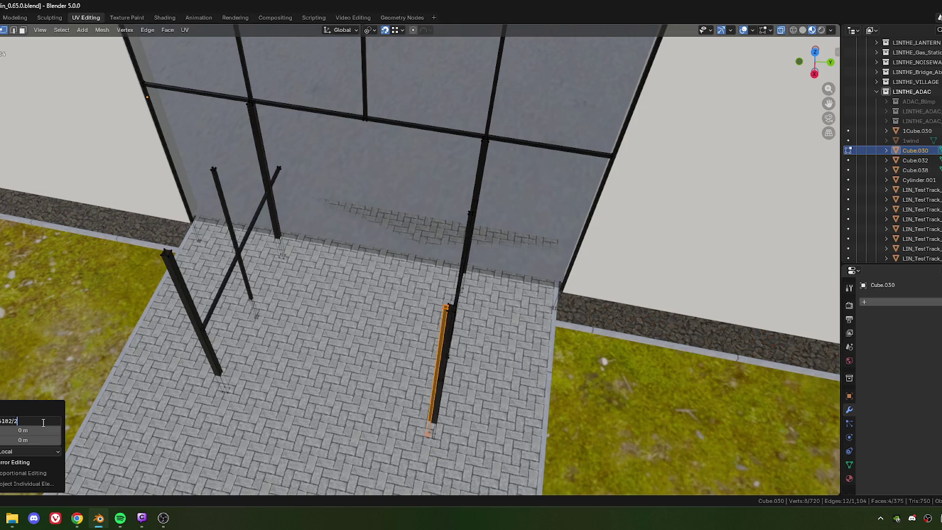
key("Return")
- Select another post and the left post for the crossbars
mouse_move(43, 426)
middle_mouse_down()
mouse_move(432, 366)
mouse_move(390, 333)
mouse_move(373, 334)
mouse_move(346, 376)
middle_mouse_up()
middle_click_drag(350, 248, 353, 309)
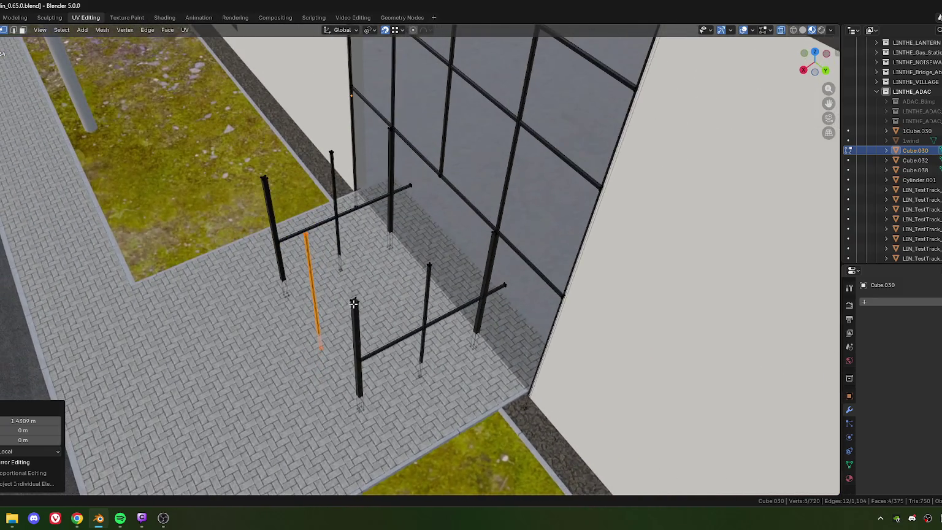
left_click(363, 397, "alt")
left_click(353, 397, "alt+shift")
mouse_move(353, 397)
middle_mouse_down()
mouse_move(338, 215)
mouse_move(312, 256)
middle_mouse_up()
left_click(312, 256, "alt+shift")
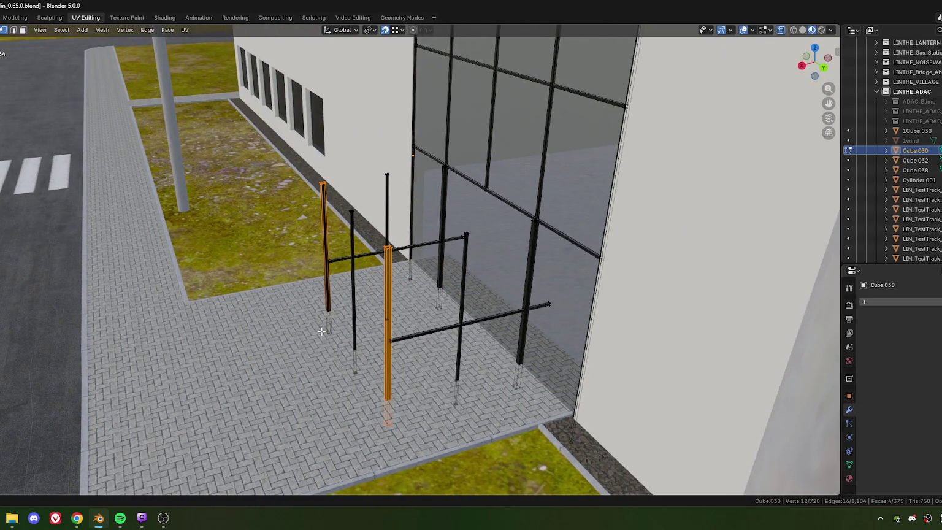
- Duplicate the two posts and rotate the copies -90° about X to lie flat
left_click_drag(342, 345, 342, 347, "shift")
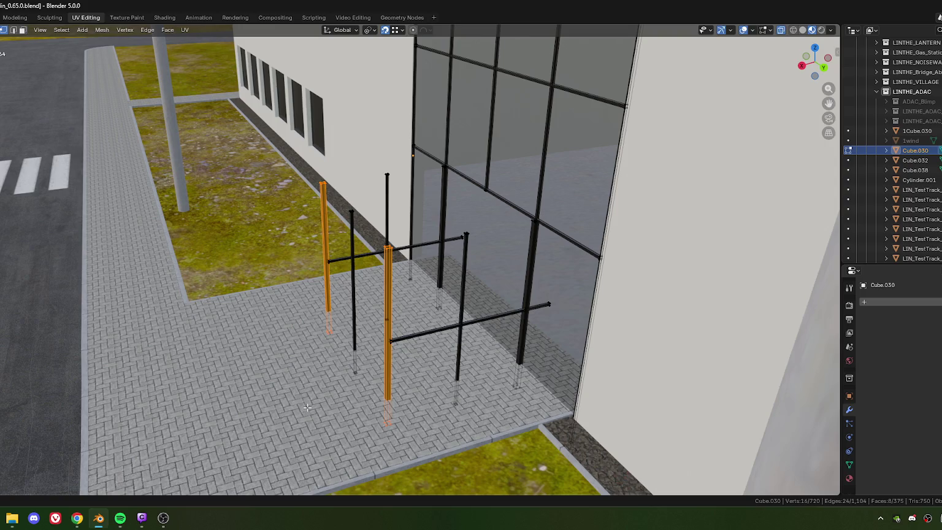
key("shift+d")
key("r")
key("y")
key("y")
key("x")
key("x")
type("9")
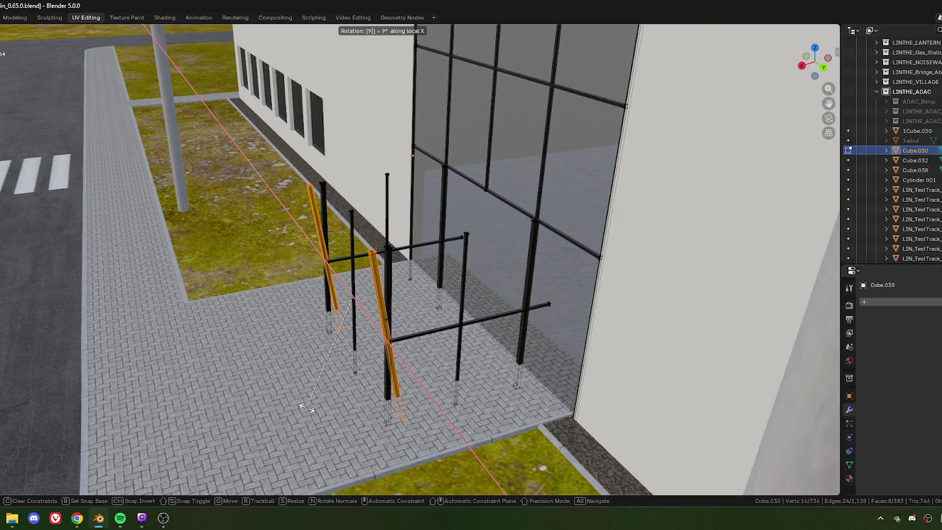
type("0-")
key("Return")
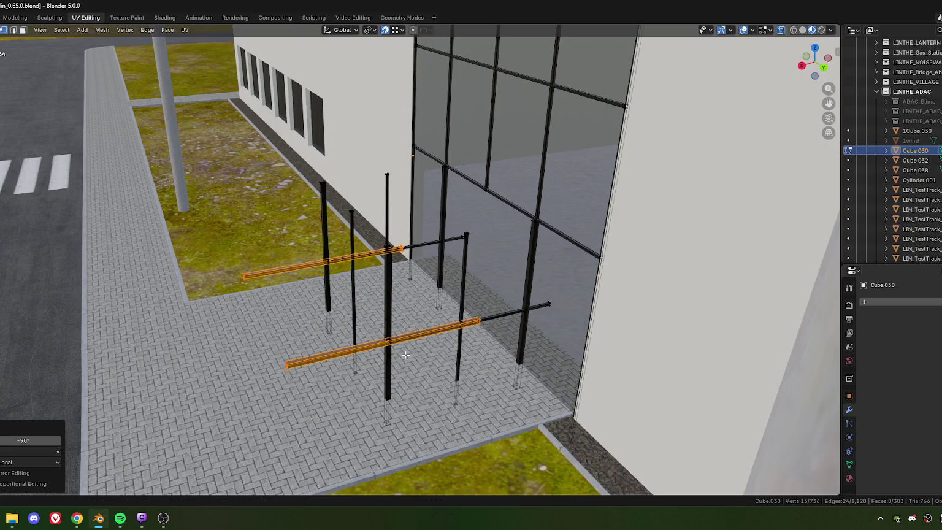
scroll(399, 355, "down", 2, "shift")
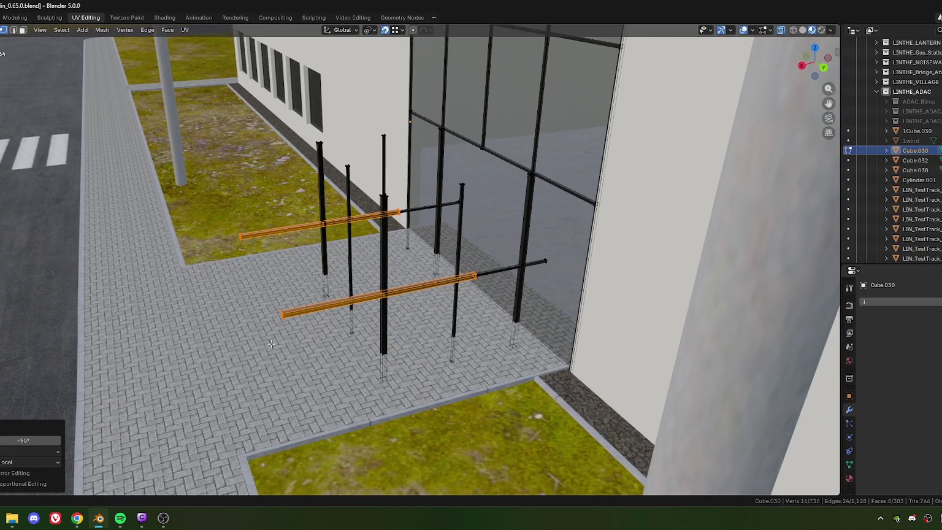
- Slide the crossbars along local Y by 1.3235 m, then 0.218 m more
key("g")
key("y")
key("y")
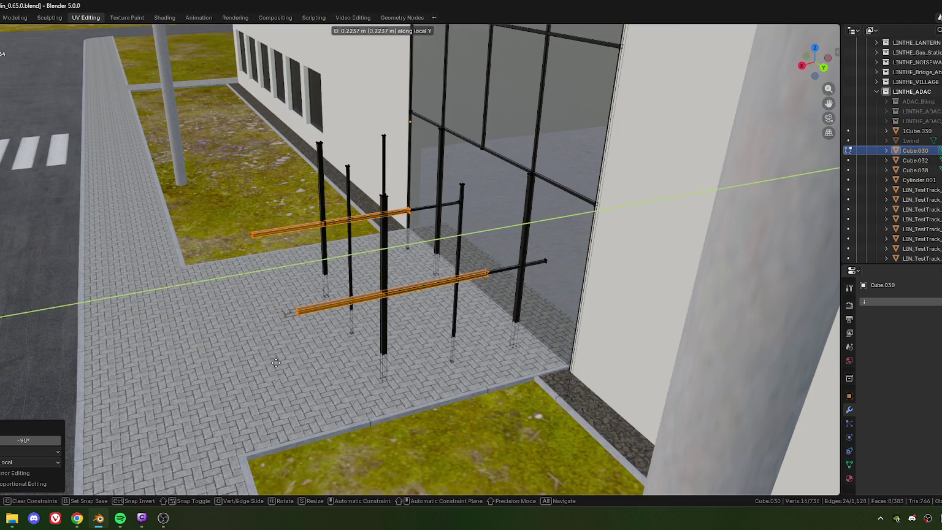
left_click(328, 358)
middle_click_drag(328, 359, 354, 288)
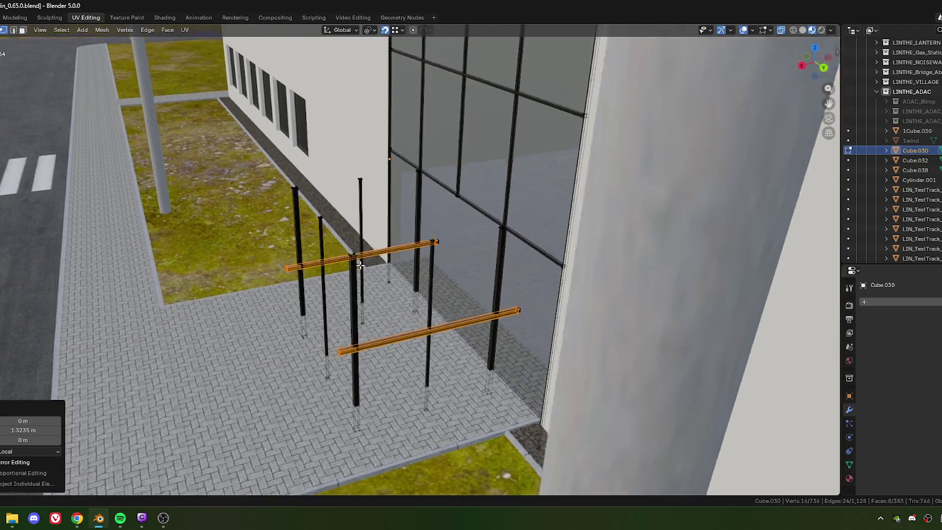
key("g")
key("y")
key("y")
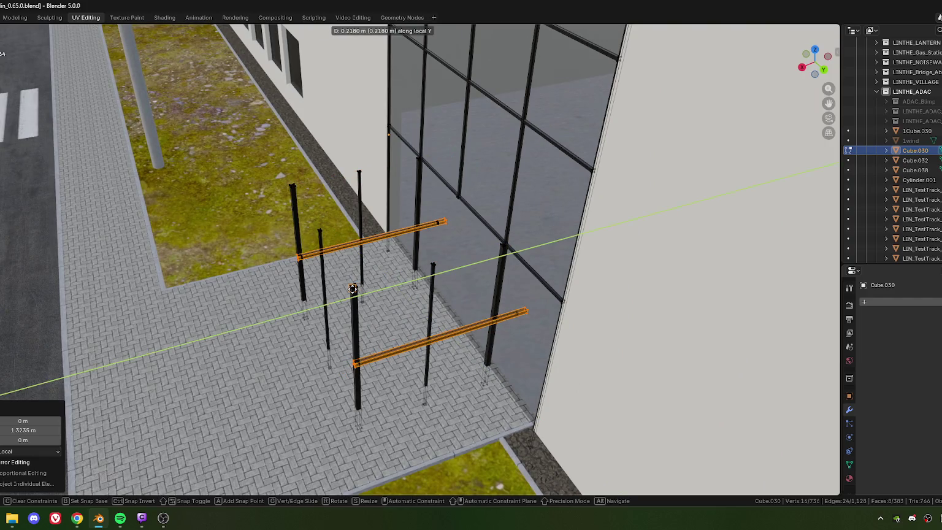
left_click(353, 288)
scroll(350, 283, "up", 2)
scroll(348, 278, "up", 2)
scroll(345, 273, "up", 2)
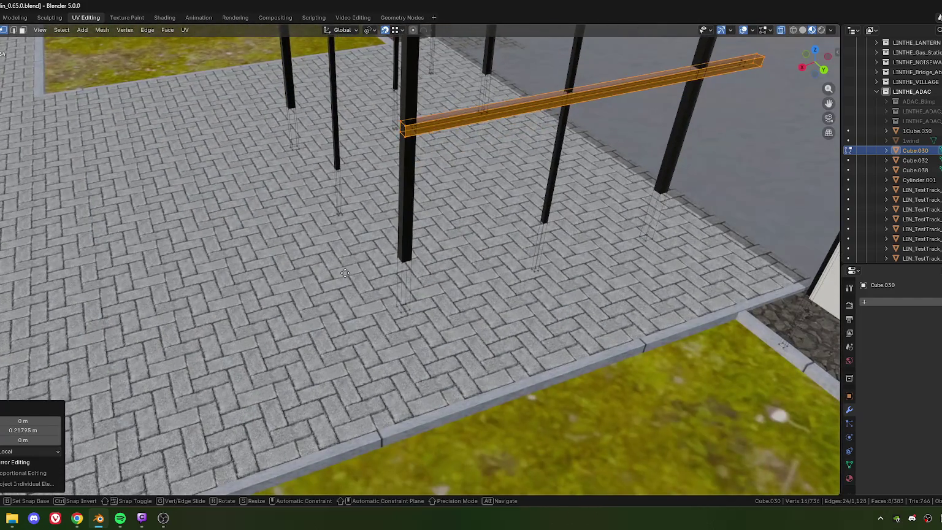
- Copy the crossbars and drop the copies 1.2771 m along Z to ground level
key("z")
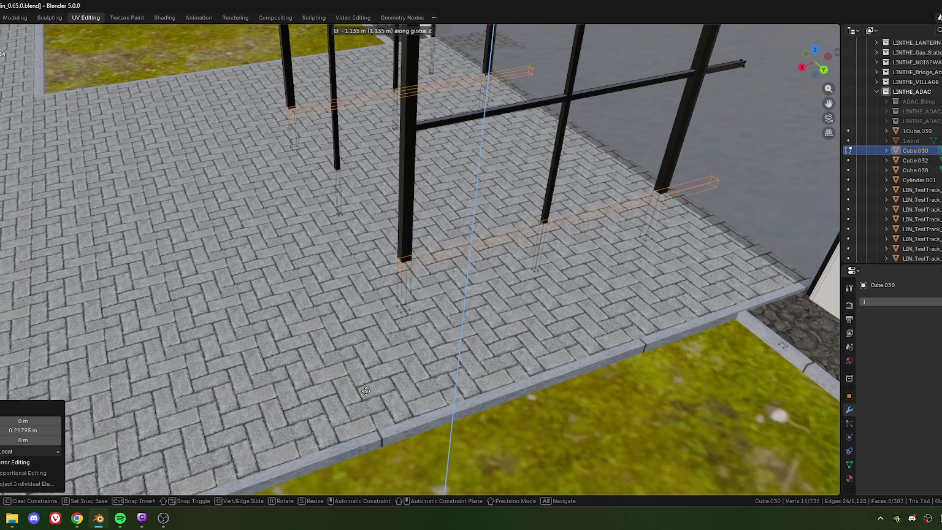
left_click(370, 388)
mouse_move(425, 290)
middle_mouse_down("shift")
mouse_move(403, 303)
mouse_move(407, 264)
mouse_move(440, 289)
mouse_move(336, 263)
middle_mouse_up("shift")
- Select the base edges of two posts and move them vertically
left_click(485, 305)
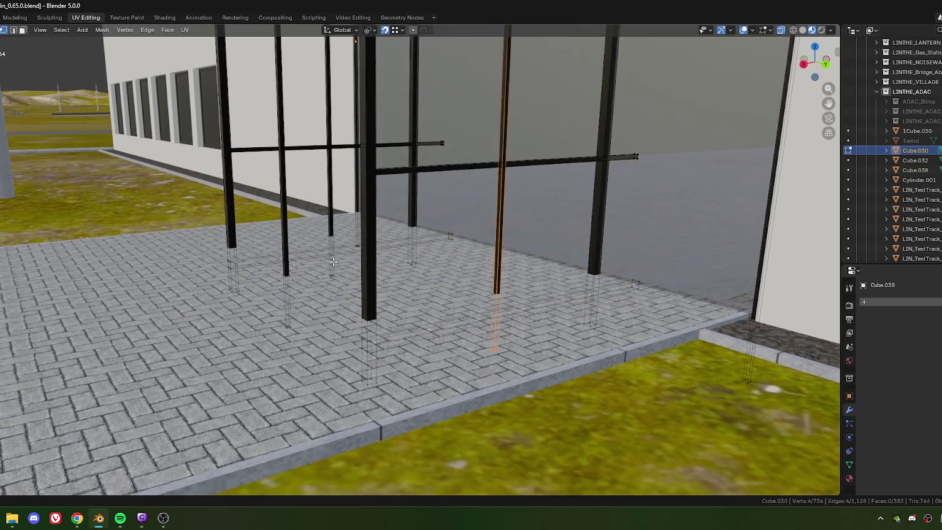
left_click_drag(320, 258, 338, 294, "shift")
middle_click_drag(339, 294, 450, 324)
key("g")
key("z")
left_click(371, 345)
- Set the post base edges' vertical offset to exactly -0.01 m
scroll(500, 341, "up", 2)
scroll(539, 379, "up", 2)
key("g")
key("z")
left_click(565, 400)
left_click(6, 439)
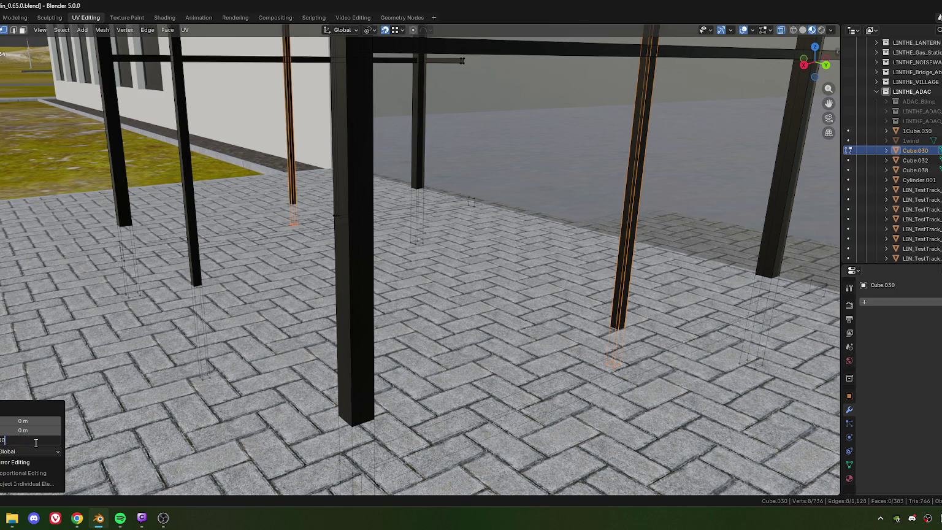
key("Return")
- Move both post bases vertically so they rest on the pavement
scroll(402, 281, "down", 3)
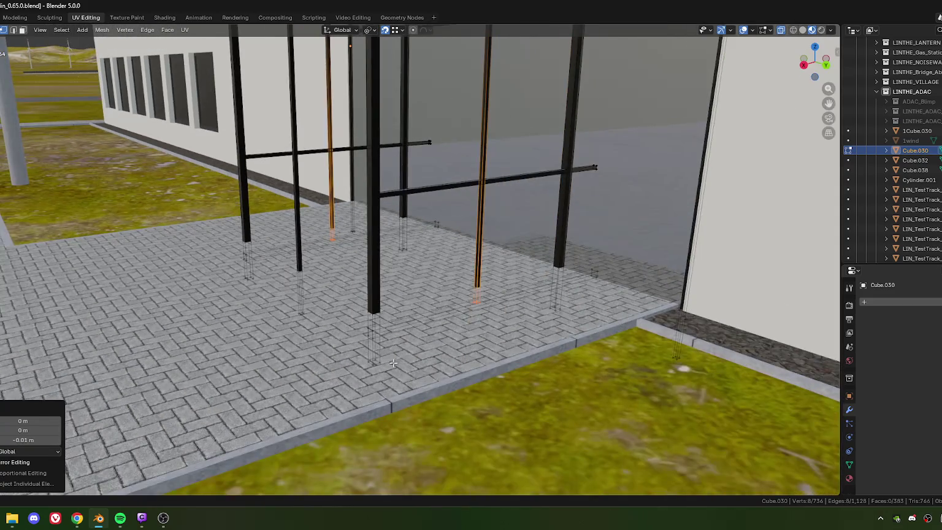
middle_click_drag(395, 362, 346, 352)
left_click_drag(390, 383, 386, 381)
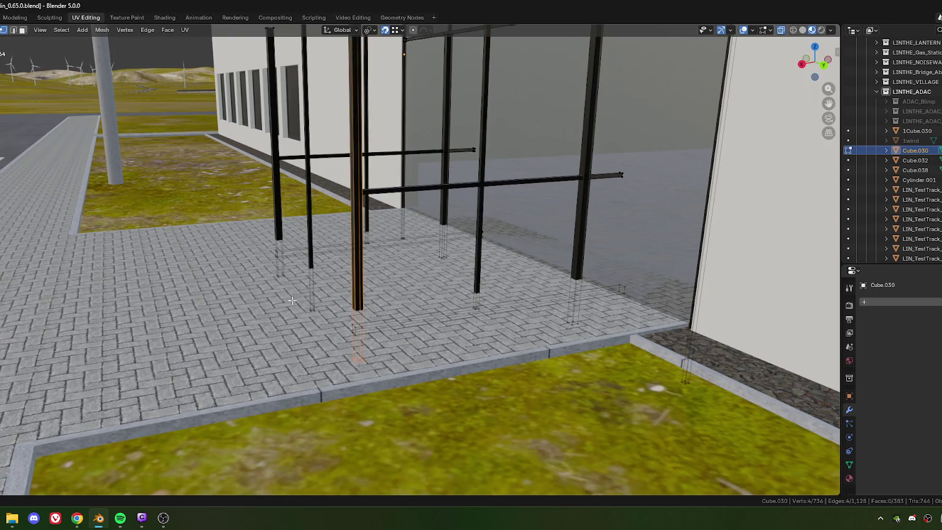
left_click(276, 269, "shift")
scroll(359, 339, "up", 2)
scroll(358, 339, "up", 2)
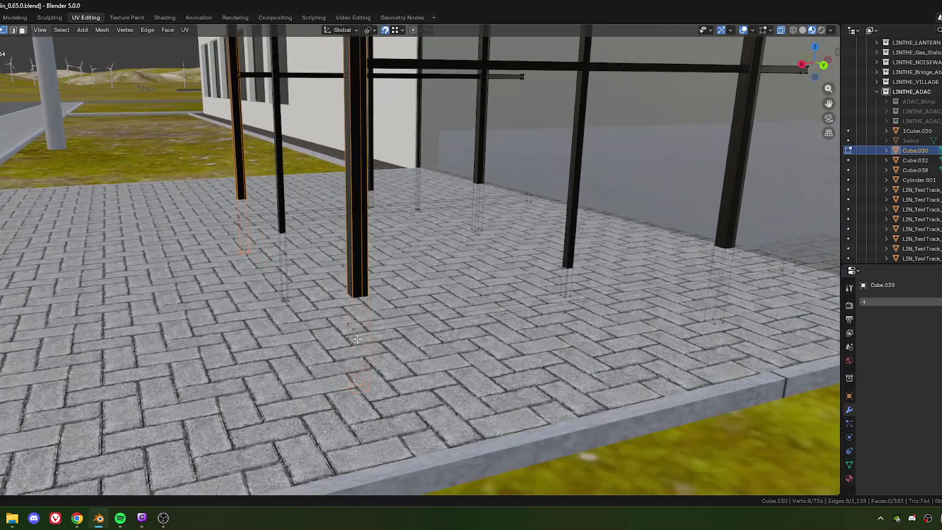
key("g")
key("z")
left_click(356, 344)
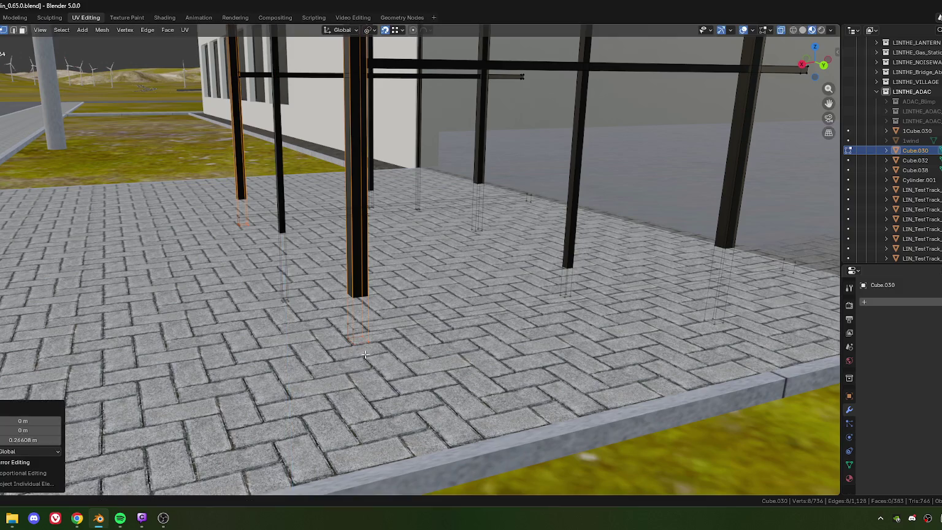
- Raise a vertical edge of each of two posts by 0.0787 m
left_click(360, 326)
left_click(253, 231, "shift")
key("g")
key("z")
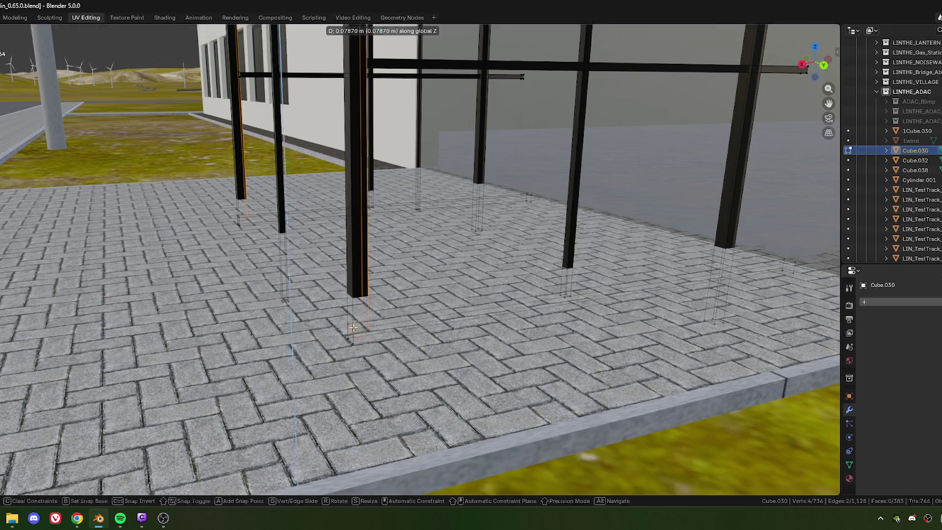
left_click(353, 332)
- Merge the overlapping post-base vertices by distance, removing 8 vertices from Cube.030
left_click_drag(355, 329, 356, 332)
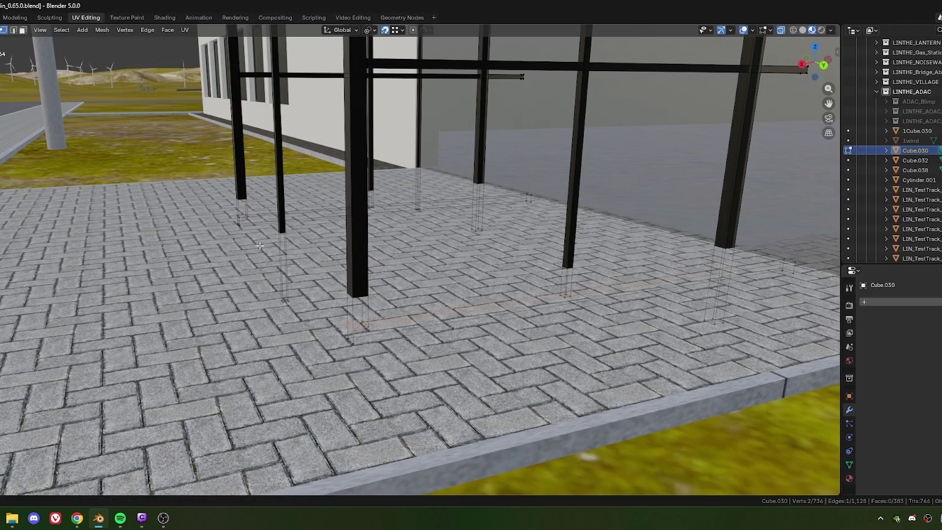
left_click(235, 212, "shift")
key("shift+r")
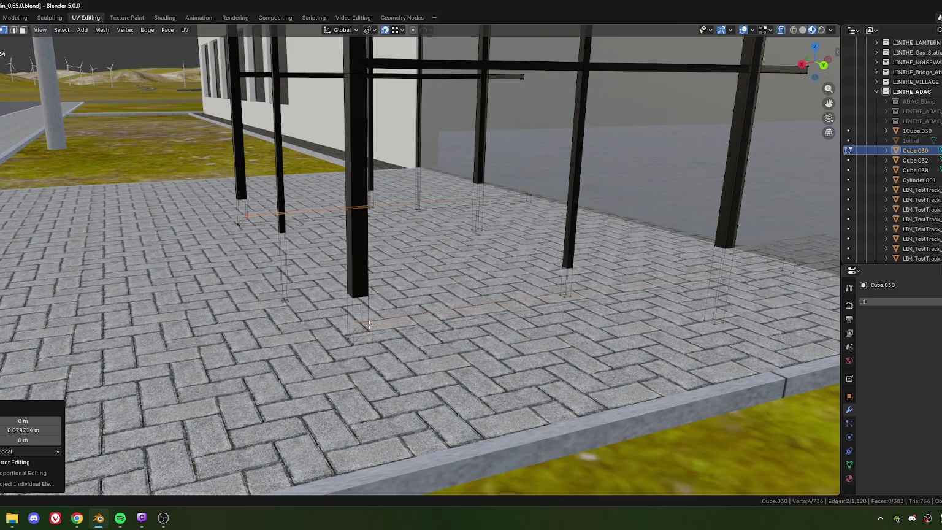
key("ctrl+z")
left_click_drag(249, 227, 262, 249, "shift")
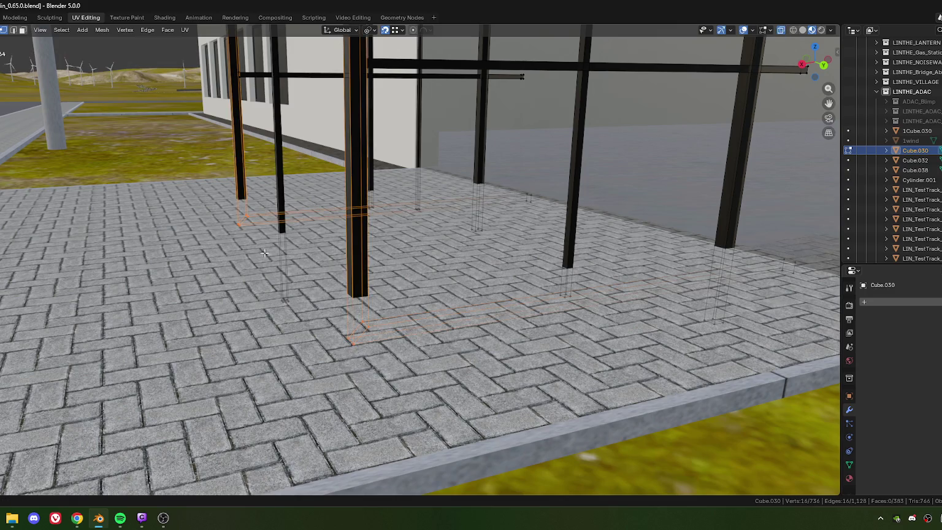
key("m")
left_click(288, 279)
- Select the two thin faces at the post bases and move them vertically
scroll(425, 318, "down", 3)
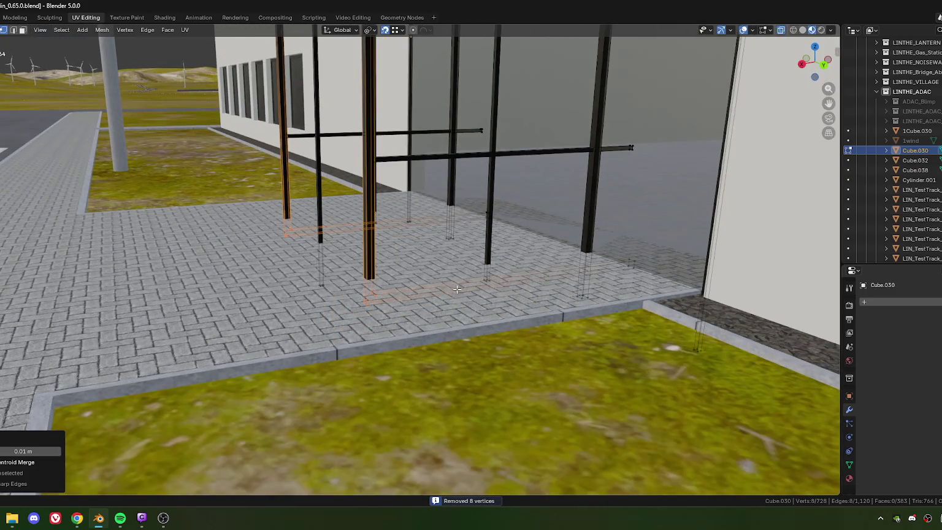
key("3")
left_click(511, 261)
left_click(393, 216, "shift")
left_click(394, 220)
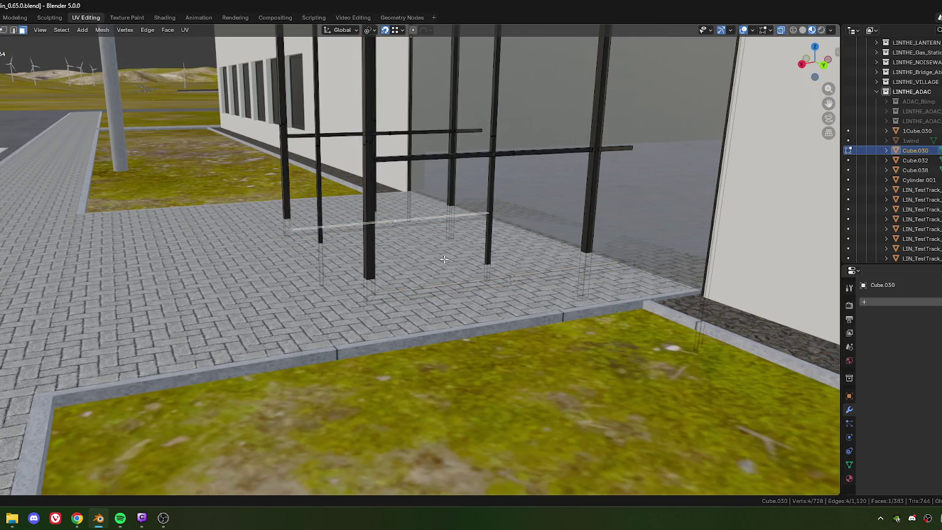
left_click(518, 274, "shift")
scroll(466, 304, "up", 3)
key("g")
key("z")
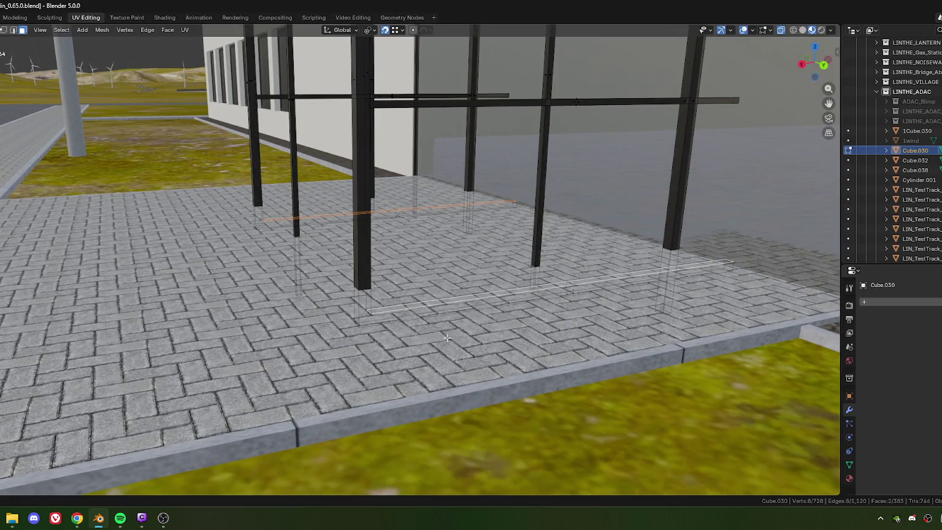